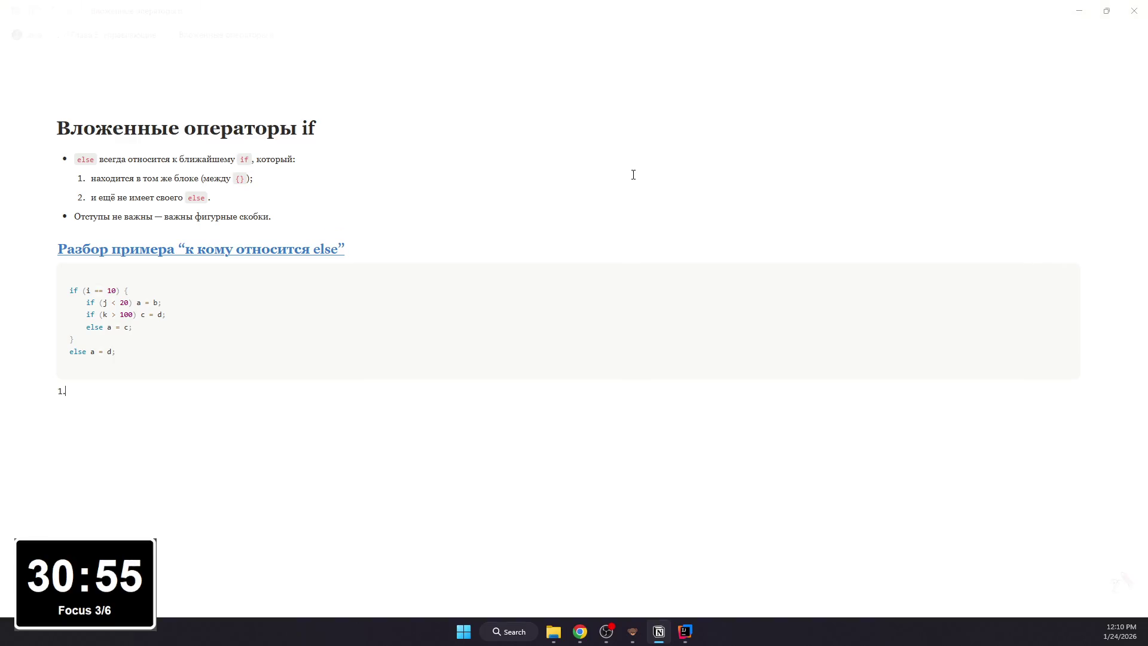
pyautogui.write('Внутрении')
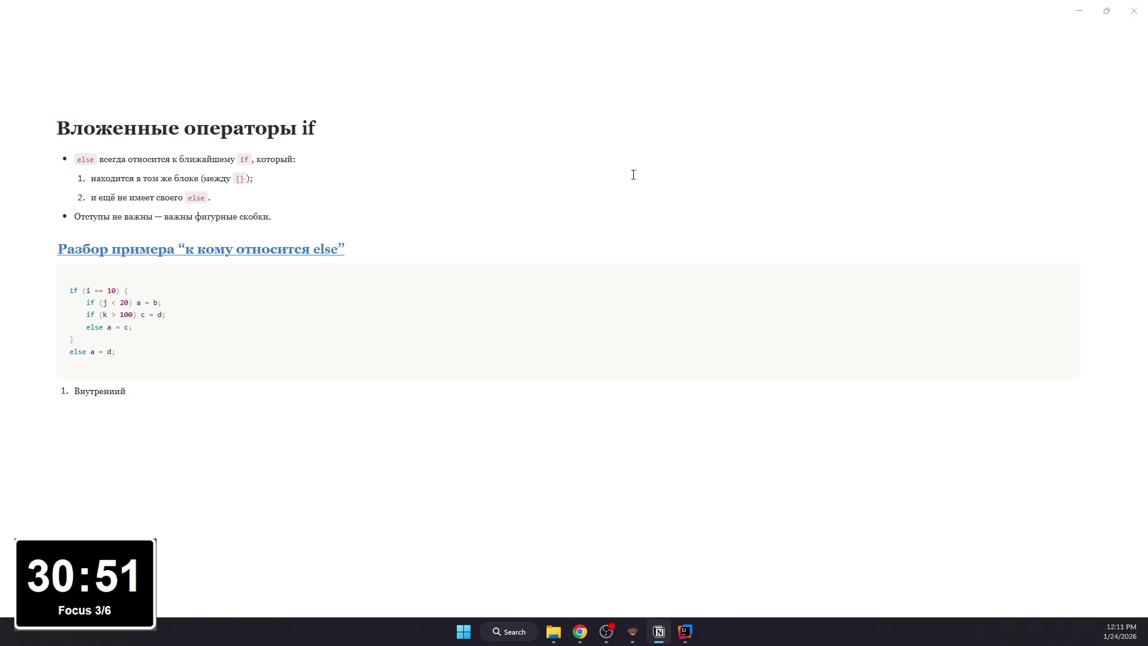
# - Add numbered item 'Внутренний else a = c;' below the code block with a nested bullet under it
pyautogui.press('BackSpace')
pyautogui.press('BackSpace')
pyautogui.press('BackSpace')
pyautogui.press('BackSpace')
pyautogui.write('нний else a = c')
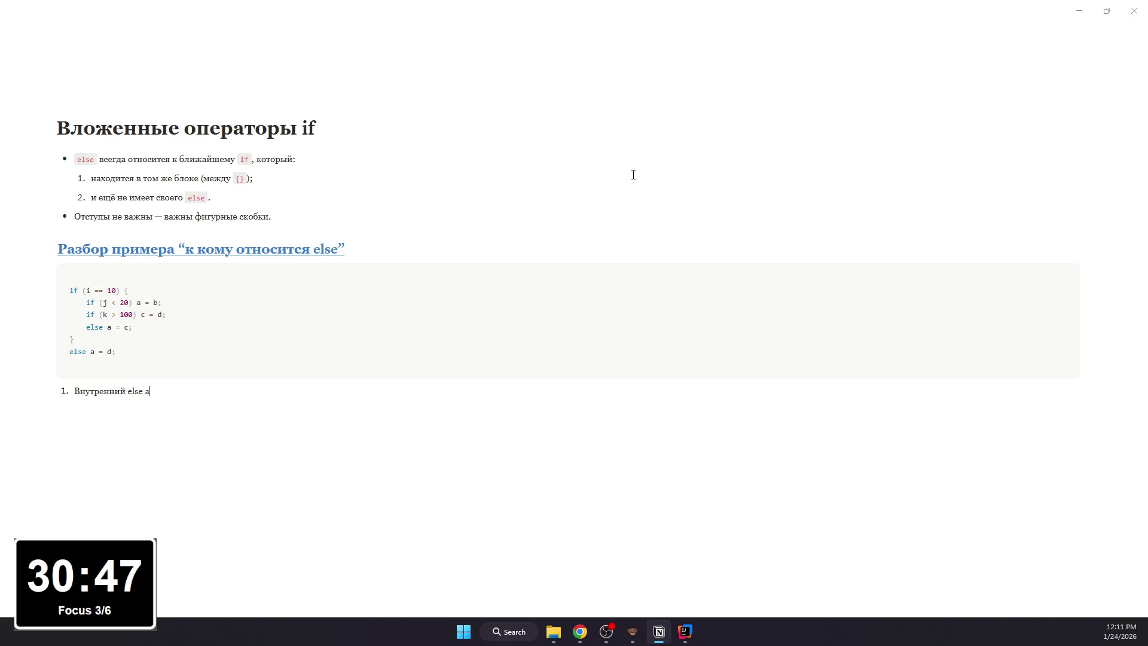
pyautogui.write(';')
pyautogui.press('Return')
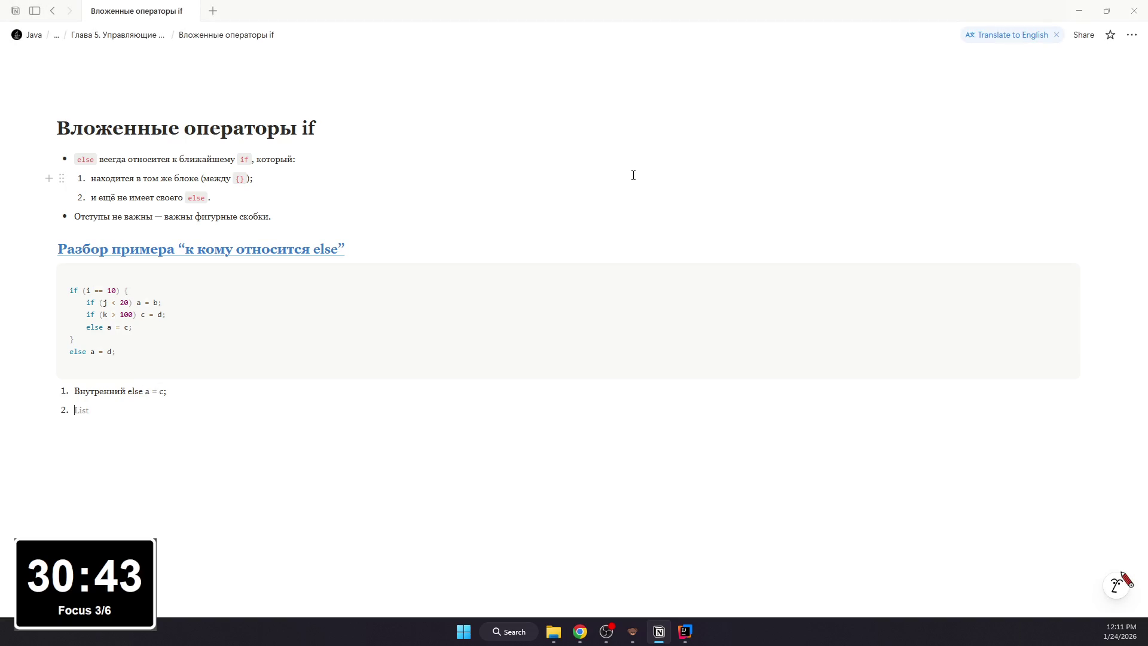
pyautogui.press('BackSpace')
pyautogui.write('/bul')
pyautogui.press('Return')
pyautogui.write('Он относится')
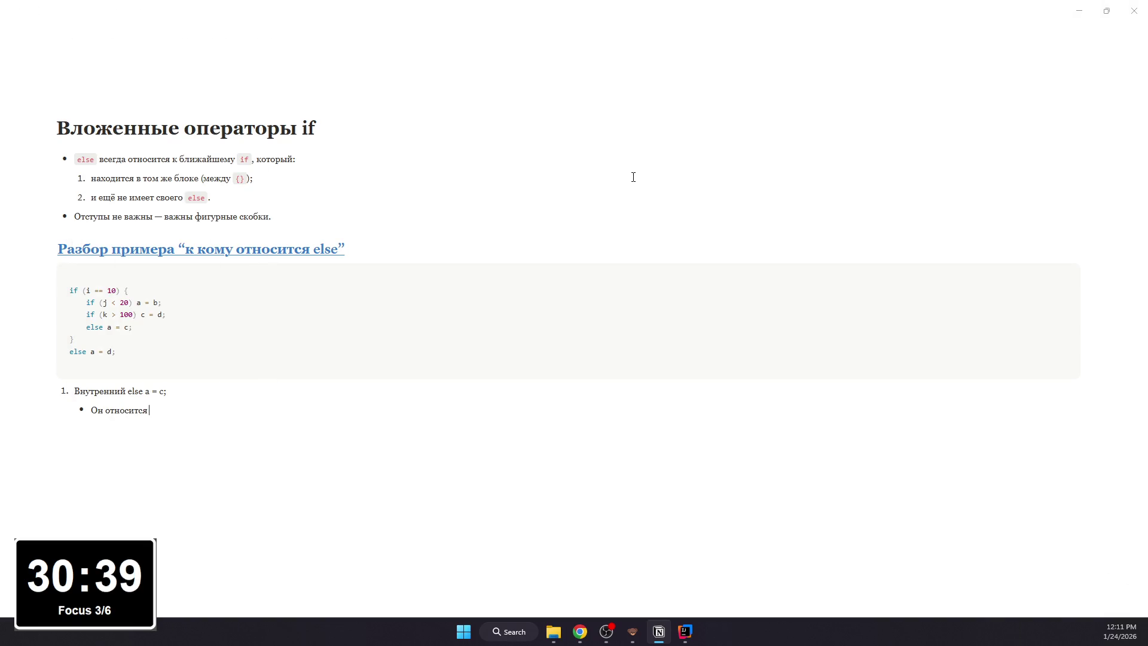
pyautogui.write('f (k > 100) ')
pyautogui.write(', потому')
# - Write the bullet explaining this else belongs to if (k > 100) and start another bullet
pyautogui.press('BackSpace')
pyautogui.write('ч')
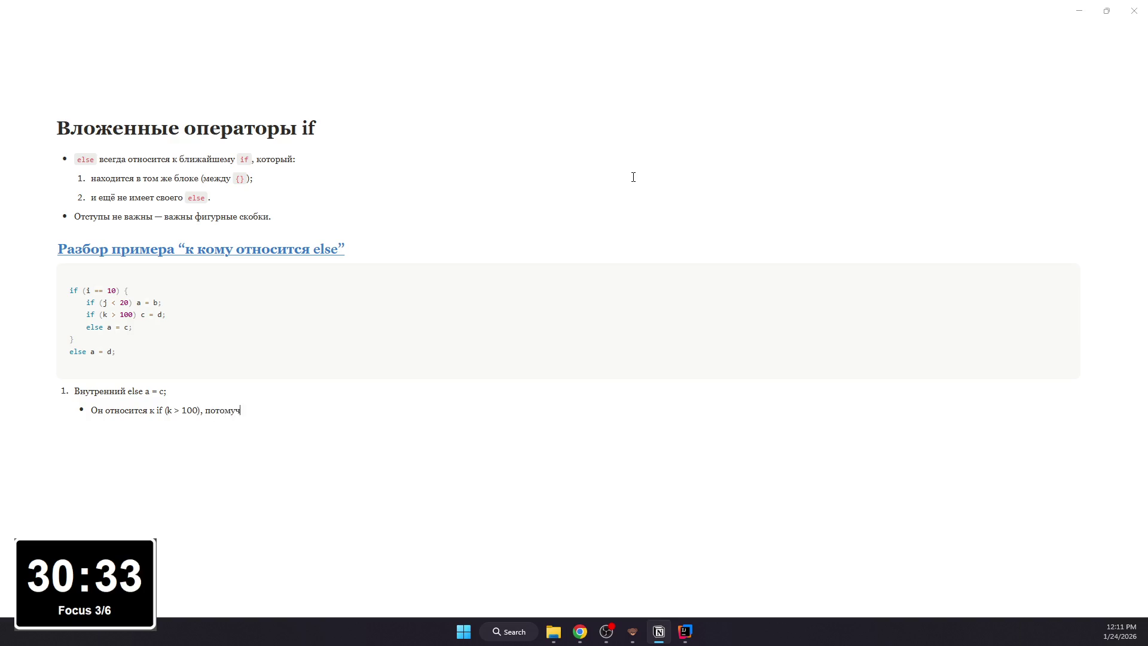
pyautogui.write('то это б')
pyautogui.write('лижайший if')
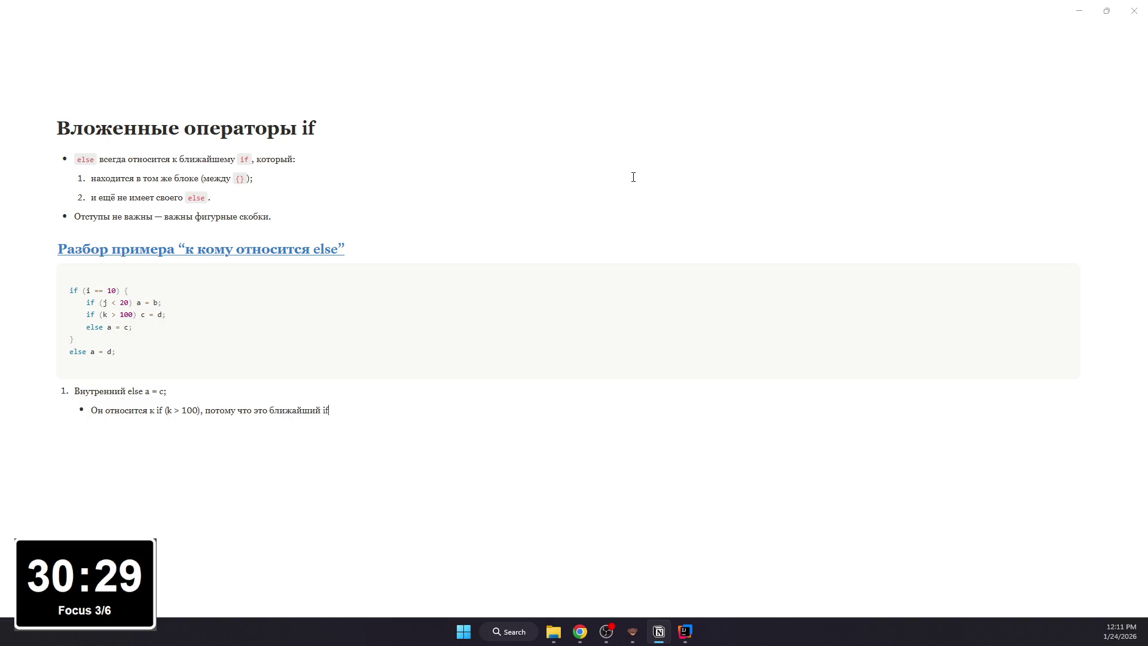
pyautogui.write(' в том же блоке, у которого не т')
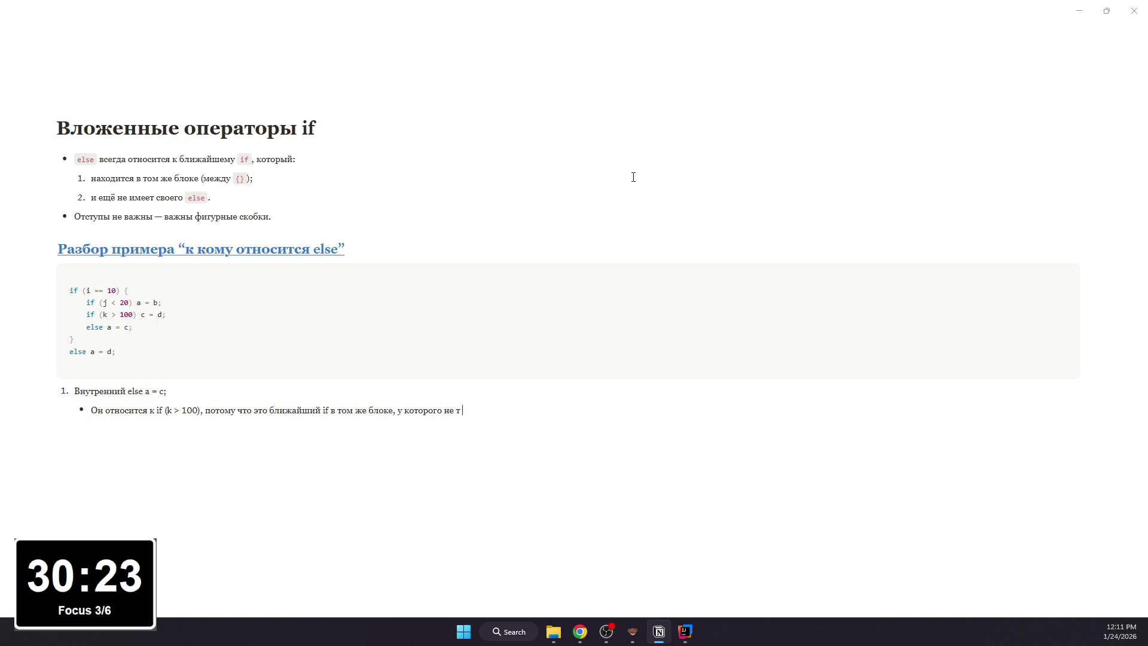
pyautogui.press('BackSpace')
pyautogui.press('BackSpace')
pyautogui.write('т else.')
pyautogui.press('BackSpace')
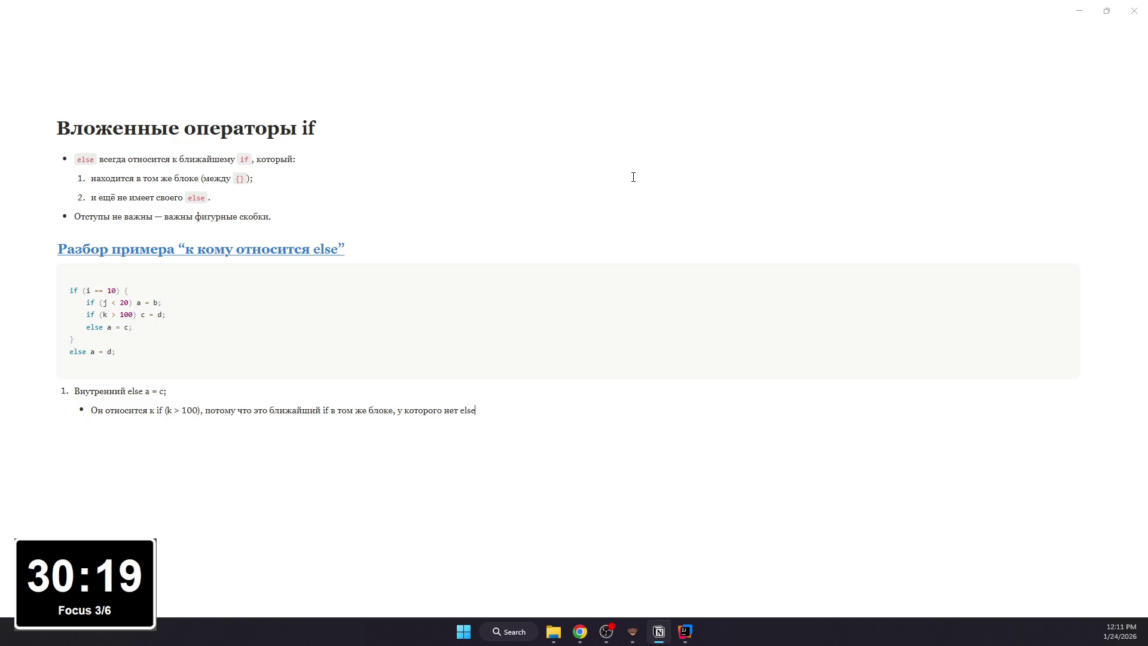
pyautogui.write(';')
pyautogui.press('Return')
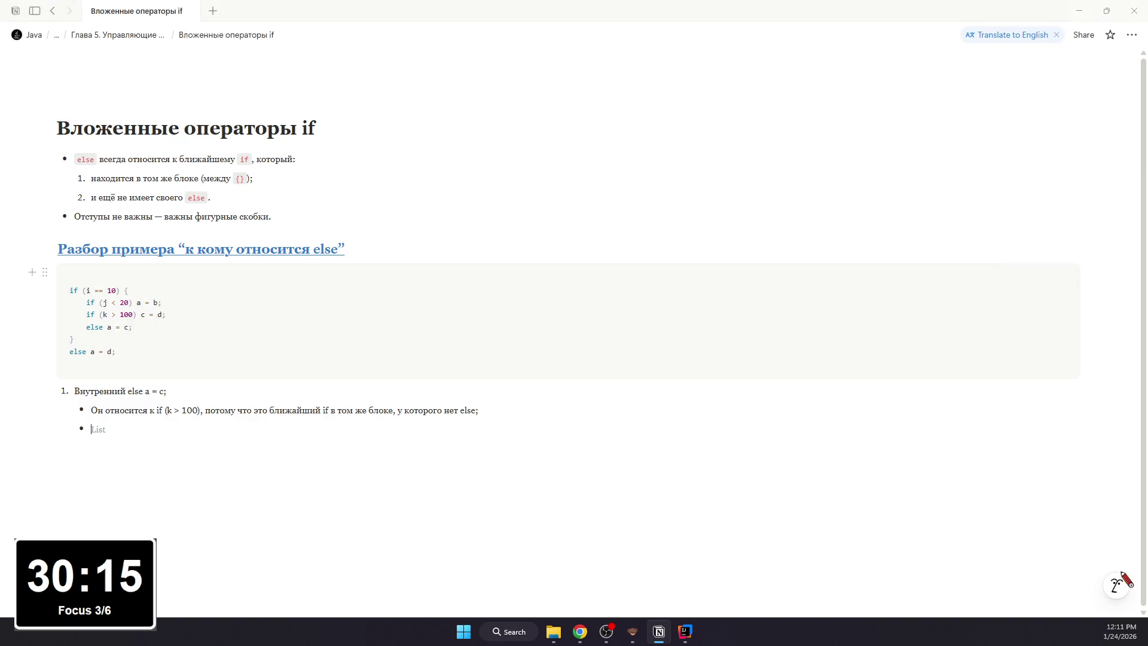
pyautogui.moveTo(359, 321)
pyautogui.write('Чи')
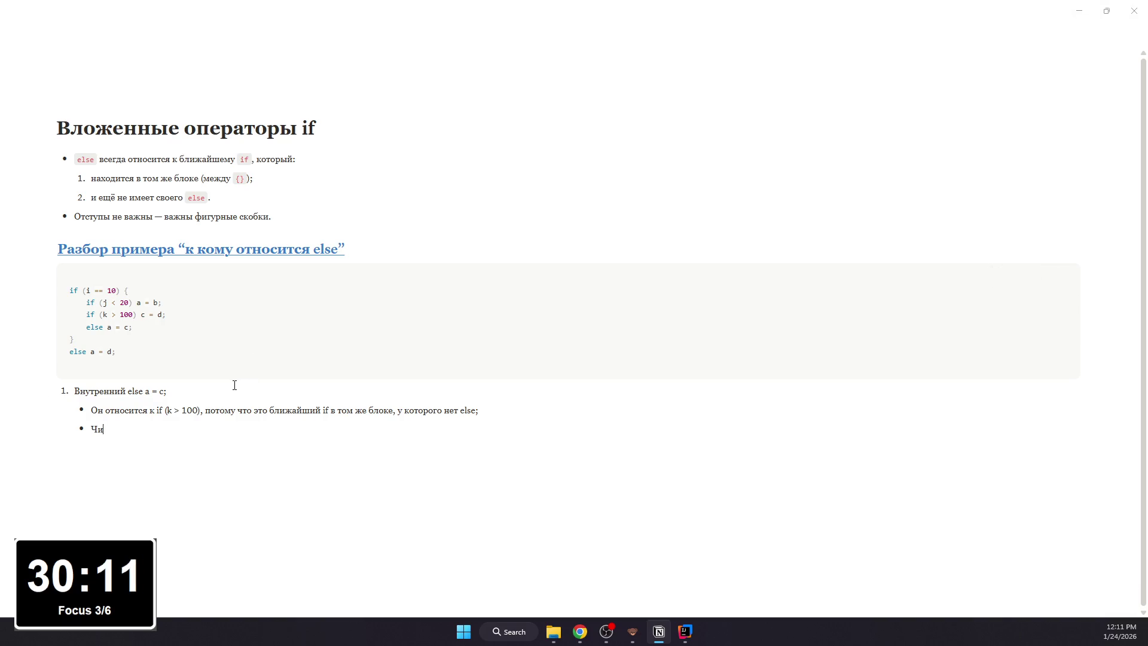
pyautogui.write('тается')
pyautogui.write('то:')
# - Add 'Читается это так:' bullet and a code block: if (k > 100) c = d; else a = c;
pyautogui.press('Return')
pyautogui.press('Return')
pyautogui.write('/code')
pyautogui.press('Return')
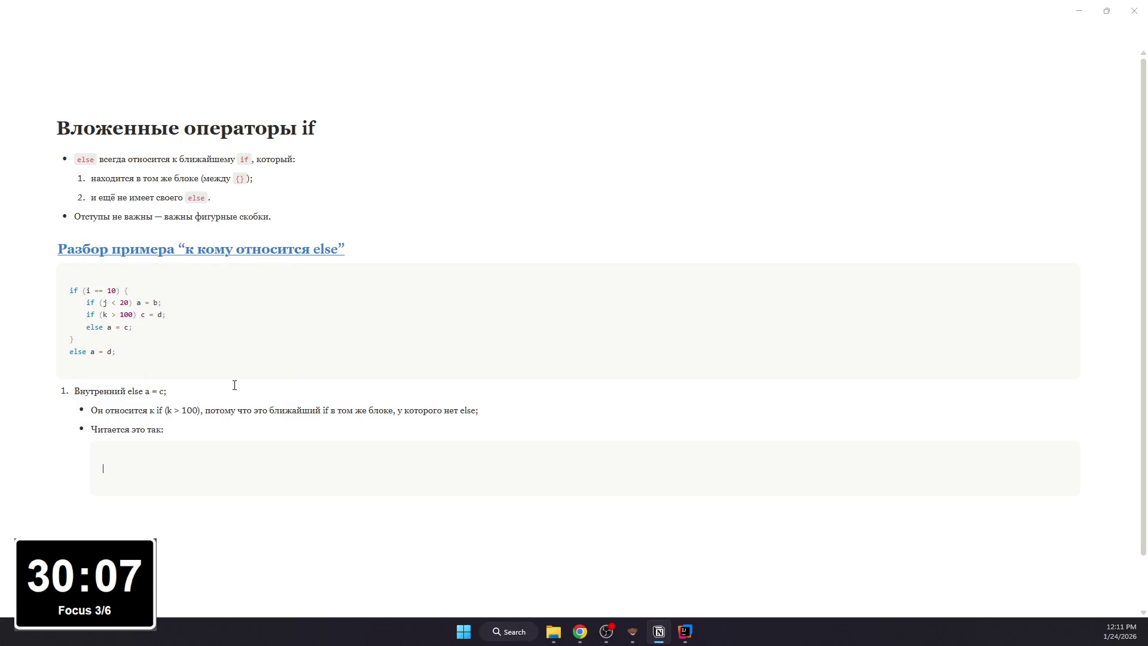
pyautogui.write('if (')
pyautogui.write('k > 100)')
pyautogui.press('BackSpace')
pyautogui.write('= ')
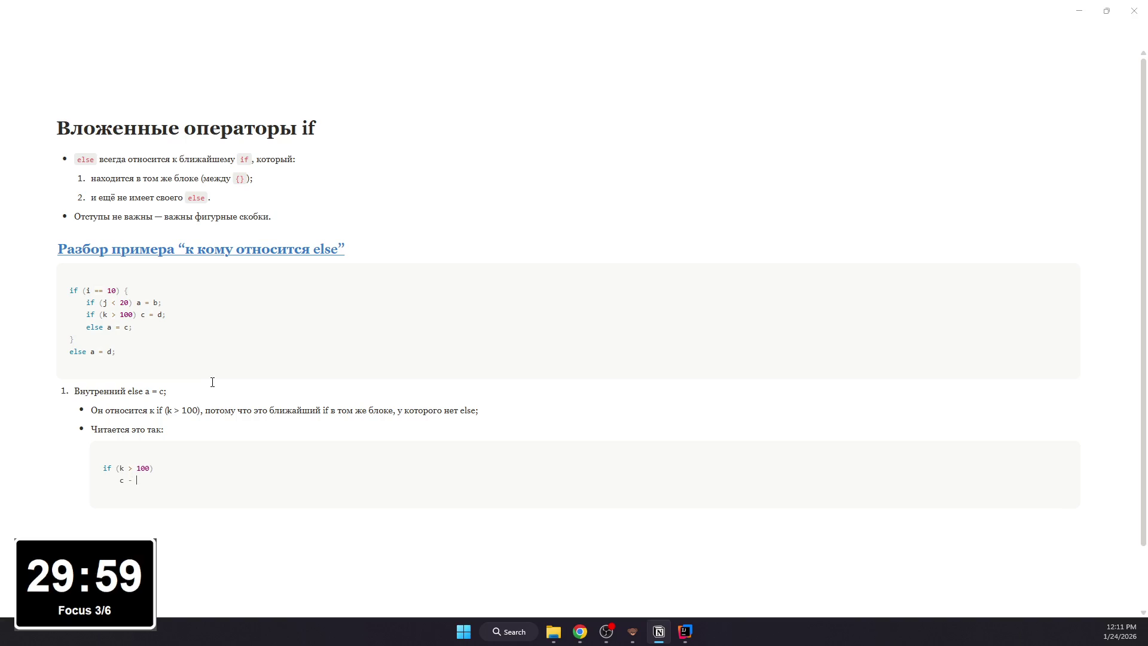
pyautogui.write('d;')
pyautogui.write('else')
pyautogui.press('Return')
pyautogui.write('a = c')
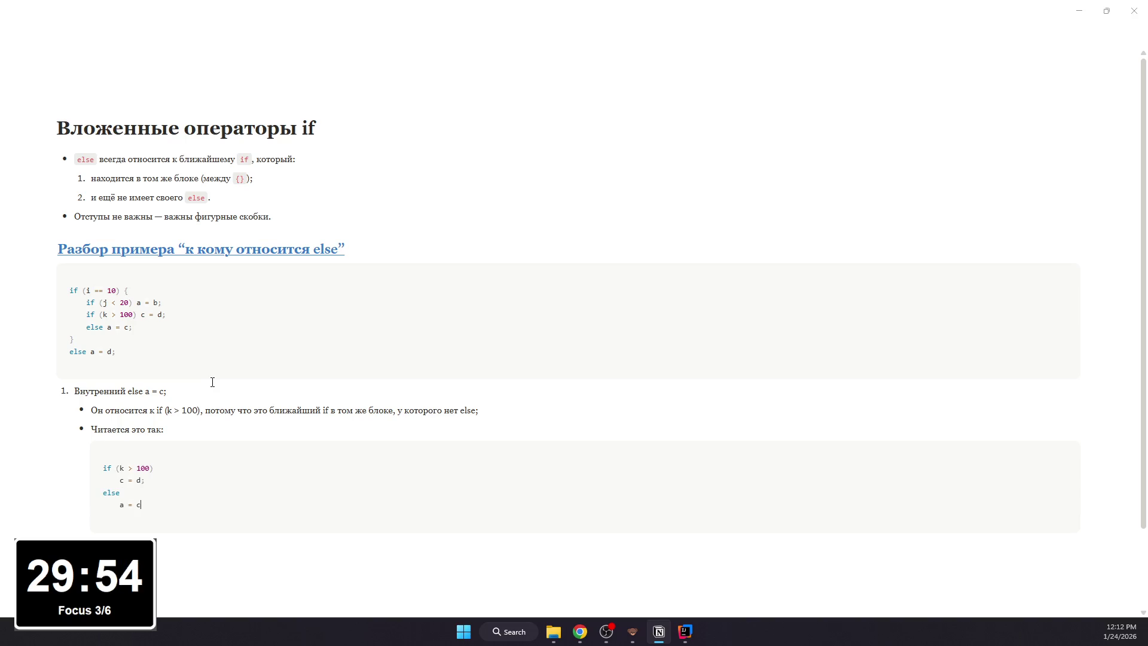
pyautogui.write(';')
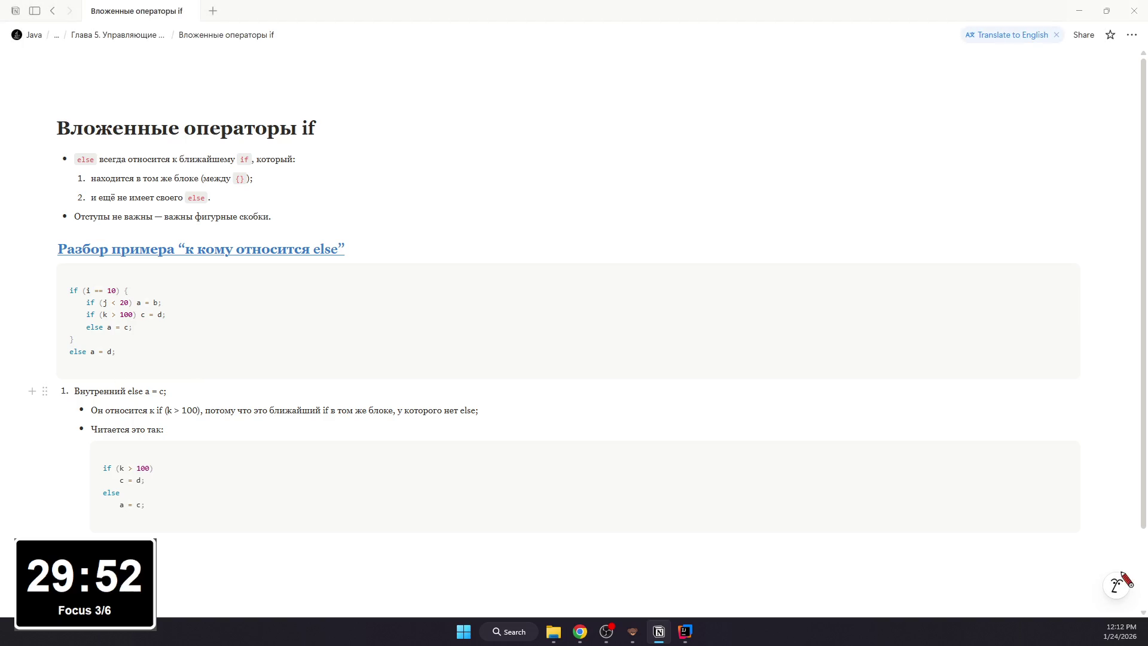
# - Make the 'Внутренний else a = c;' item text bold and underlined
pyautogui.click(243, 551)
pyautogui.scroll(-1, 189, 408)
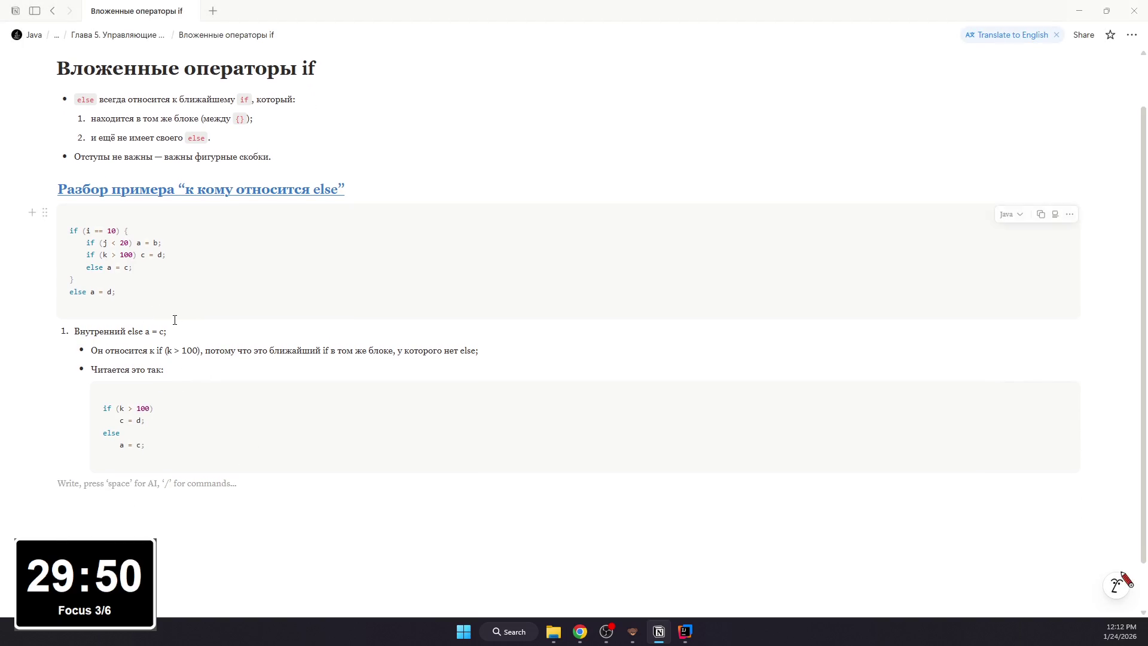
pyautogui.moveTo(160, 331); pyautogui.dragTo(172, 332)
pyautogui.click(167, 331)
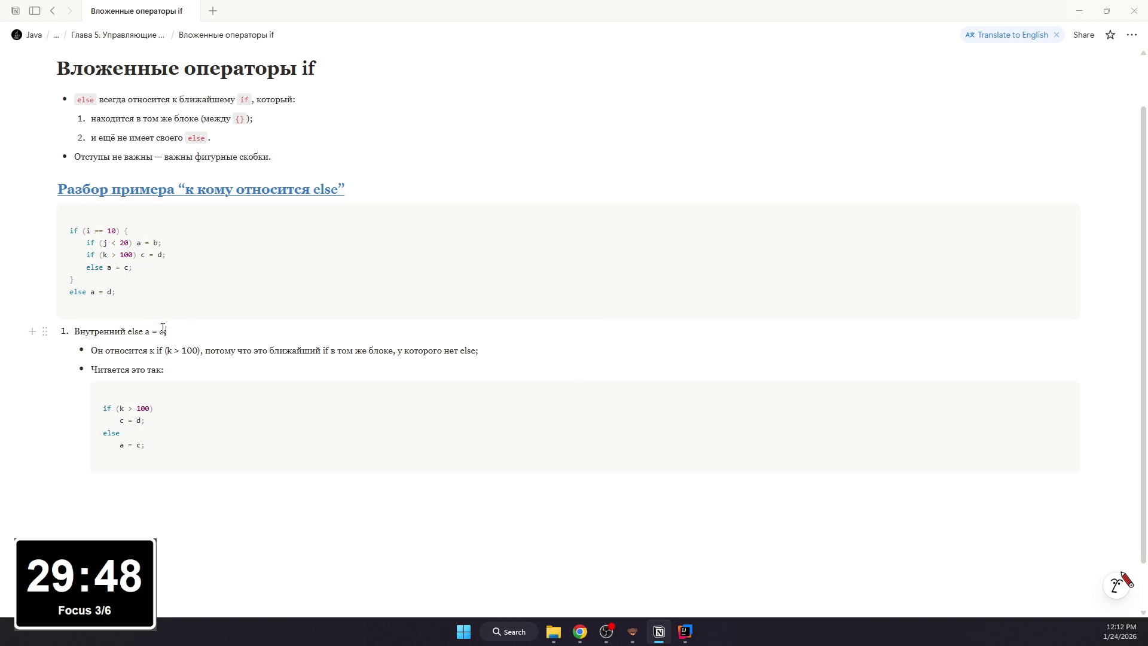
pyautogui.hotkey('ctrl', 'a')
pyautogui.hotkey('ctrl', 'b')
pyautogui.hotkey('ctrl', 'a')
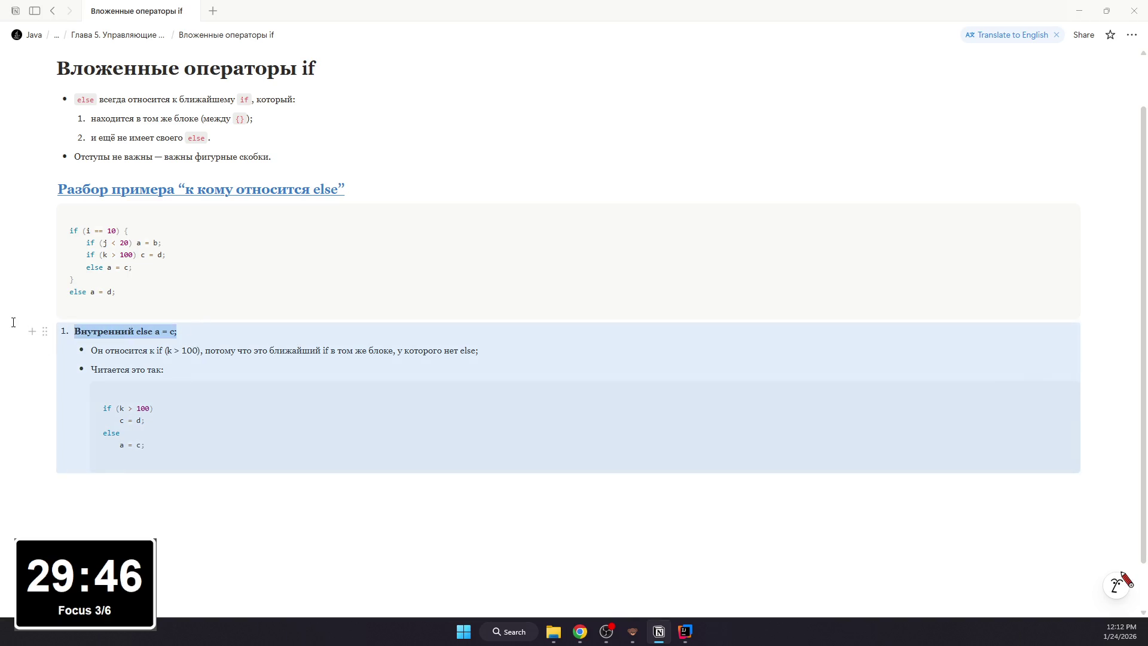
pyautogui.hotkey('ctrl', 'u')
# - Add a sub-bullet below the code noting (j < 20) is irrelevant since it already ended with a = b;
pyautogui.click(185, 469)
pyautogui.press('Down')
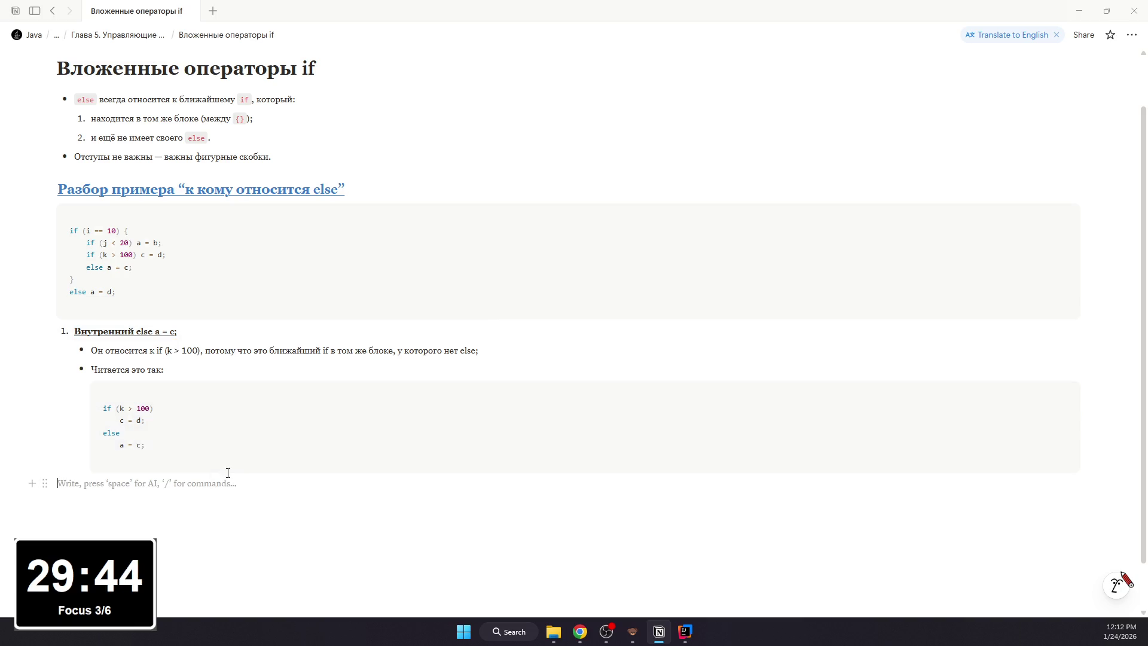
pyautogui.write('1.')
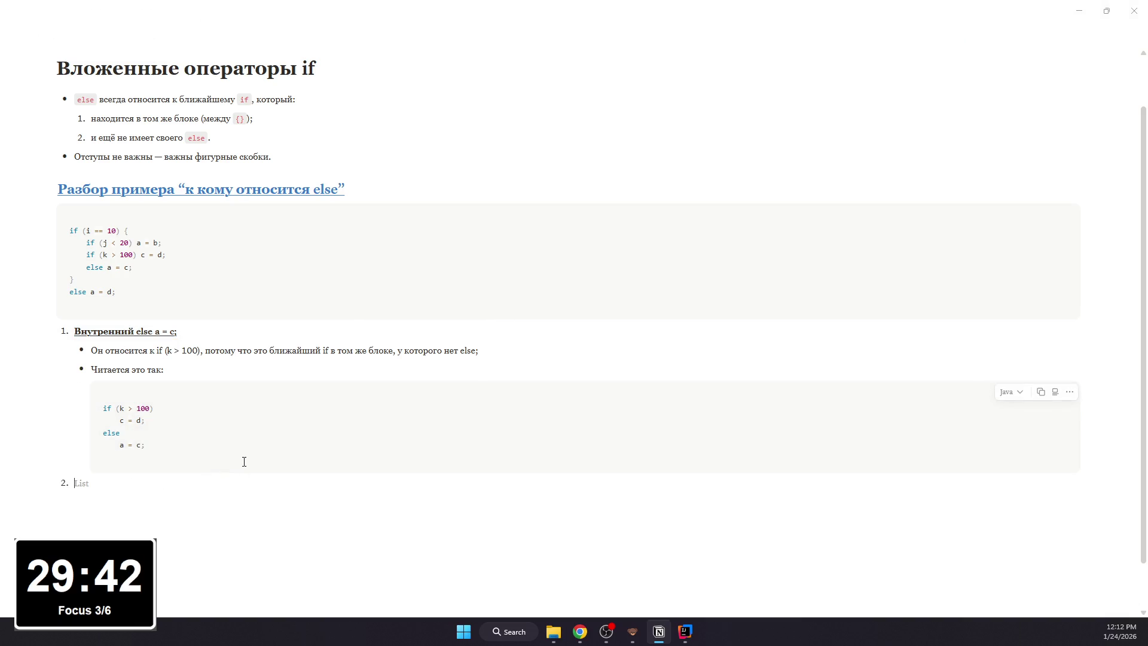
pyautogui.press('BackSpace')
pyautogui.press('BackSpace')
pyautogui.press('BackSpace')
pyautogui.write('- ')
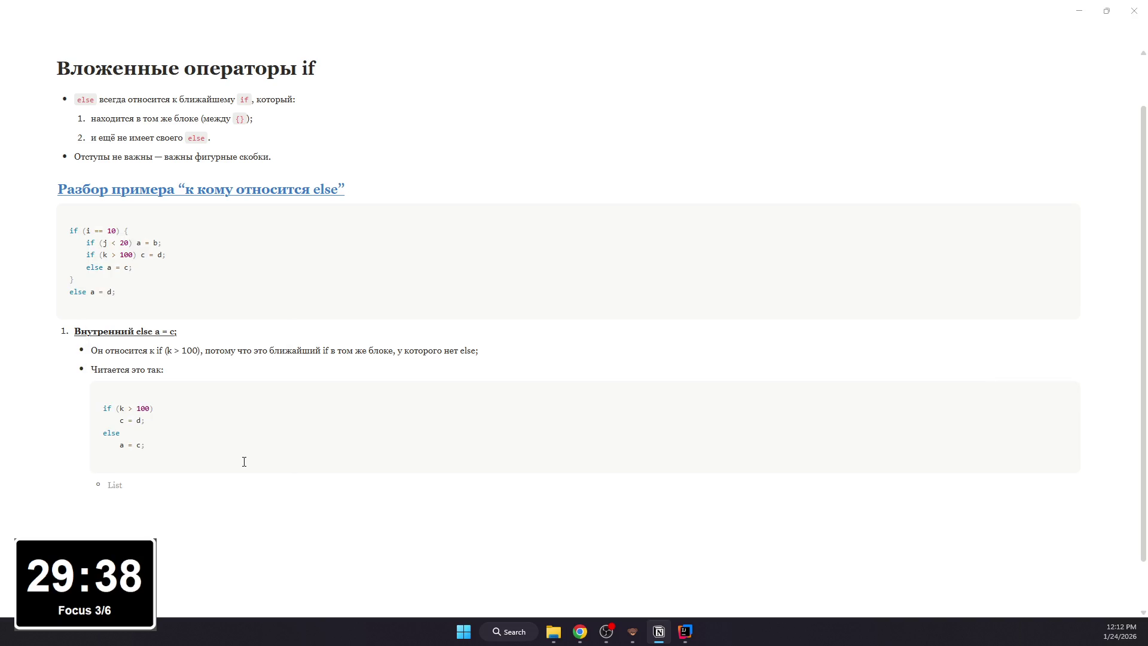
pyautogui.write('A')
pyautogui.write('о Б')
pyautogui.write('j < 20')
pyautogui.write(') ')
pyautogui.write('тут вооб')
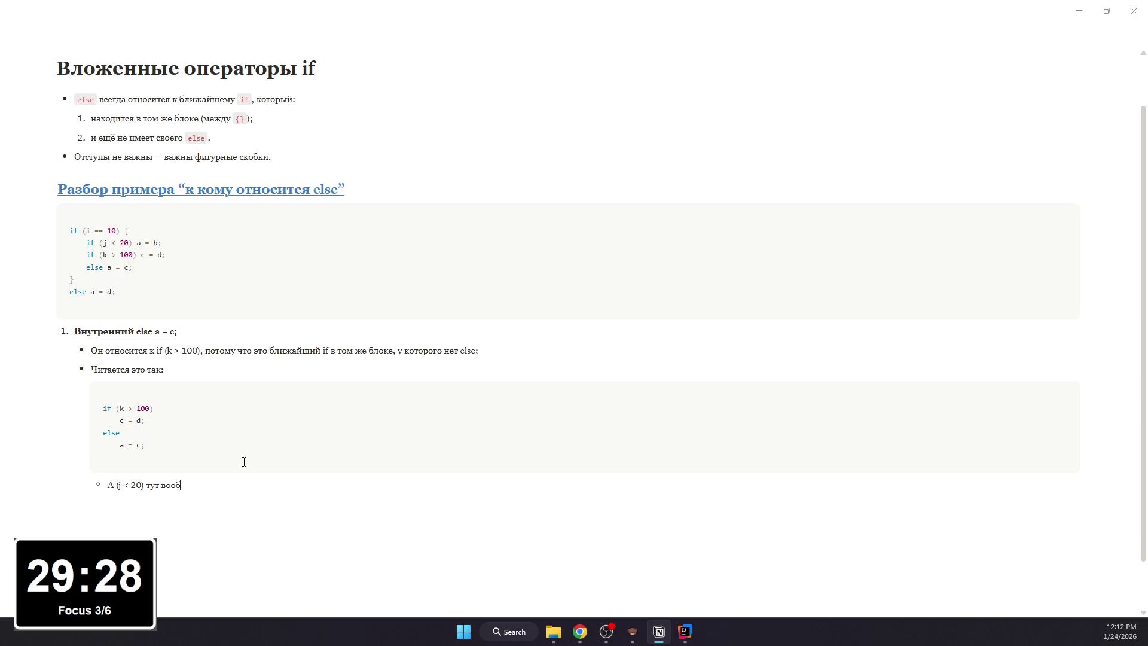
pyautogui.write('ще не при')
pyautogui.press('BackSpace')
pyautogui.write('ём ')
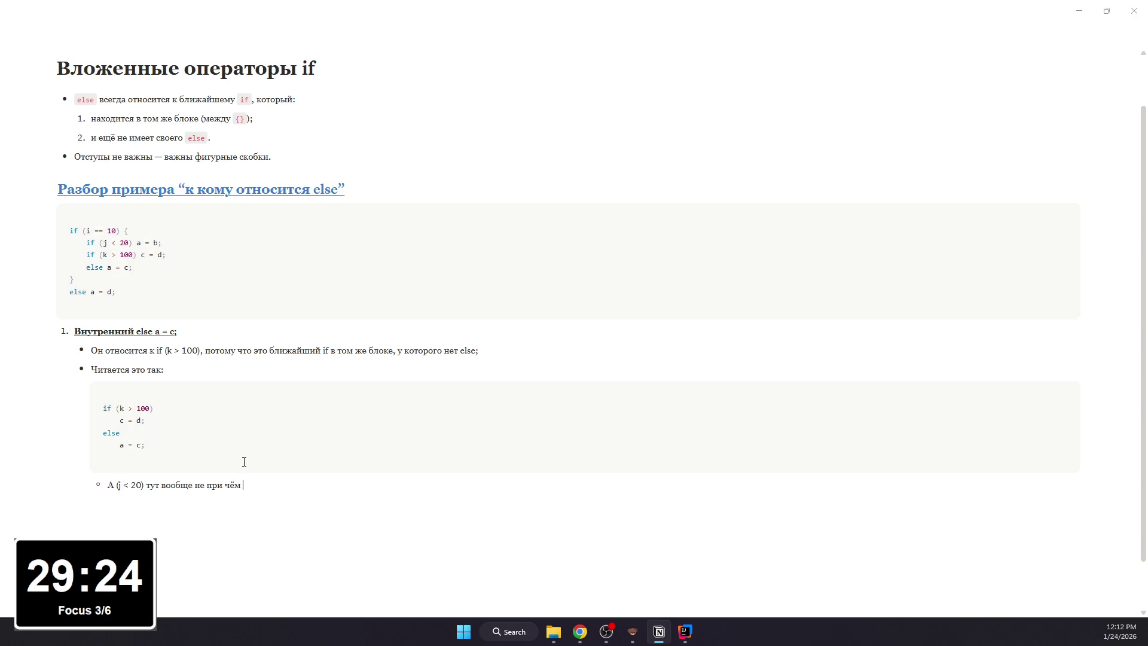
pyautogui.write('— он уже закончился ')
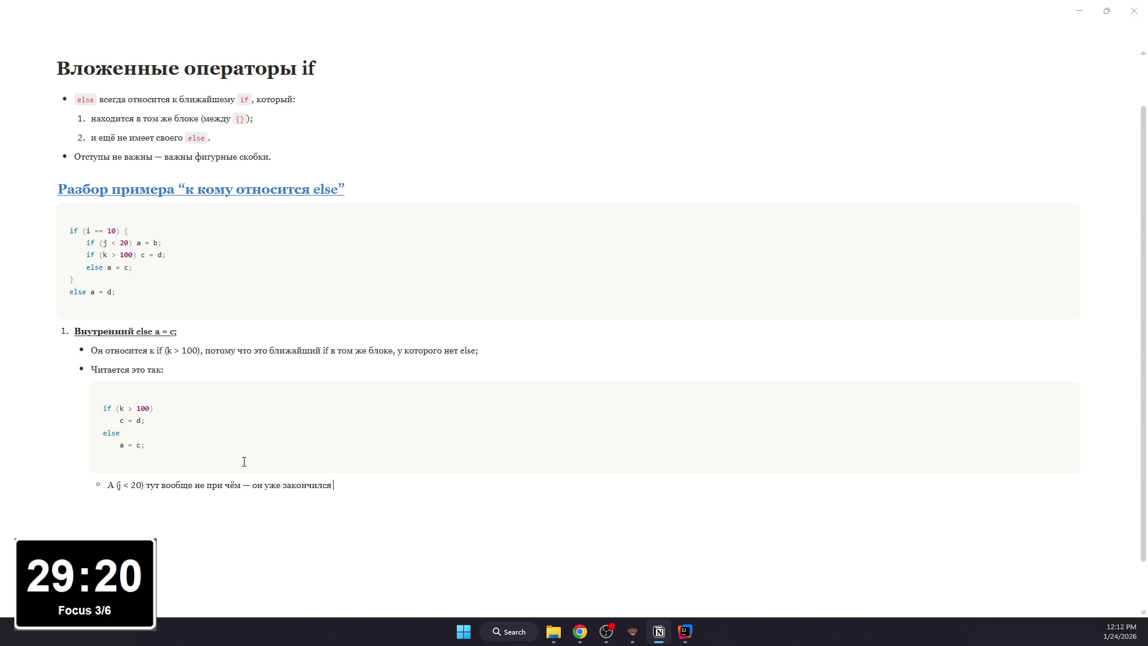
pyautogui.write('на своей строке')
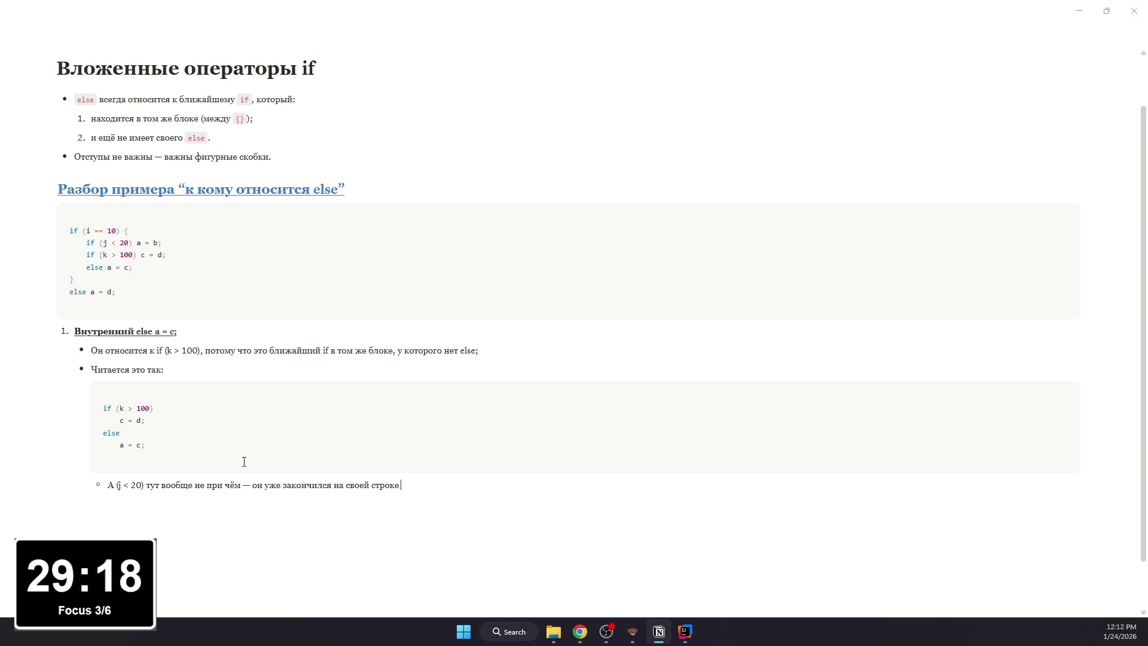
pyautogui.write(' a = b;.')
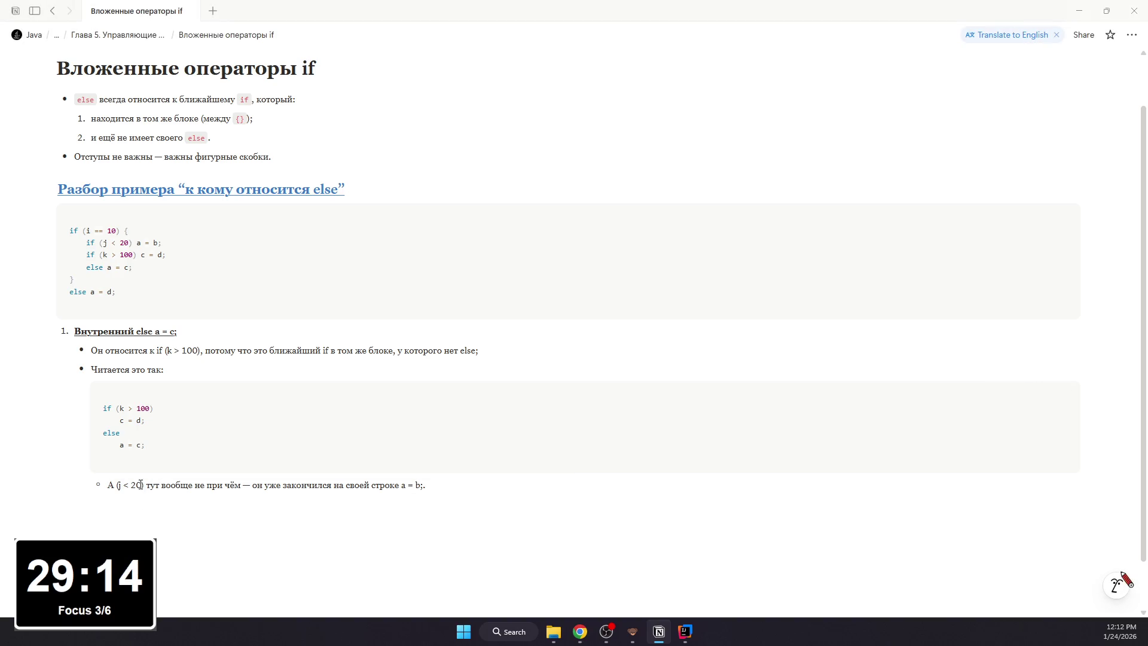
pyautogui.moveTo(116, 485); pyautogui.dragTo(144, 484)
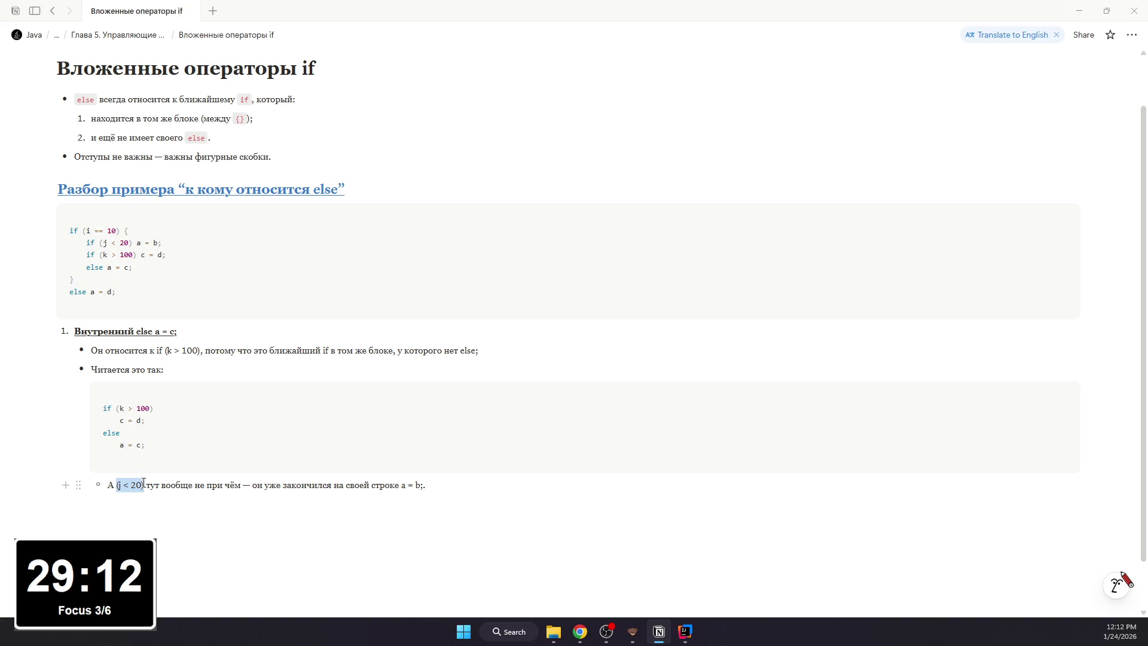
# - Format (j < 20), if (k > 100), if and else in the bullets as inline code
pyautogui.hotkey('ctrl', 'e')
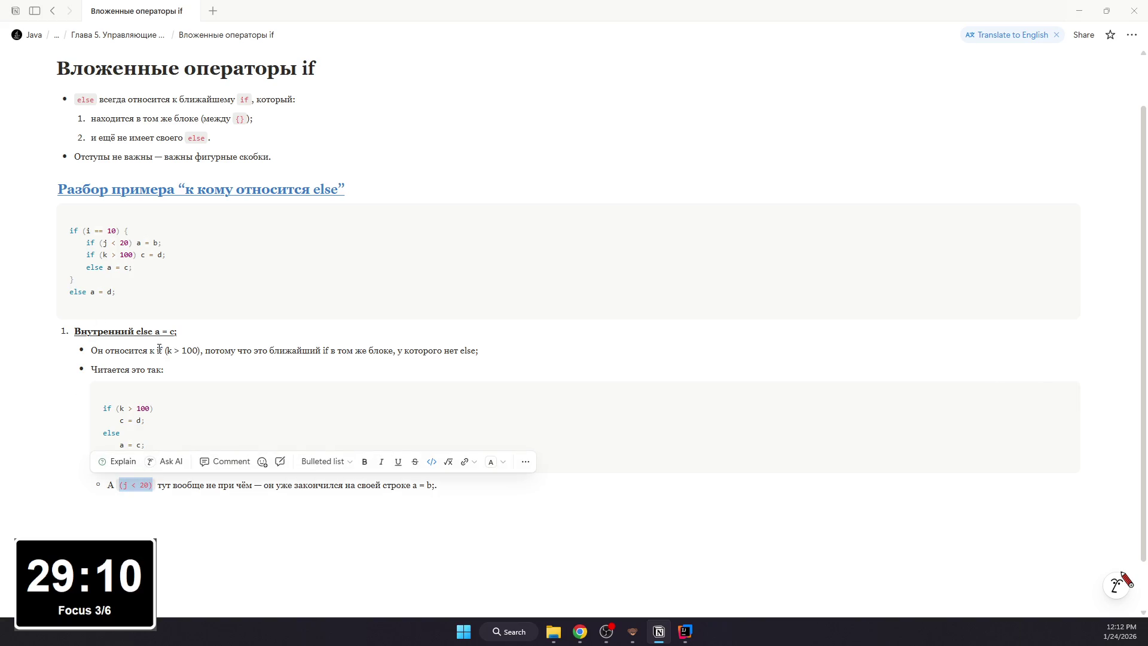
pyautogui.moveTo(158, 350); pyautogui.dragTo(199, 349)
pyautogui.hotkey('ctrl', 'e')
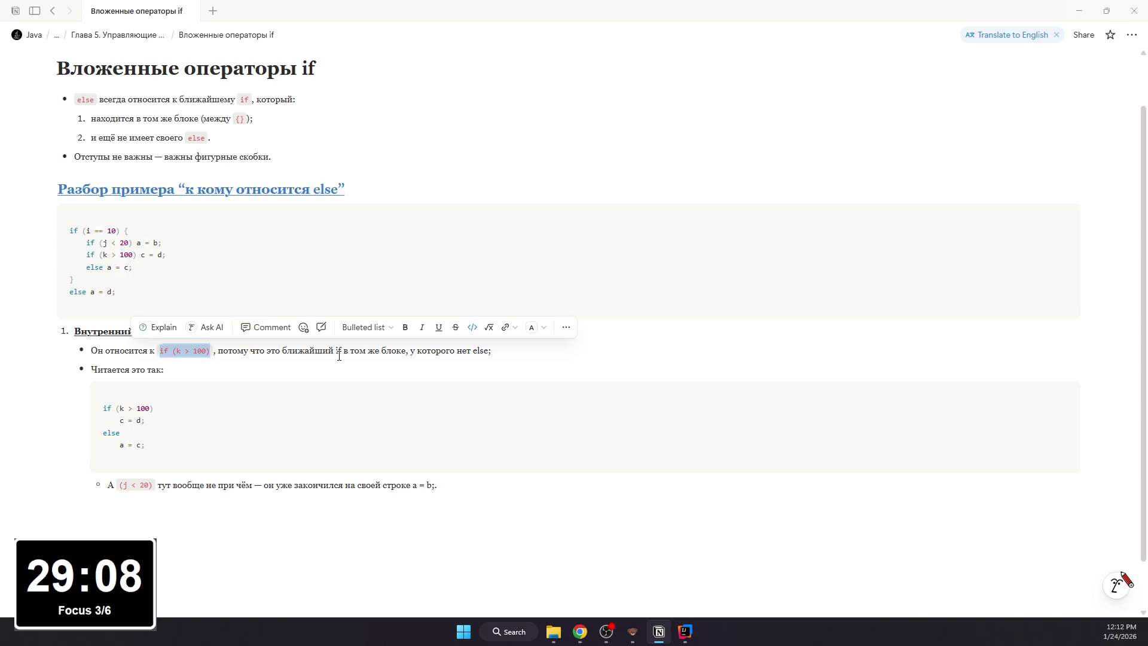
pyautogui.click(339, 353)
pyautogui.doubleClick(340, 351)
pyautogui.hotkey('ctrl', 'e')
pyautogui.click(375, 354)
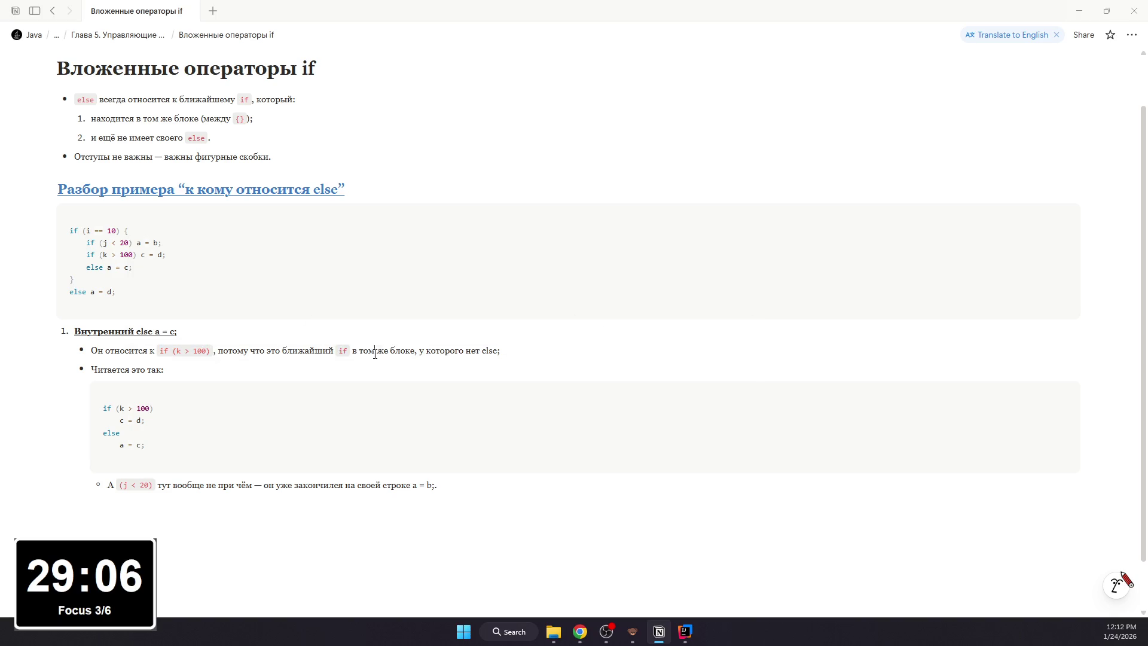
pyautogui.doubleClick(490, 352)
pyautogui.hotkey('ctrl', 'e')
# - Format 'a = b;' as inline code and start an empty second numbered item below
pyautogui.click(465, 382)
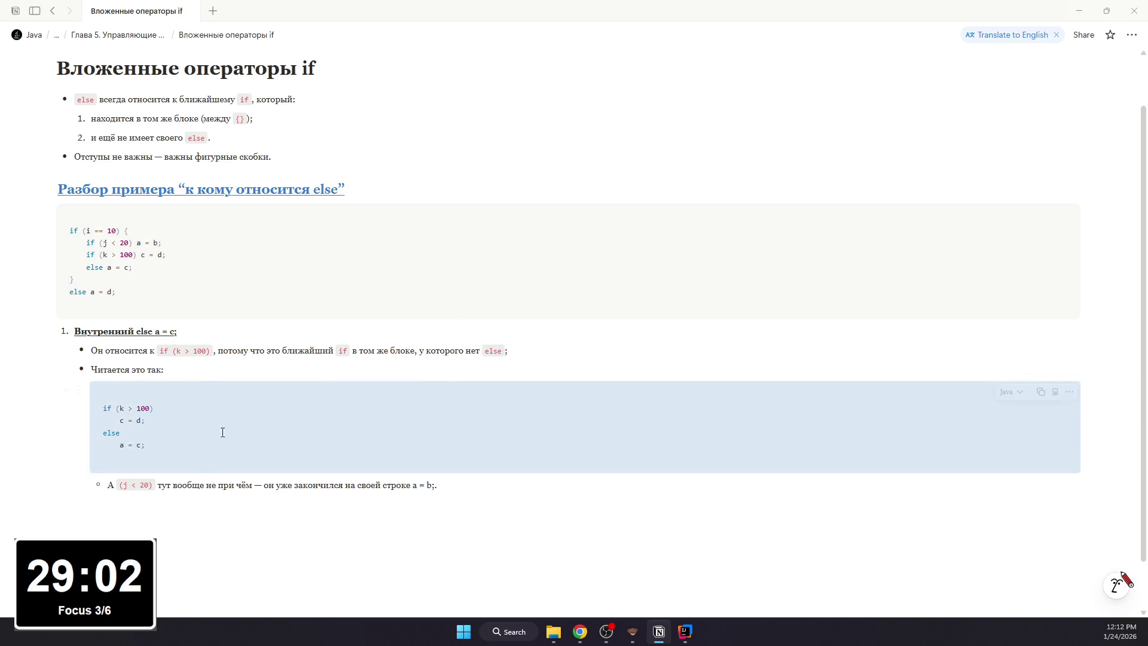
pyautogui.hotkey('ctrl', 'e')
pyautogui.moveTo(412, 485); pyautogui.dragTo(441, 486)
pyautogui.click(461, 487)
pyautogui.hotkey('ctrl', 'e')
pyautogui.click(456, 486)
pyautogui.click(28, 513)
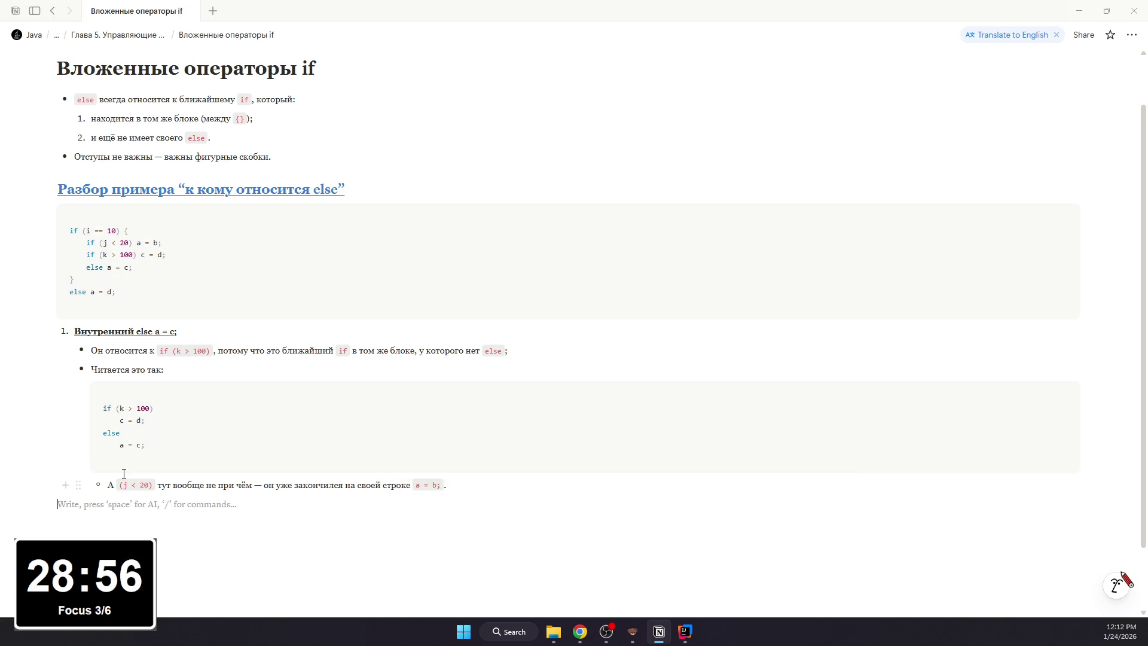
pyautogui.write('2.')
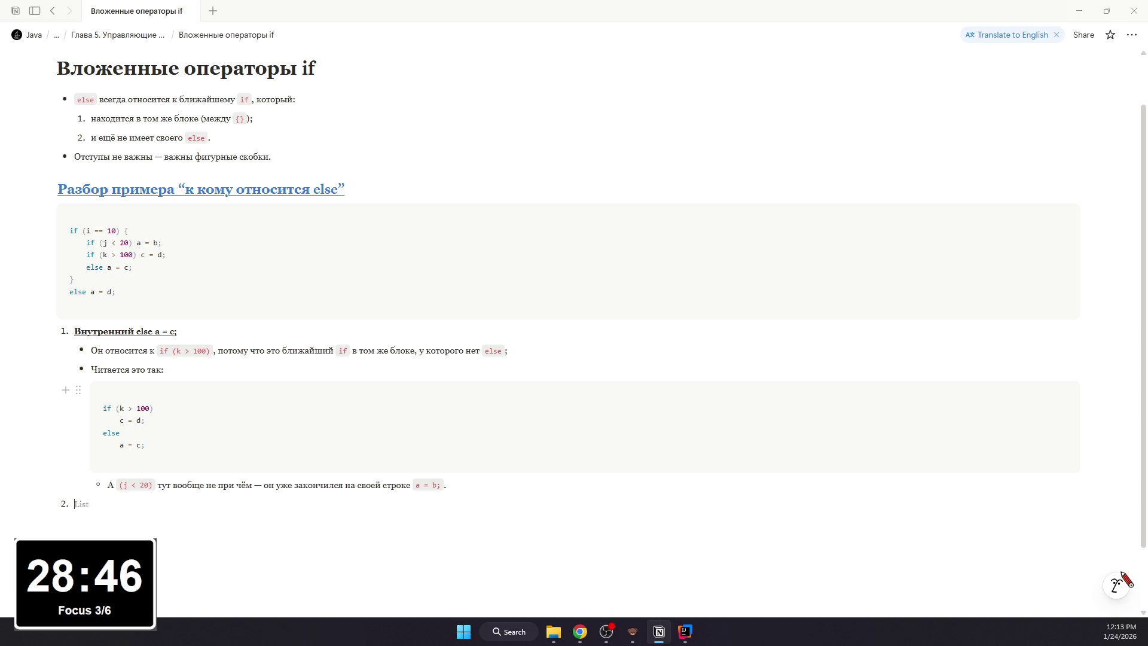
pyautogui.scroll(1, 574, 391)
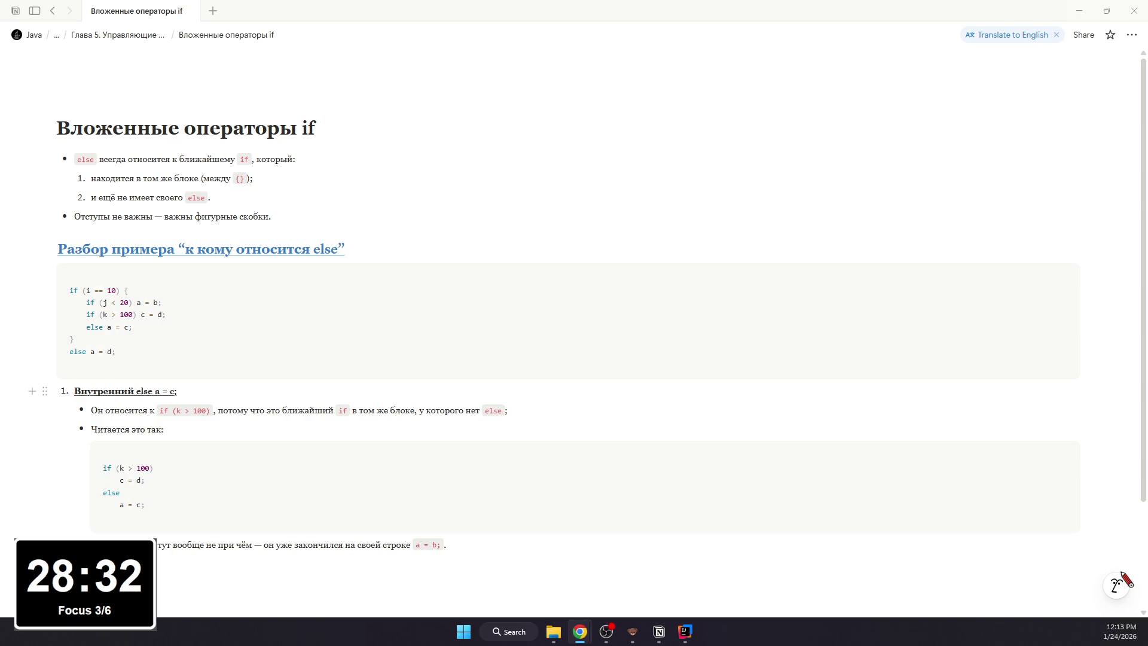
pyautogui.scroll(-1, 169, 514)
pyautogui.scroll(-2, 169, 515)
# - Write item 2 'Внешний else a = d;' with a bullet saying it belongs to if (i == 10)
pyautogui.click(180, 503)
pyautogui.write('Внешний ')
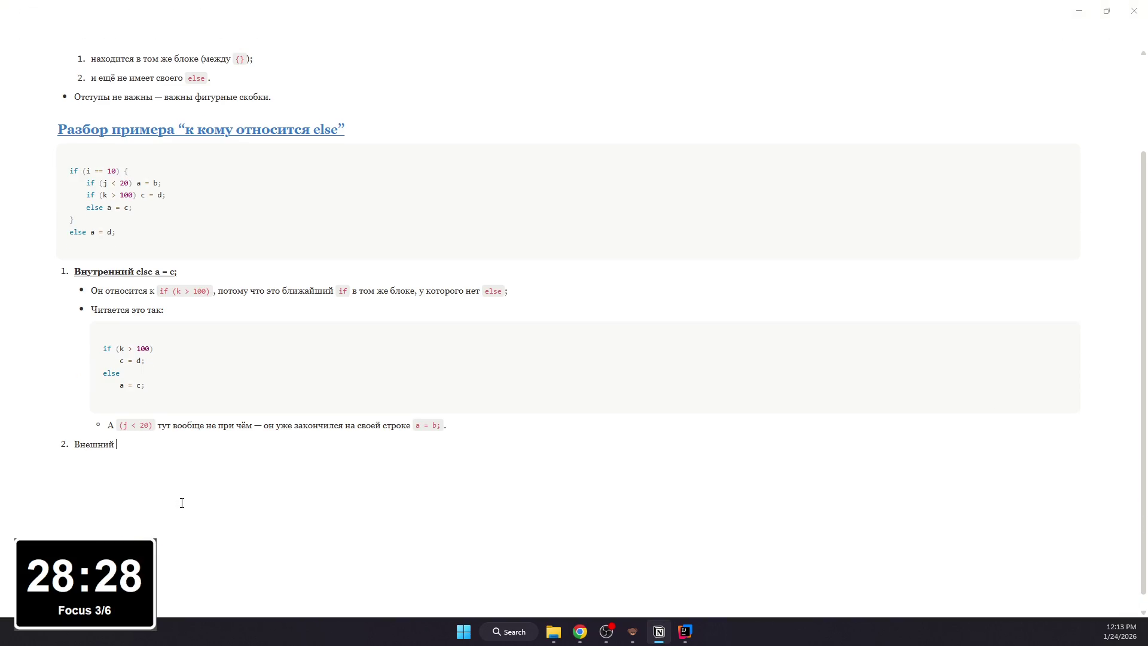
pyautogui.write('else =')
pyautogui.write('a =d ;')
pyautogui.press('Return')
pyautogui.press('Return')
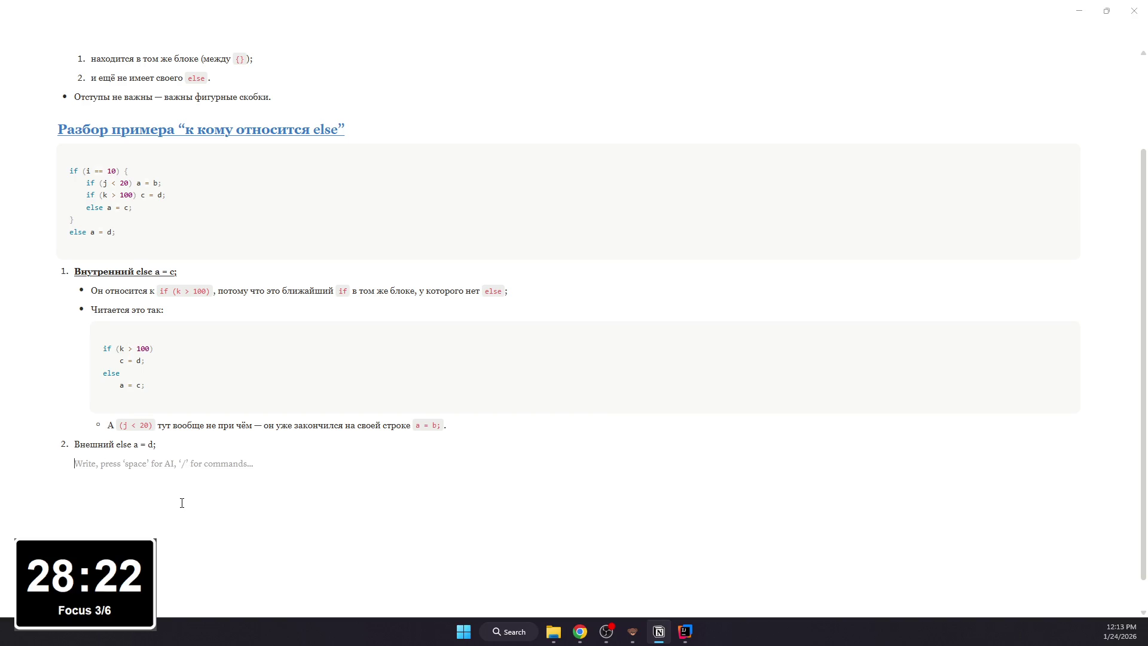
pyautogui.write('/')
pyautogui.press('BackSpace')
pyautogui.write('- ')
pyautogui.write('Он относится к')
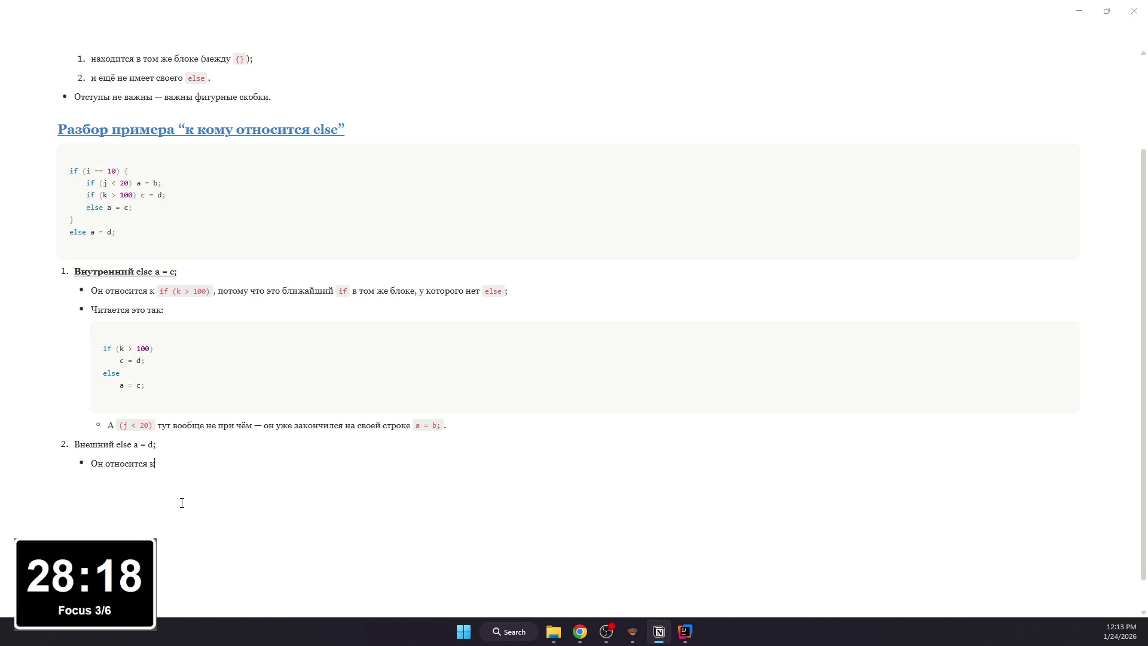
pyautogui.write(' if')
pyautogui.press('BackSpace')
pyautogui.write('== 10);')
pyautogui.press('Return')
pyautogui.write('Почему не к')
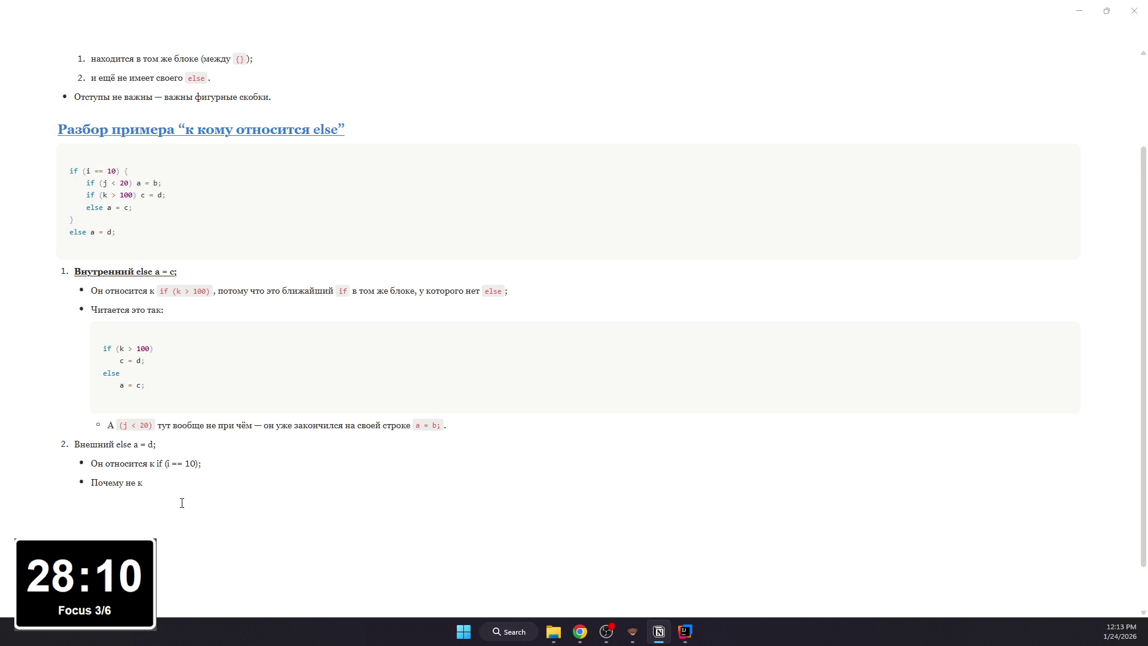
pyautogui.write(' if (j < 20)')
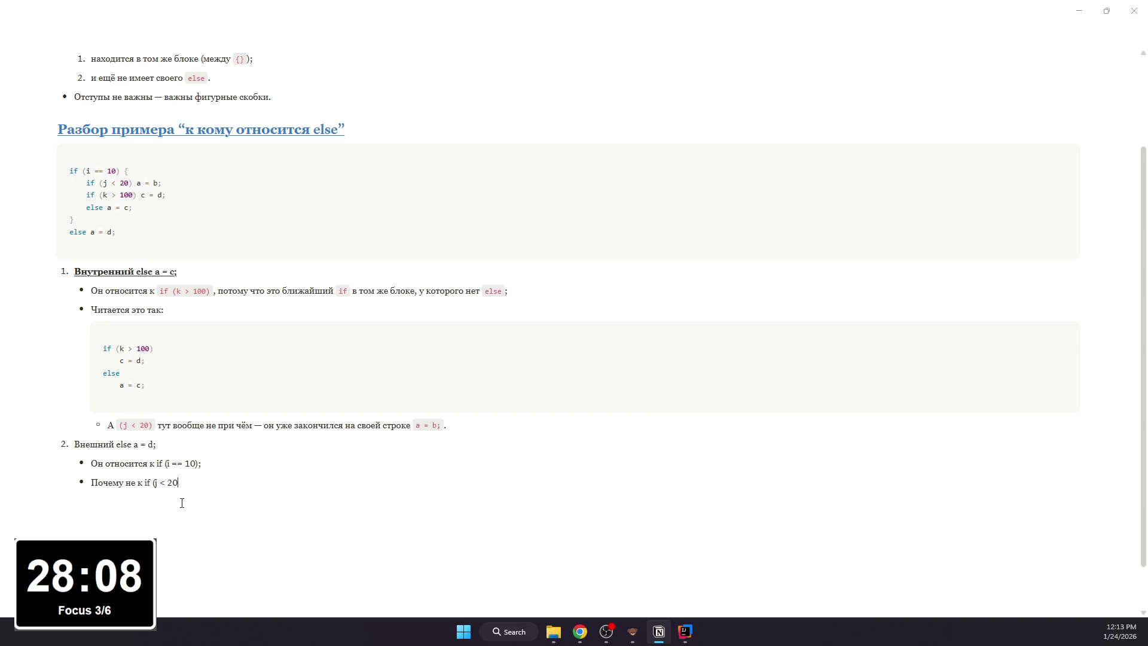
pyautogui.write('?')
# - Add the question about if (j < 20) and a sub-bullet: that if sits inside another block, else is снаружи
pyautogui.press('Return')
pyautogui.press('Tab')
pyautogui.write('Потому чт')
pyautogui.write('els a')
pyautogui.press('BackSpace')
pyautogui.press('BackSpace')
pyautogui.write('e a = d; не находится внутри блока.')
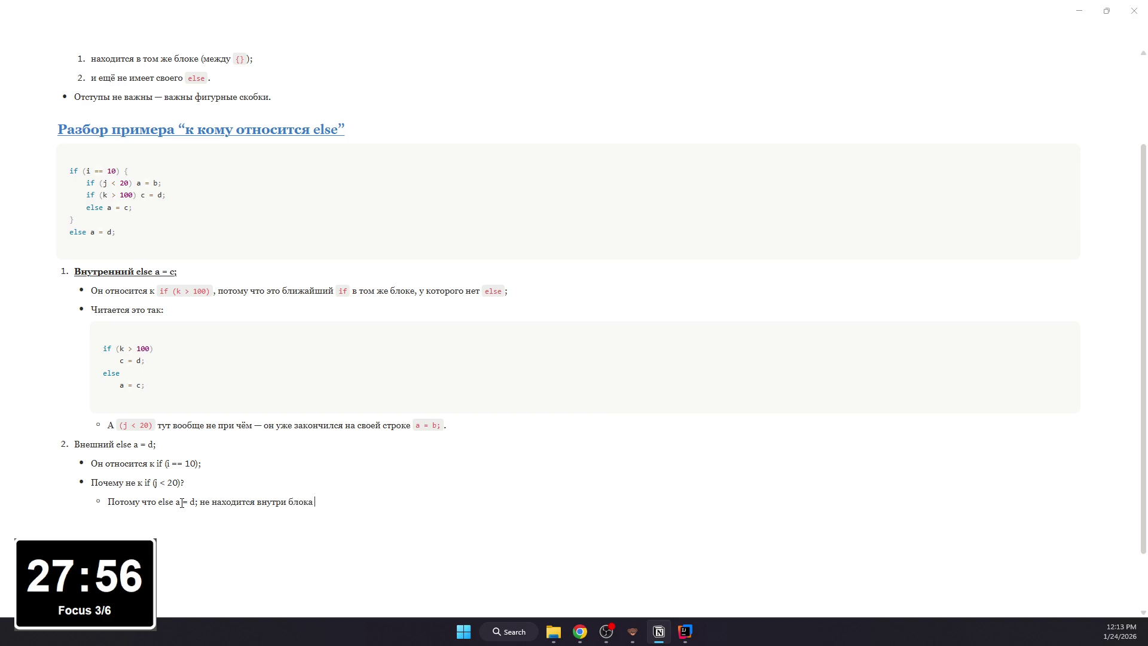
pyautogui.write(' ... }')
pyautogui.write(' где кот')
pyautogui.press('BackSpace')
pyautogui.press('BackSpace')
pyautogui.press('BackSpace')
pyautogui.press('BackSpace')
pyautogui.write('расположен if (')
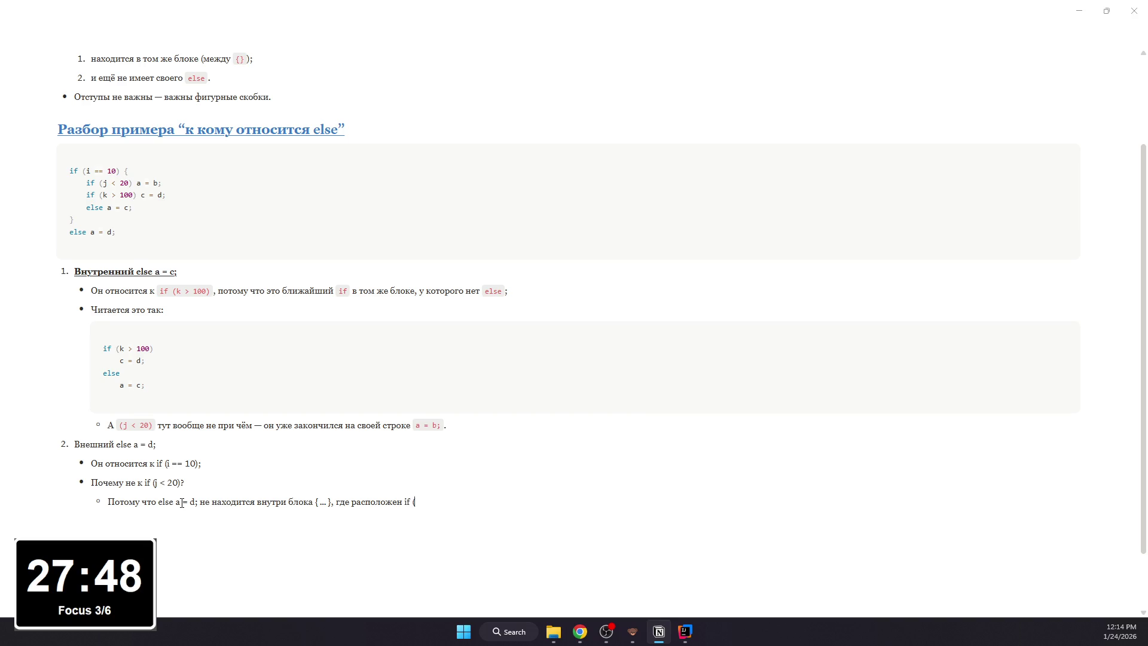
pyautogui.write(' < 20')
pyautogui.write('он стои')
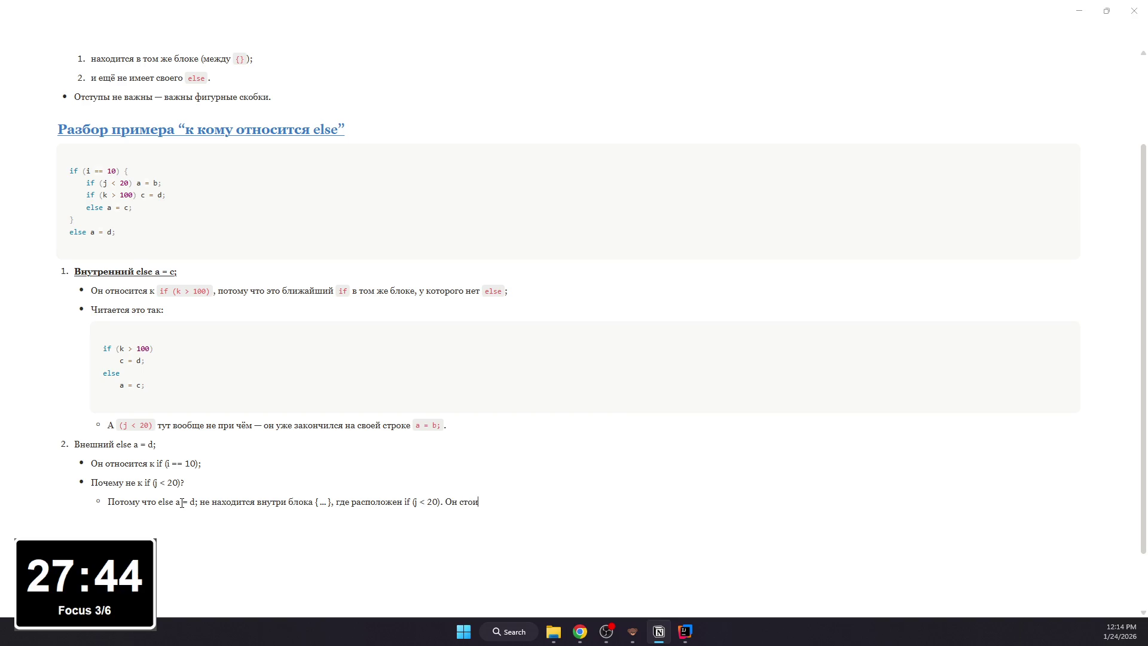
pyautogui.write(' снаружи')
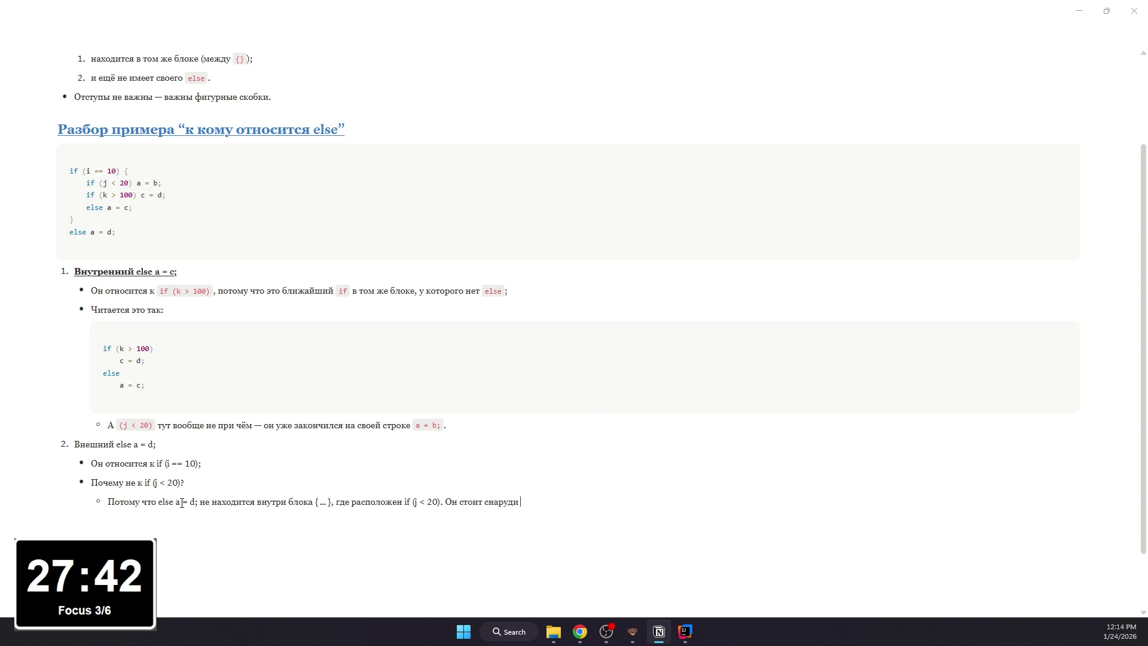
pyautogui.press('BackSpace')
pyautogui.press('BackSpace')
pyautogui.write('жи этого блока, а значит не может быт')
pyautogui.write('язан с внутренним if.')
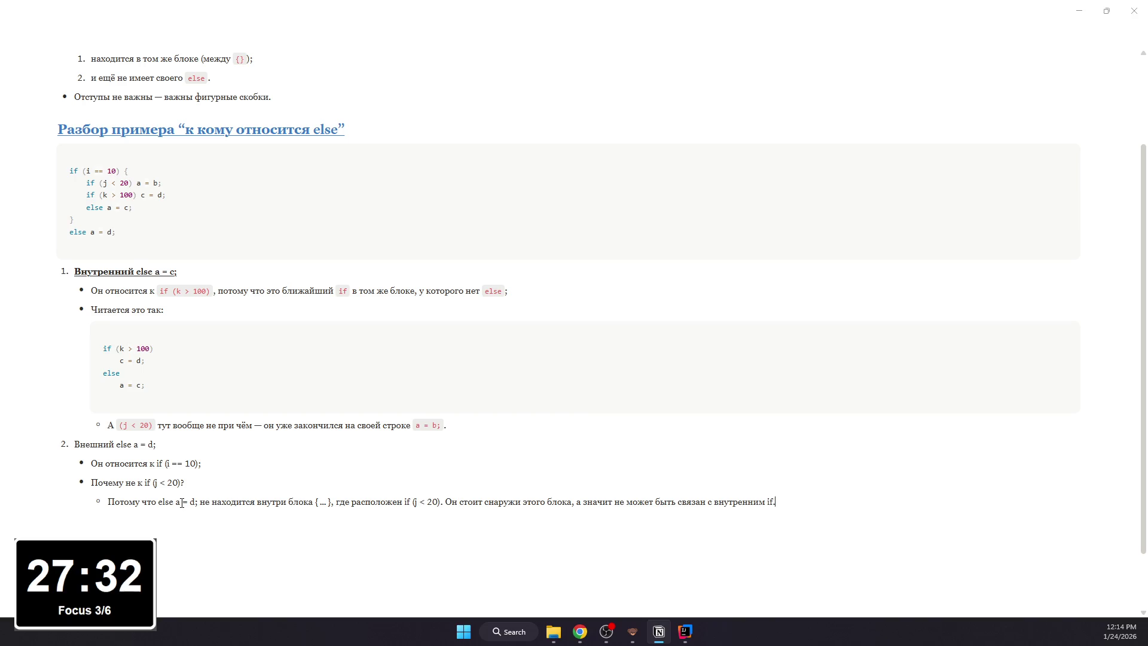
# - Make the 'Внешний else a = d;' item line bold and underlined
pyautogui.tripleClick(119, 443)
pyautogui.hotkey('ctrl', 'b')
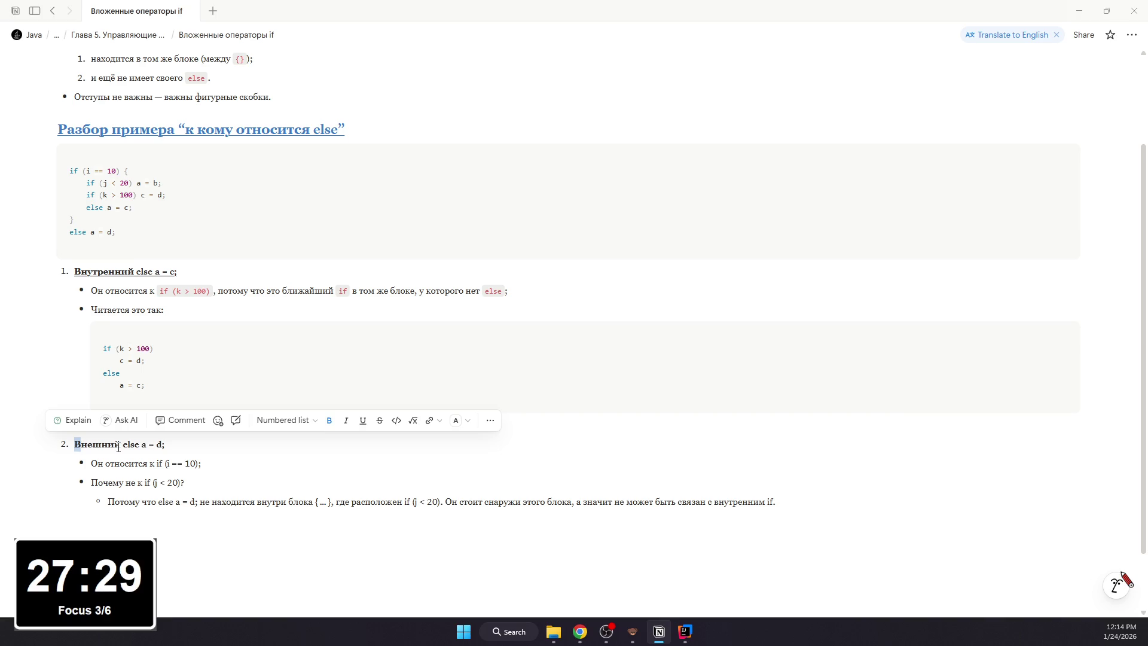
pyautogui.tripleClick(118, 446)
pyautogui.hotkey('ctrl', 'u')
pyautogui.click(159, 482)
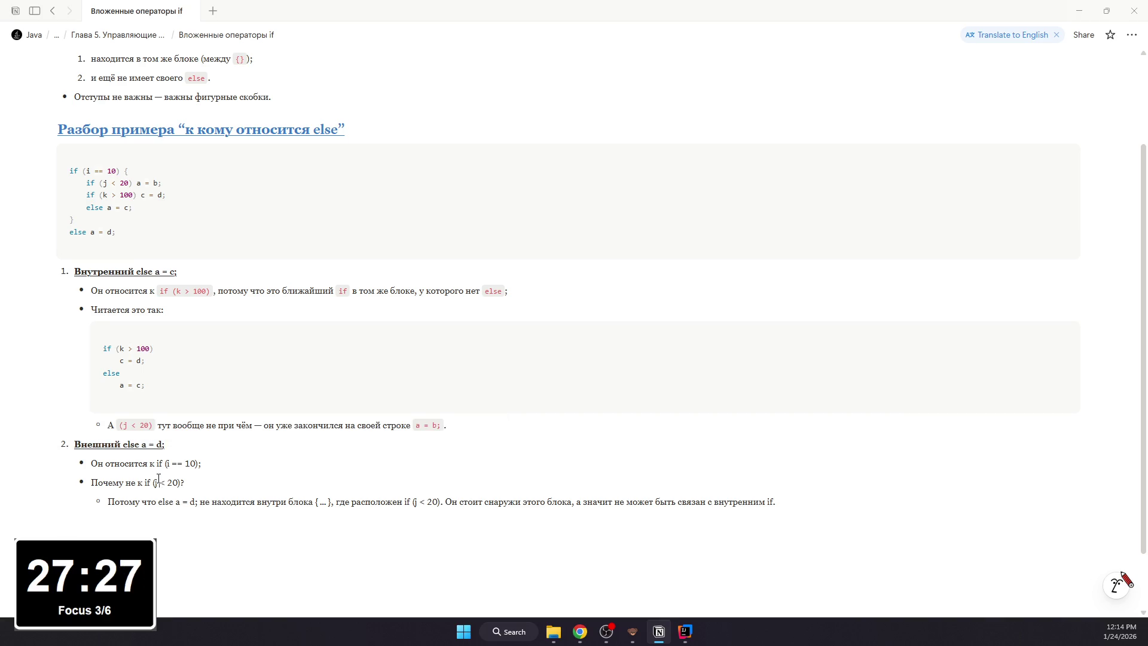
# - Format if (i == 10) and if (j < 20) in the bullets as inline code
pyautogui.moveTo(158, 465); pyautogui.dragTo(198, 465)
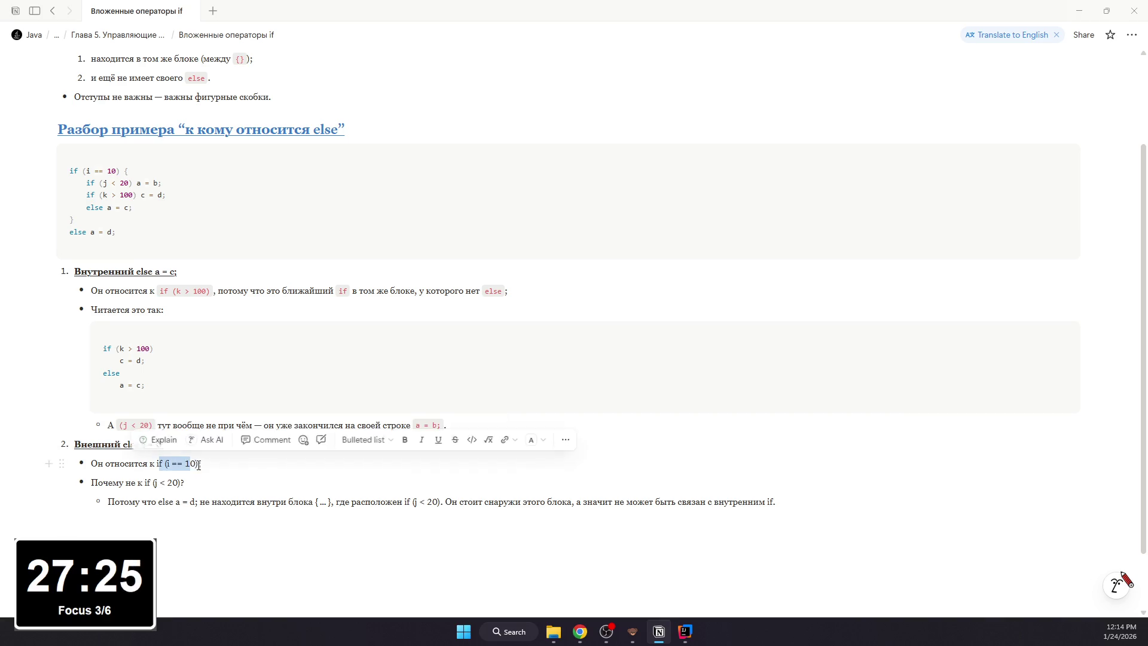
pyautogui.hotkey('ctrl', 'e')
pyautogui.press('Right')
pyautogui.moveTo(109, 169)
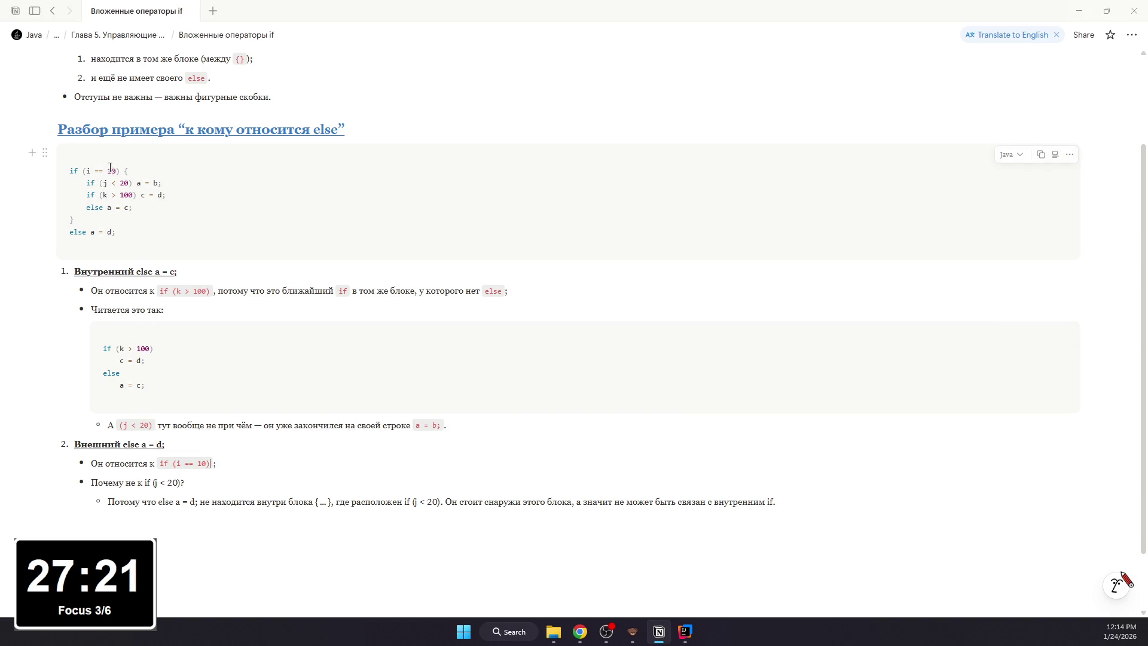
pyautogui.moveTo(144, 483)
pyautogui.mouseDown()
pyautogui.moveTo(185, 483)
pyautogui.moveTo(202, 503)
pyautogui.mouseUp()
pyautogui.hotkey('ctrl', 'e')
pyautogui.hotkey('ctrl', 'e')
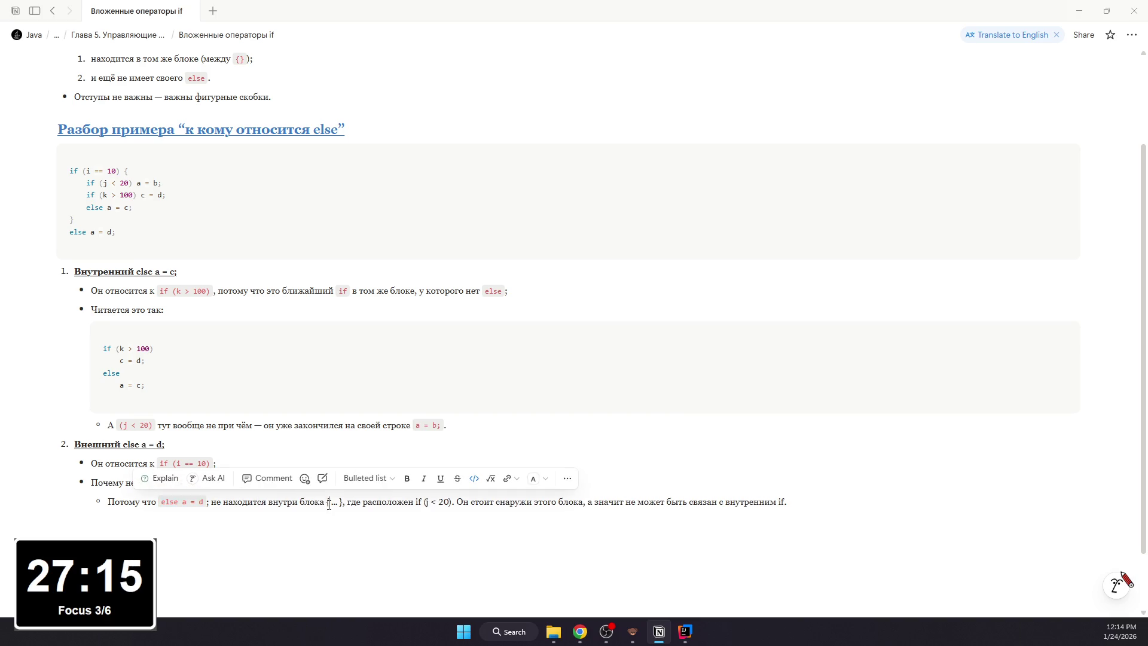
# - Format the { ... } braces and if (j < 20) in the sub-bullet as inline code, then add a block below
pyautogui.moveTo(327, 502); pyautogui.dragTo(343, 502)
pyautogui.hotkey('ctrl', 'e')
pyautogui.click(392, 503)
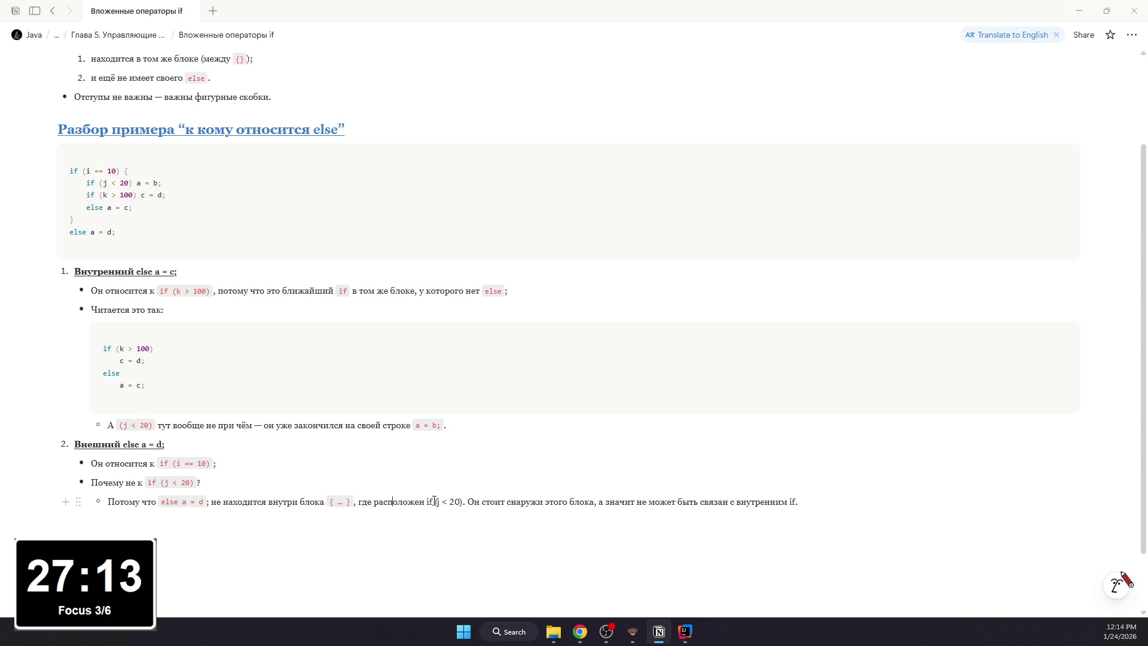
pyautogui.moveTo(427, 502); pyautogui.dragTo(464, 501)
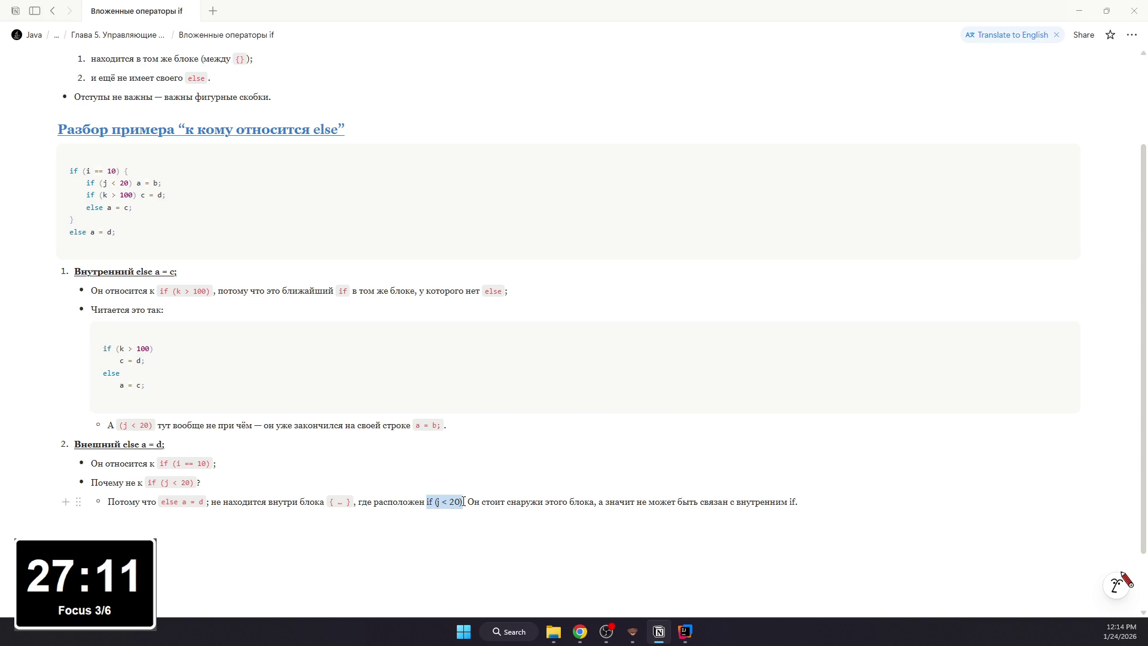
pyautogui.hotkey('ctrl', 'e')
pyautogui.click(500, 502)
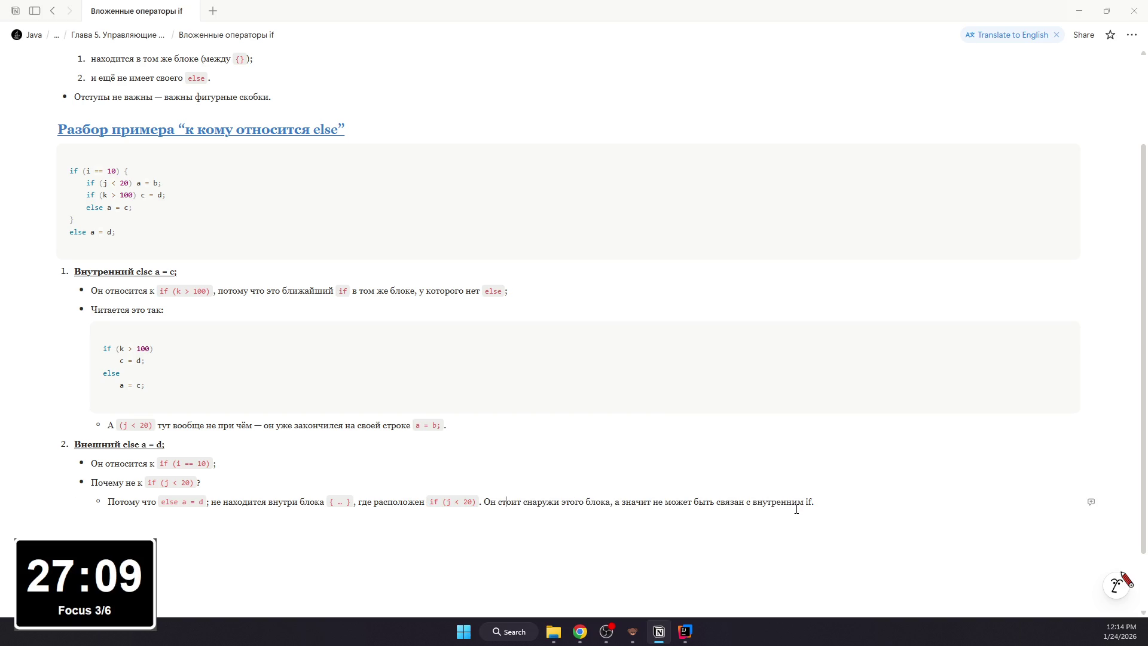
pyautogui.click(405, 525)
pyautogui.scroll(1, 462, 476)
pyautogui.scroll(-3, 464, 477)
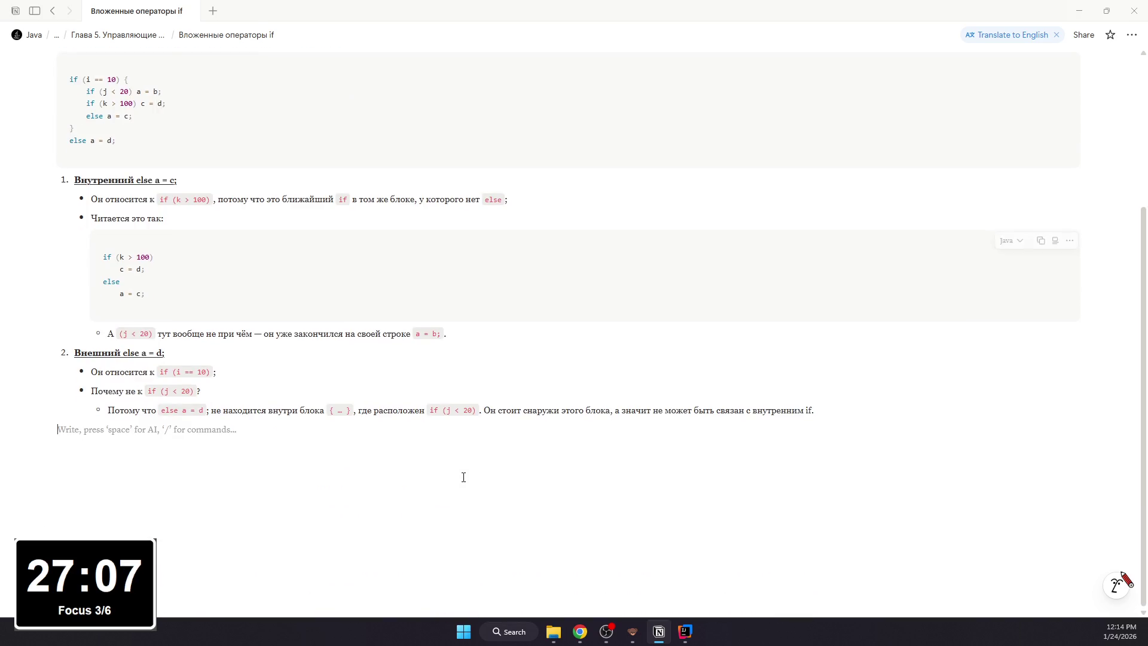
pyautogui.scroll(2, 463, 478)
pyautogui.scroll(1, 465, 478)
pyautogui.scroll(-2, 464, 479)
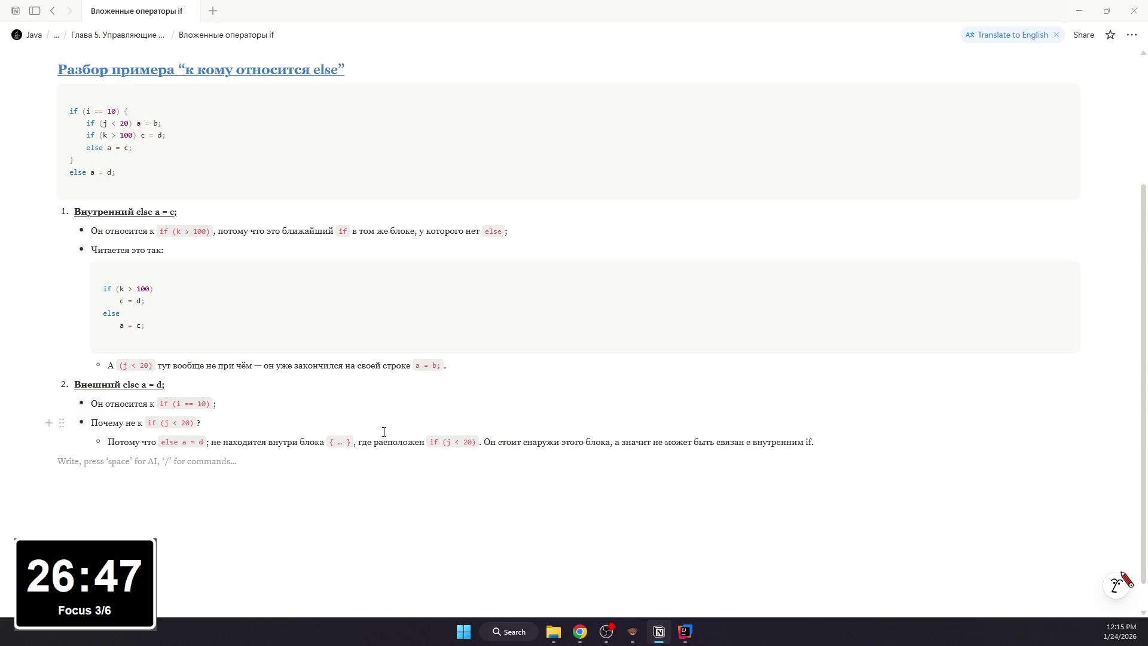
pyautogui.write('1. ')
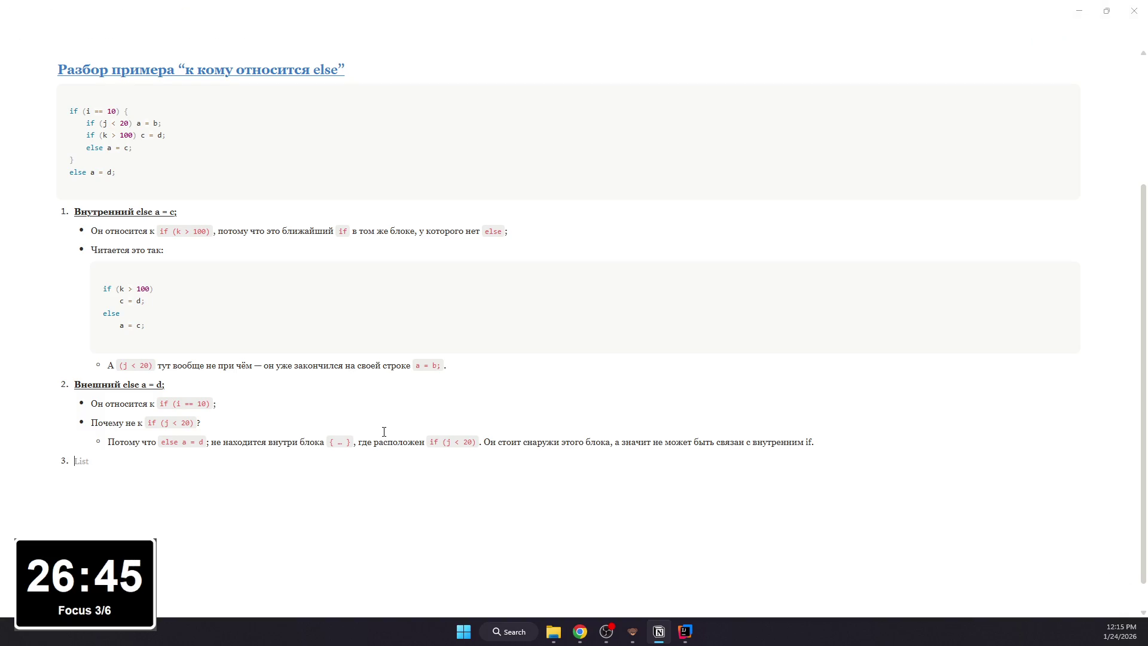
pyautogui.write('Как это увидеть по скоб')
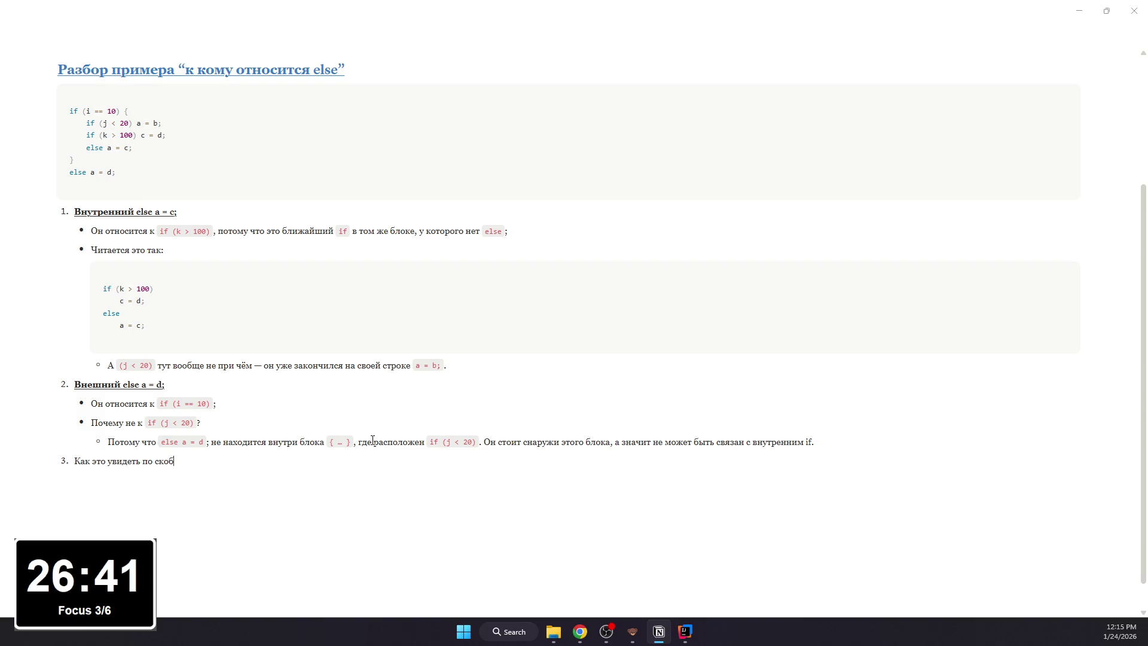
pyautogui.write('кам:')
# - Add item 3 'Как это увидеть по скобкам:' with a nested code block under it
pyautogui.press('Return')
pyautogui.press('Tab')
pyautogui.press('BackSpace')
pyautogui.write('/c')
pyautogui.press('Return')
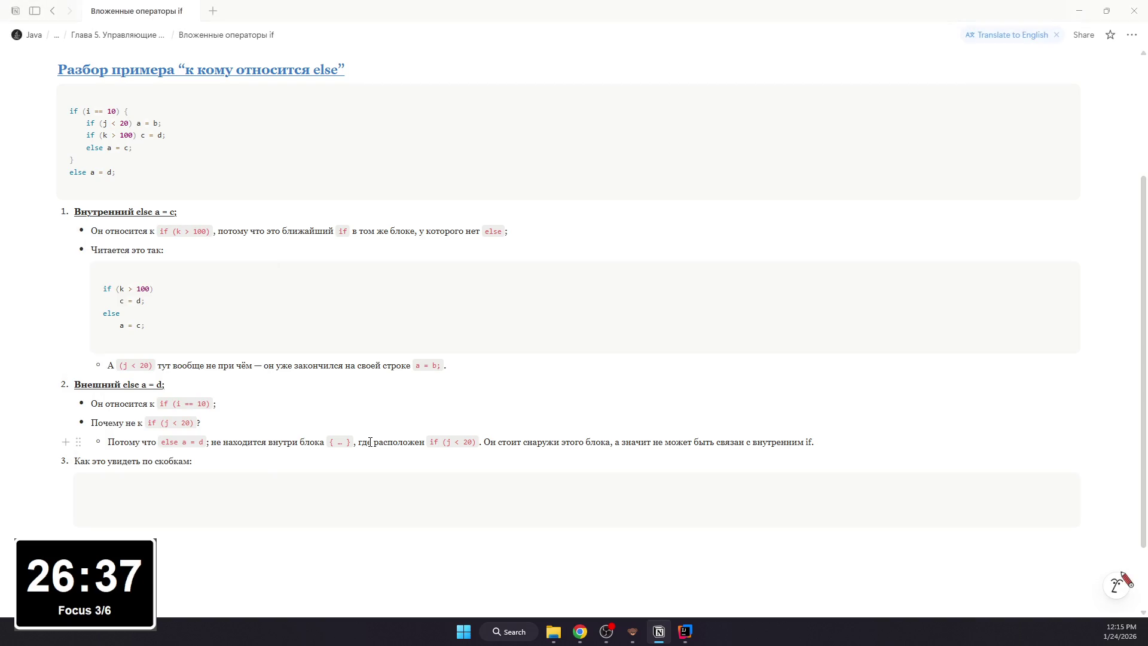
pyautogui.write('if ')
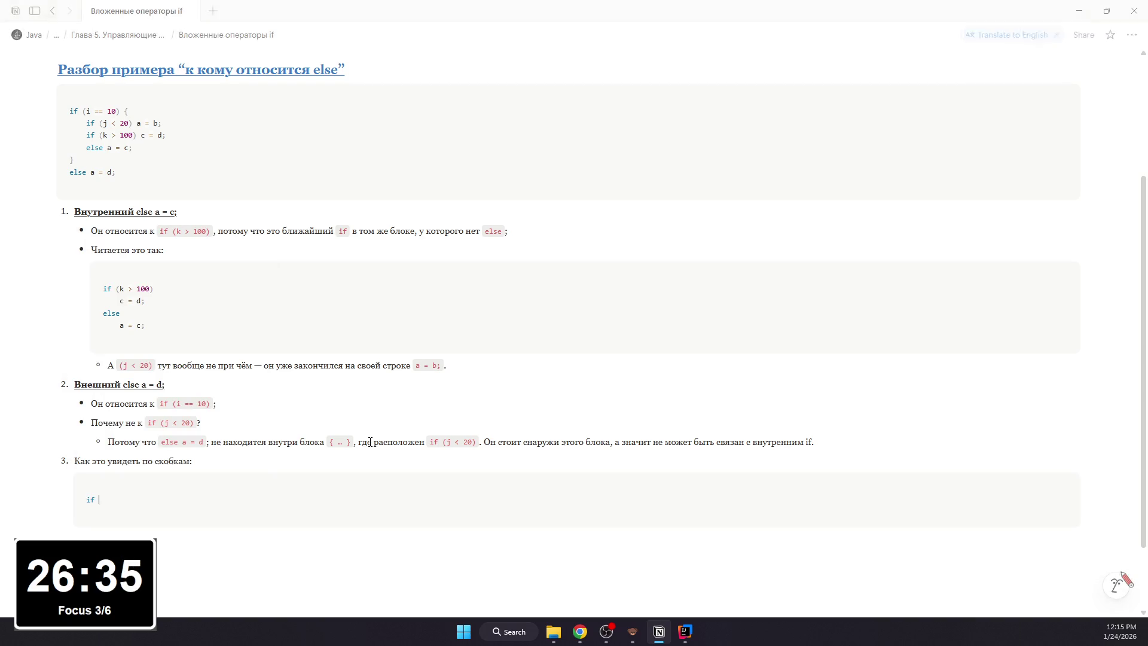
pyautogui.write('(i == 10) {')
# - Type the braced example: inner if with a = b; and closing brace, then the if (k > 100) block
pyautogui.press('Return')
pyautogui.write('if (')
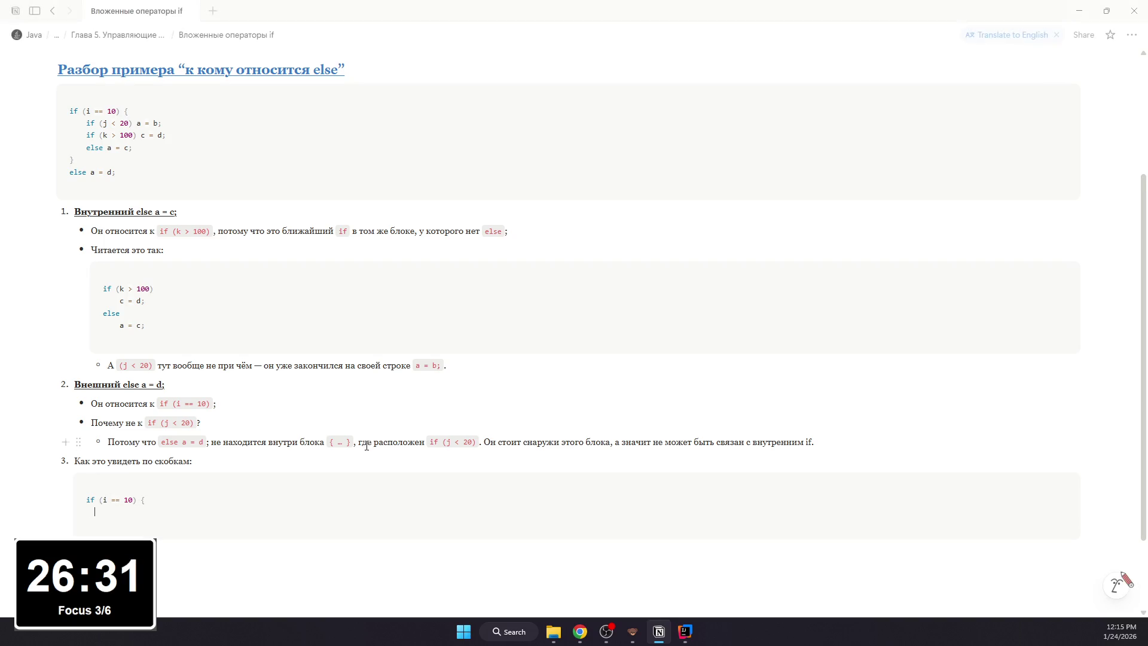
pyautogui.write('k')
pyautogui.write('l')
pyautogui.press('BackSpace')
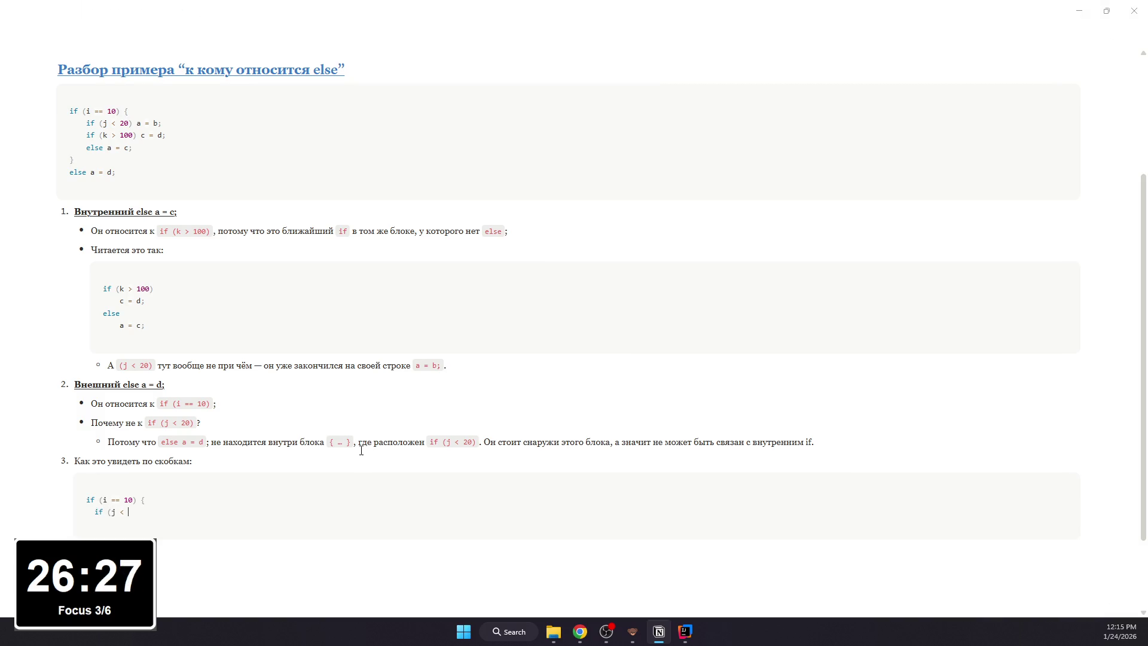
pyautogui.write('20) {')
pyautogui.press('Return')
pyautogui.write('a = b;')
pyautogui.press('Return')
pyautogui.hotkey('ctrl', 'Return')
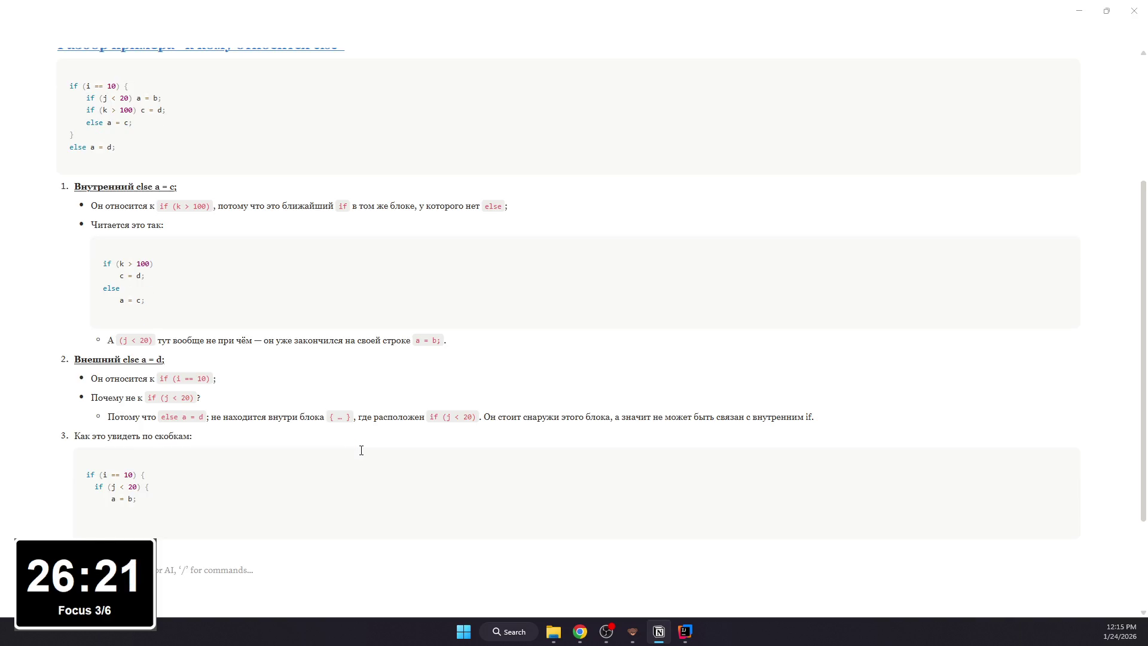
pyautogui.press('BackSpace')
pyautogui.press('BackSpace')
pyautogui.press('BackSpace')
pyautogui.press('BackSpace')
pyautogui.press('BackSpace')
pyautogui.write('}')
pyautogui.press('Return')
pyautogui.press('Return')
pyautogui.write('if (k > 1')
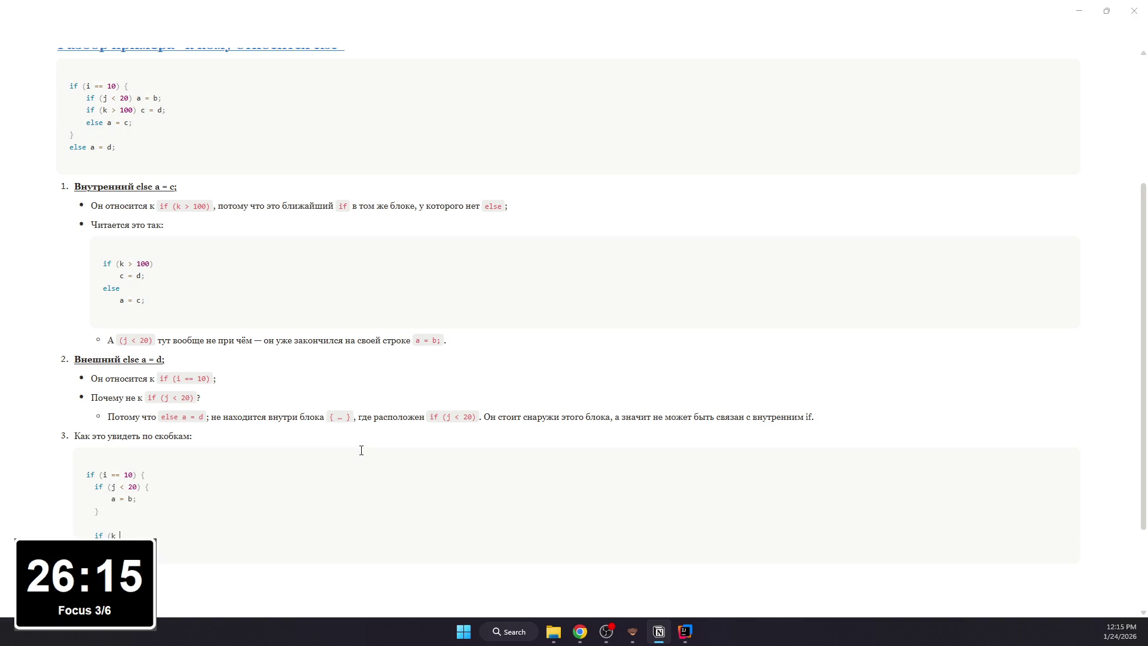
pyautogui.write('00) {')
pyautogui.press('Return')
pyautogui.press('Return')
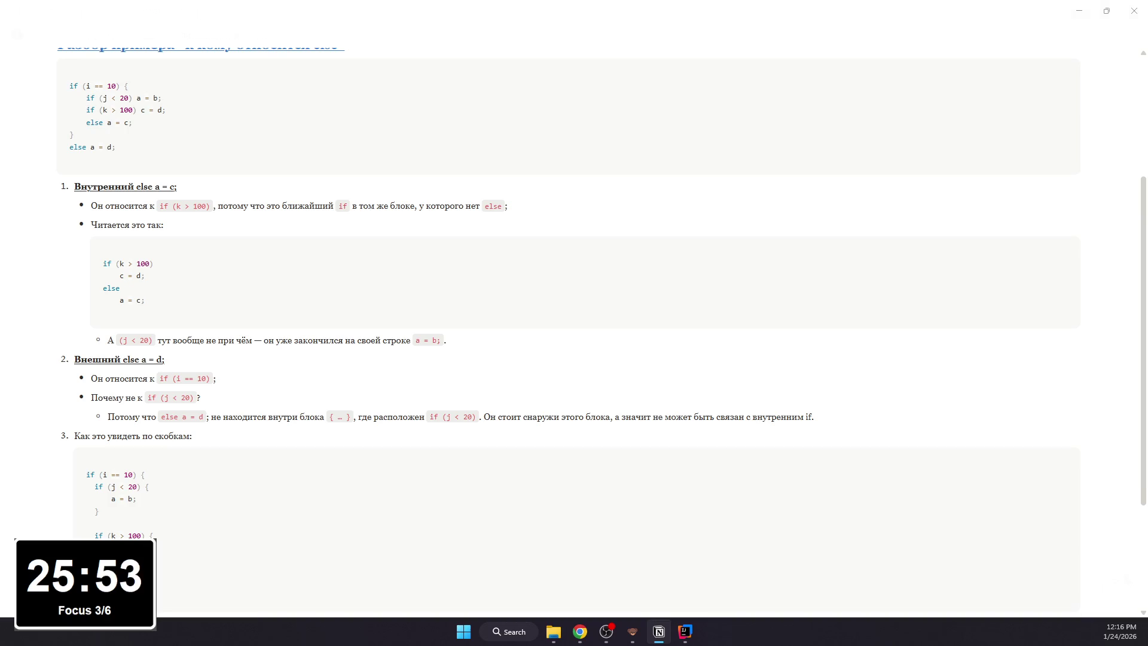
pyautogui.scroll(-1, 575, 323)
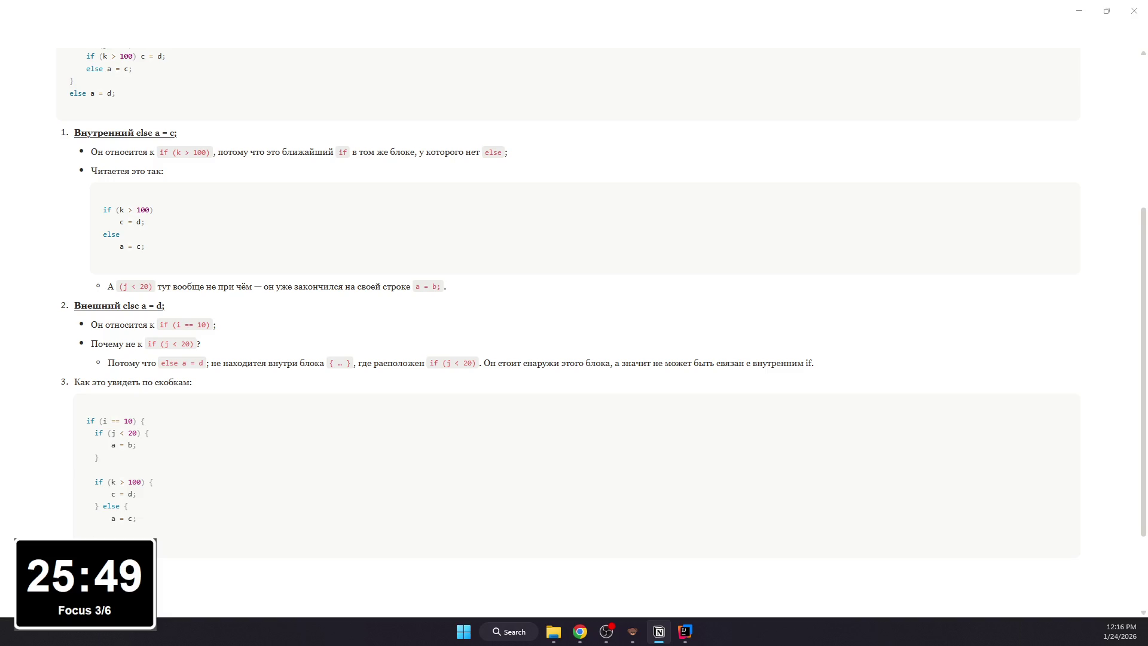
pyautogui.write('}')
pyautogui.scroll(2, 123, 231)
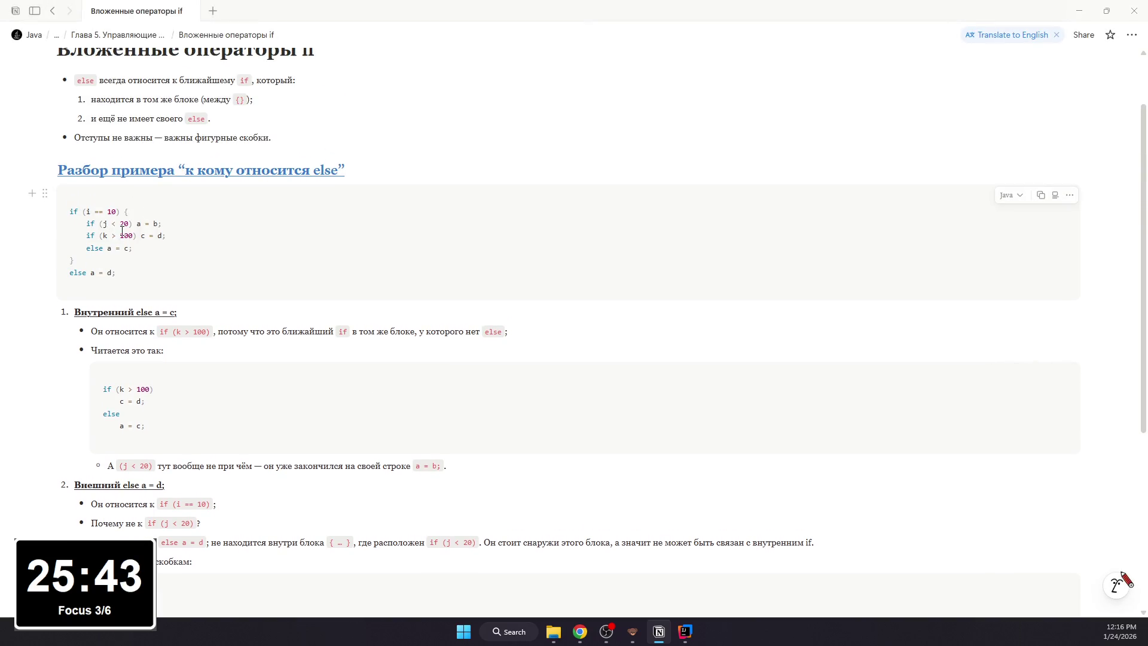
pyautogui.scroll(-1, 168, 238)
pyautogui.scroll(-1, 169, 237)
pyautogui.scroll(1, 170, 237)
pyautogui.scroll(-1, 170, 237)
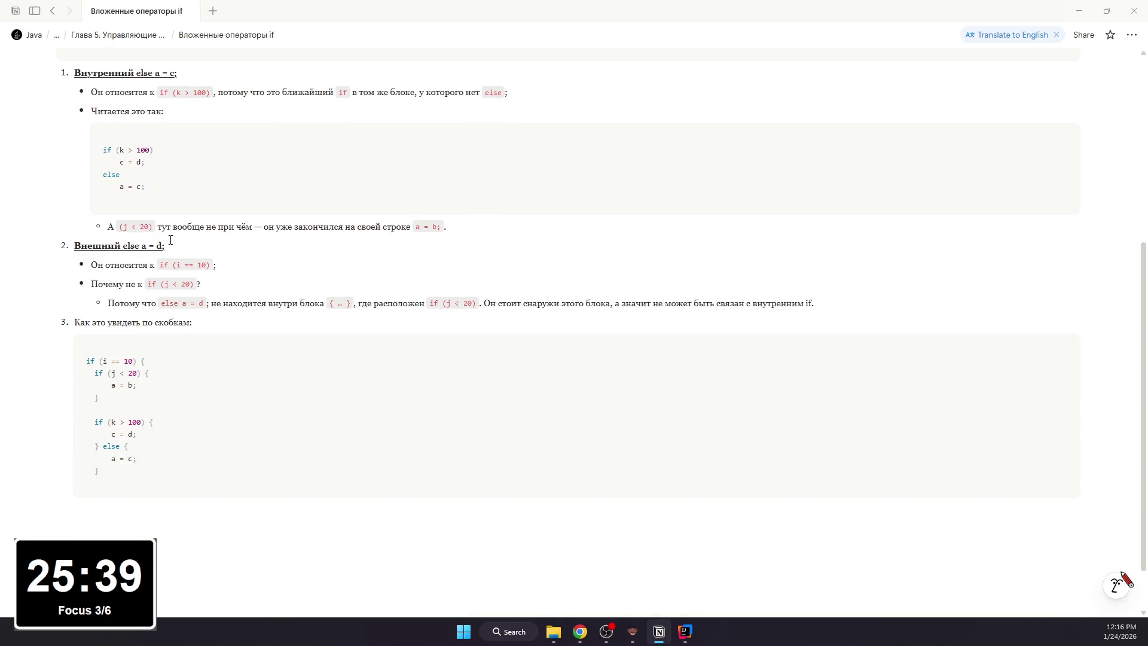
# - Finish the code block with the outer else { a = d; } and closing brace
pyautogui.press('Return')
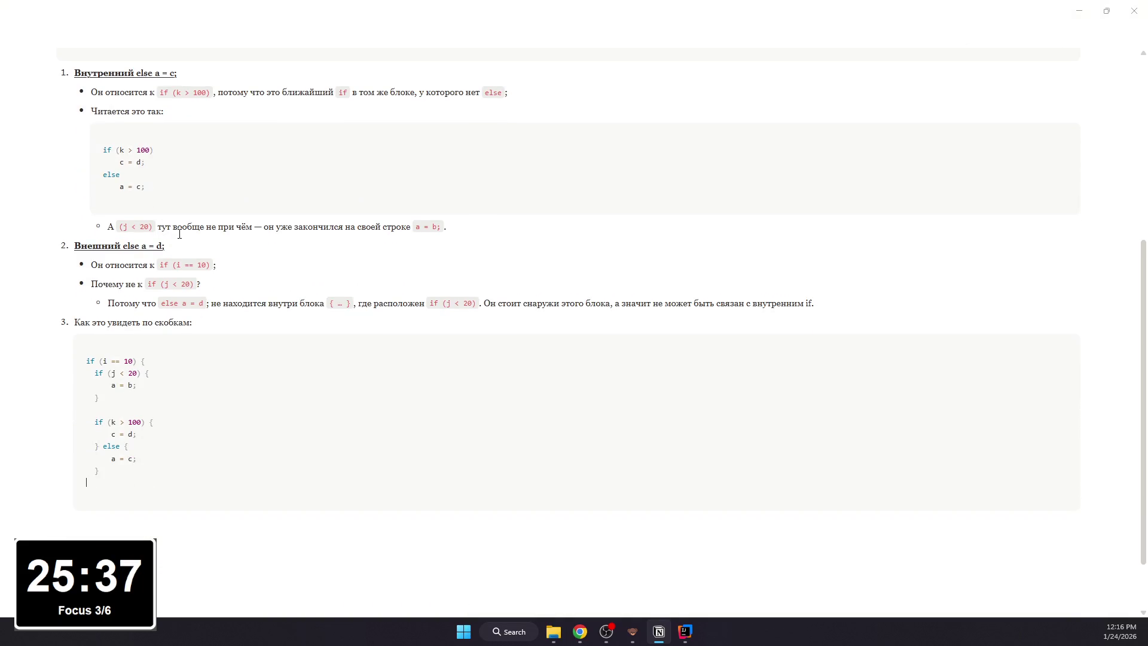
pyautogui.press('BackSpace')
pyautogui.press('BackSpace')
pyautogui.press('BackSpace')
pyautogui.write('} else {')
pyautogui.press('Return')
pyautogui.write('a = d')
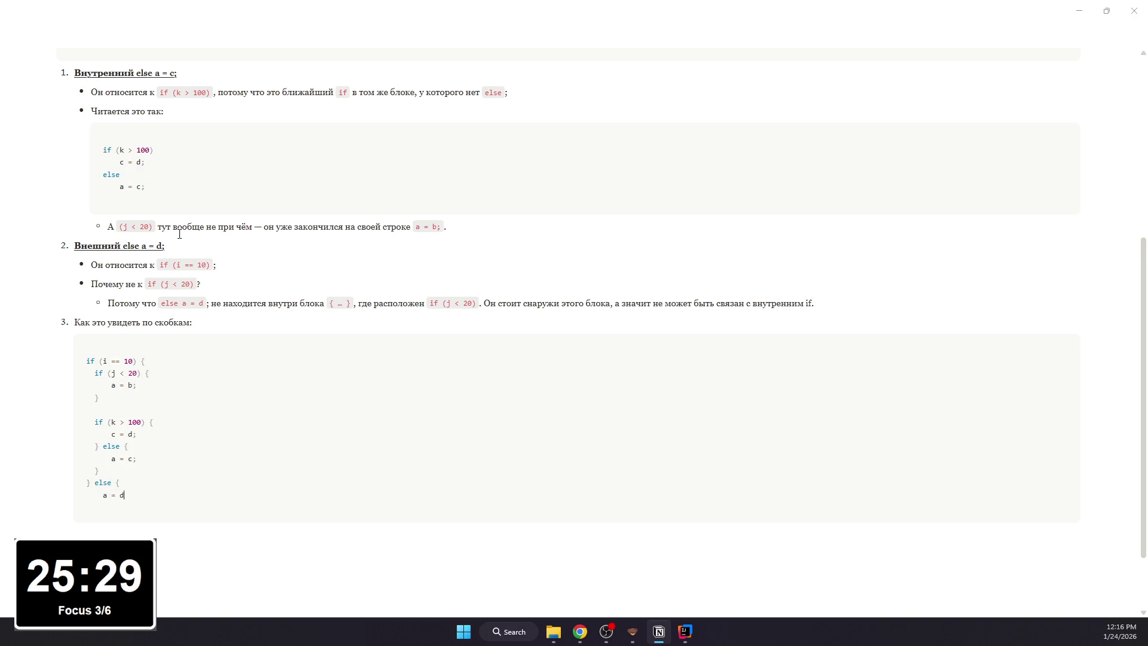
pyautogui.press('Return')
# - Make item 3's heading bold and underlined and add a nested empty block below the code
pyautogui.click(254, 544)
pyautogui.scroll(2, 262, 474)
pyautogui.scroll(-2, 262, 474)
pyautogui.moveTo(210, 321); pyautogui.dragTo(79, 320)
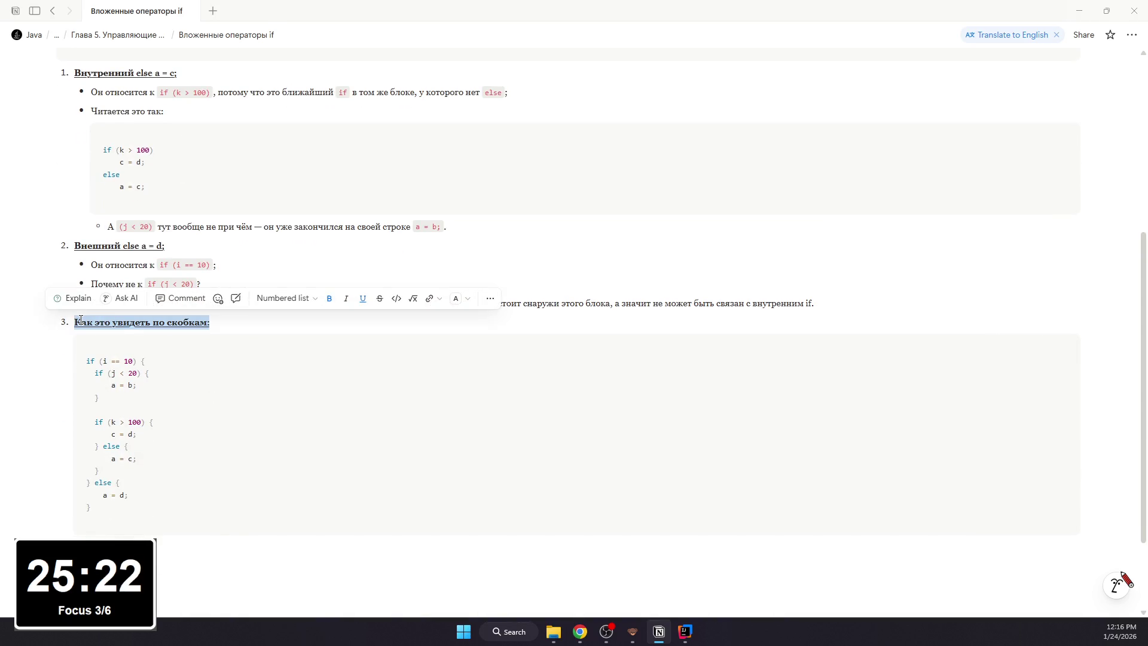
pyautogui.click(221, 564)
pyautogui.scroll(4, 271, 485)
pyautogui.scroll(1, 271, 485)
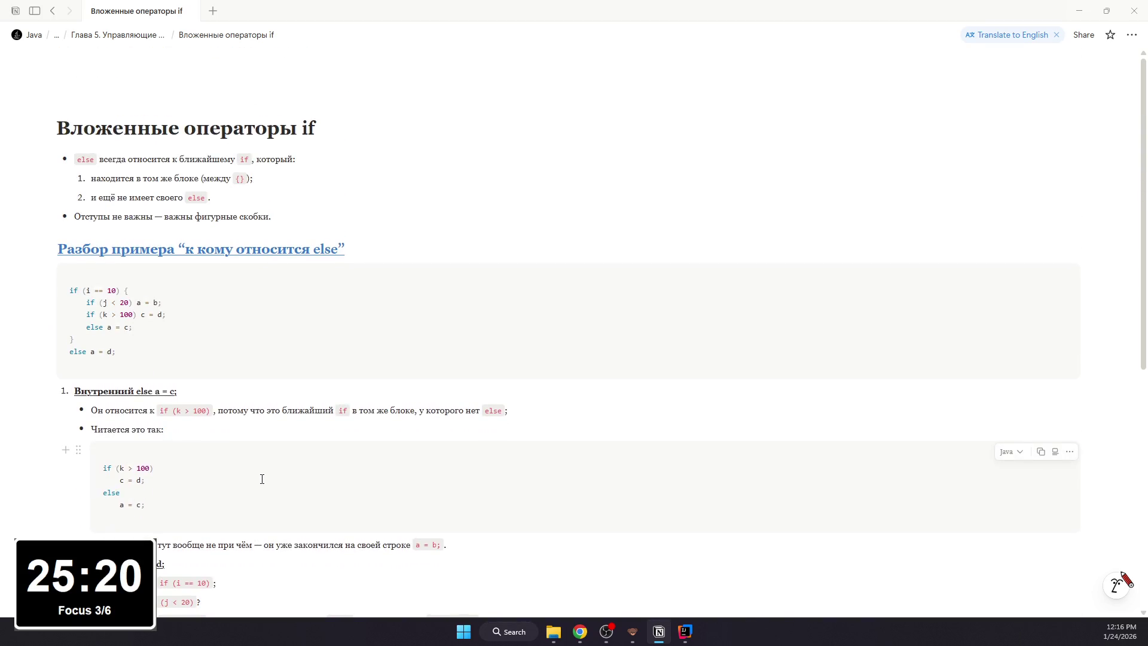
pyautogui.scroll(-4, 259, 477)
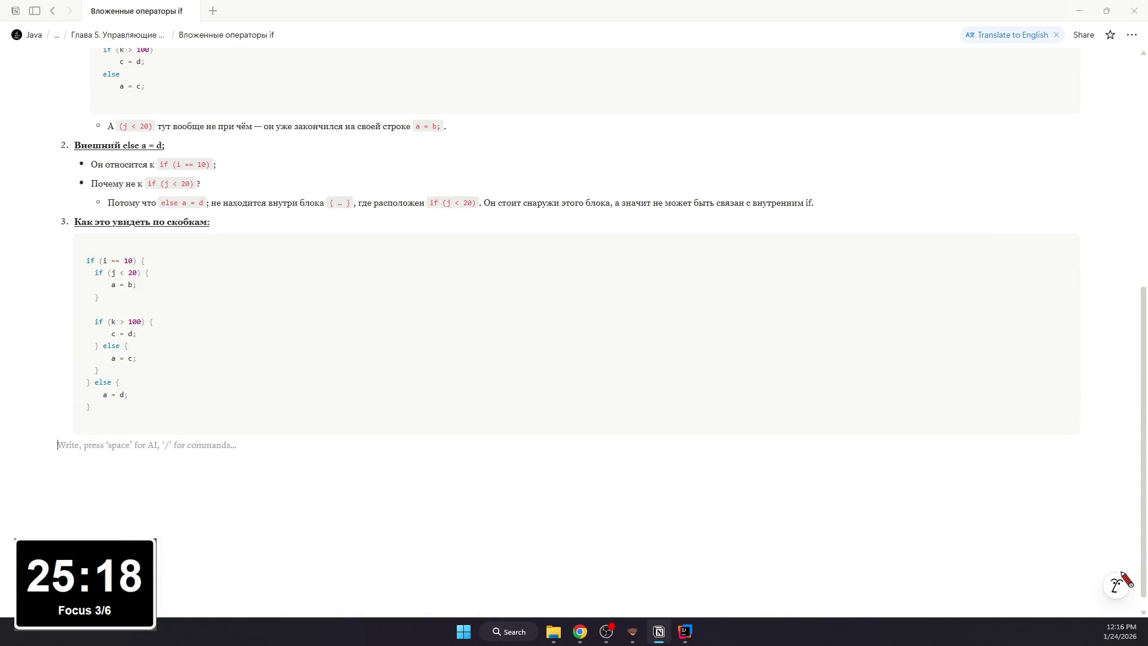
pyautogui.press('Tab')
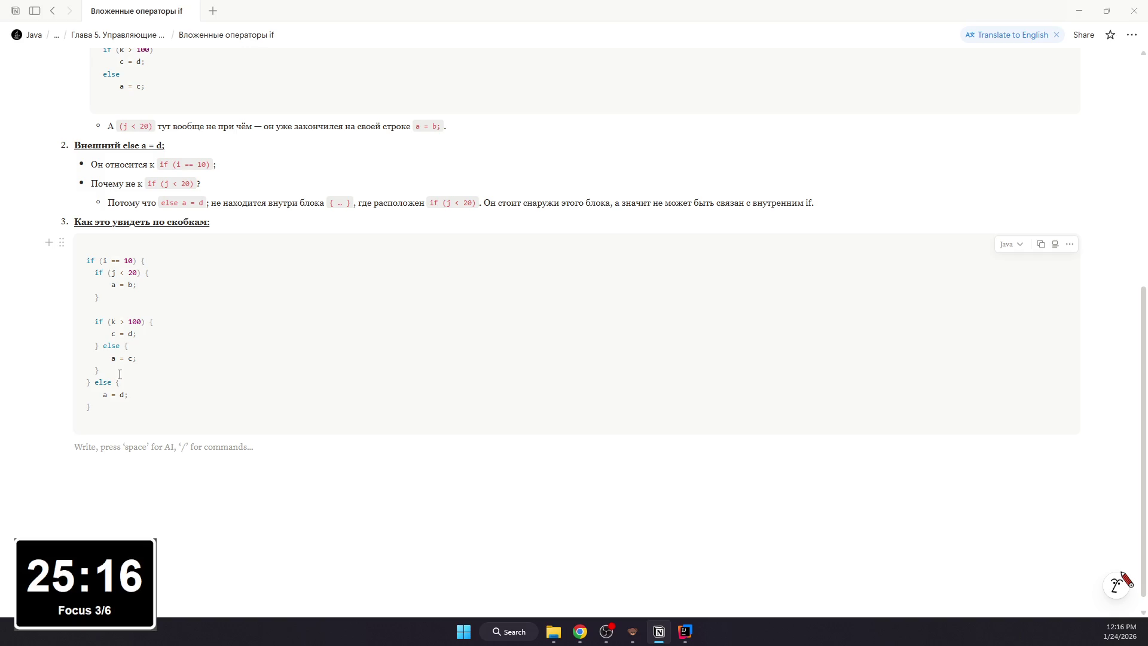
pyautogui.write('e')
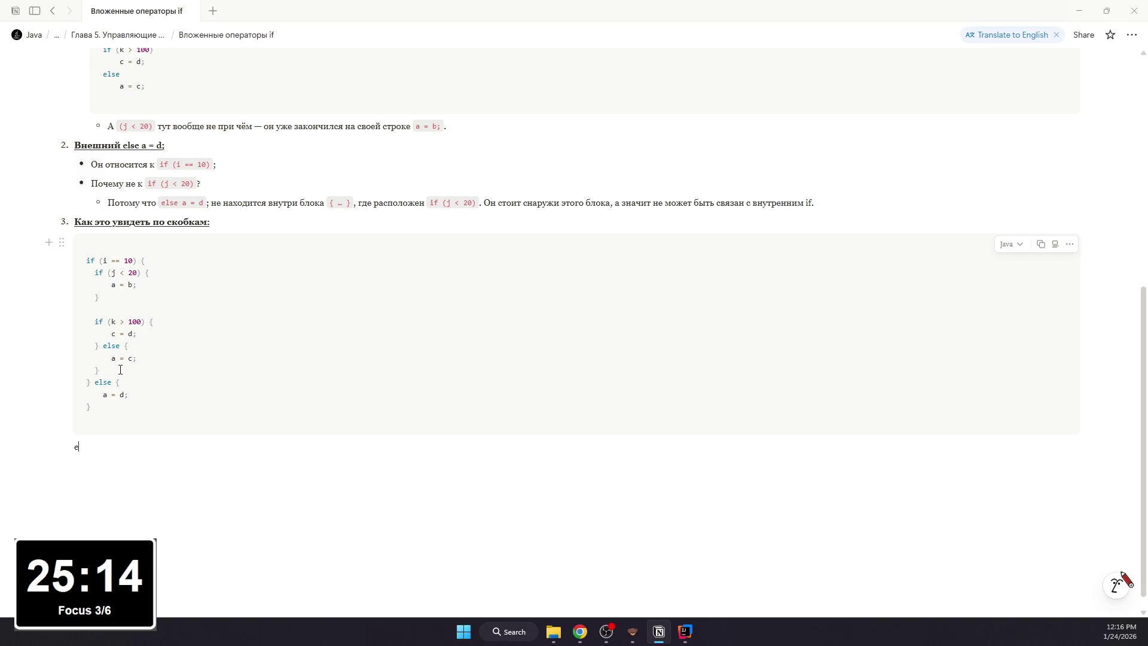
pyautogui.write('l')
# - Add bullets pairing else a = c with if (k > 100) and else a = d with if (i == 10), fragments as inline code
pyautogui.hotkey('ctrl', 'shift', '5')
pyautogui.write('se a = c')
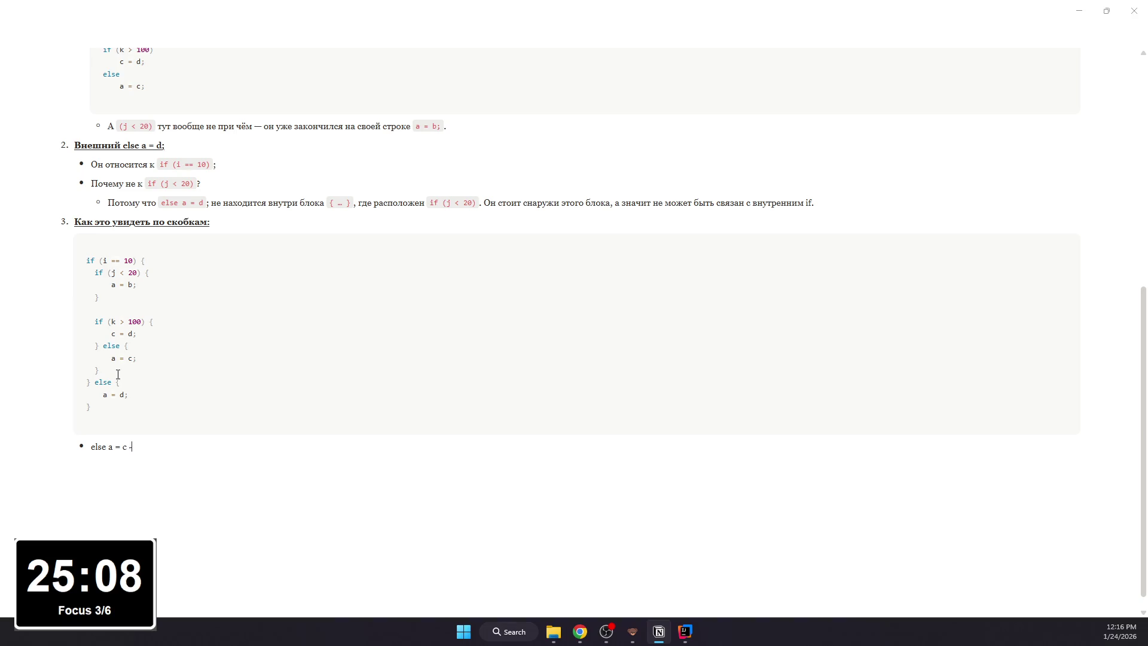
pyautogui.write('- пара к if (k')
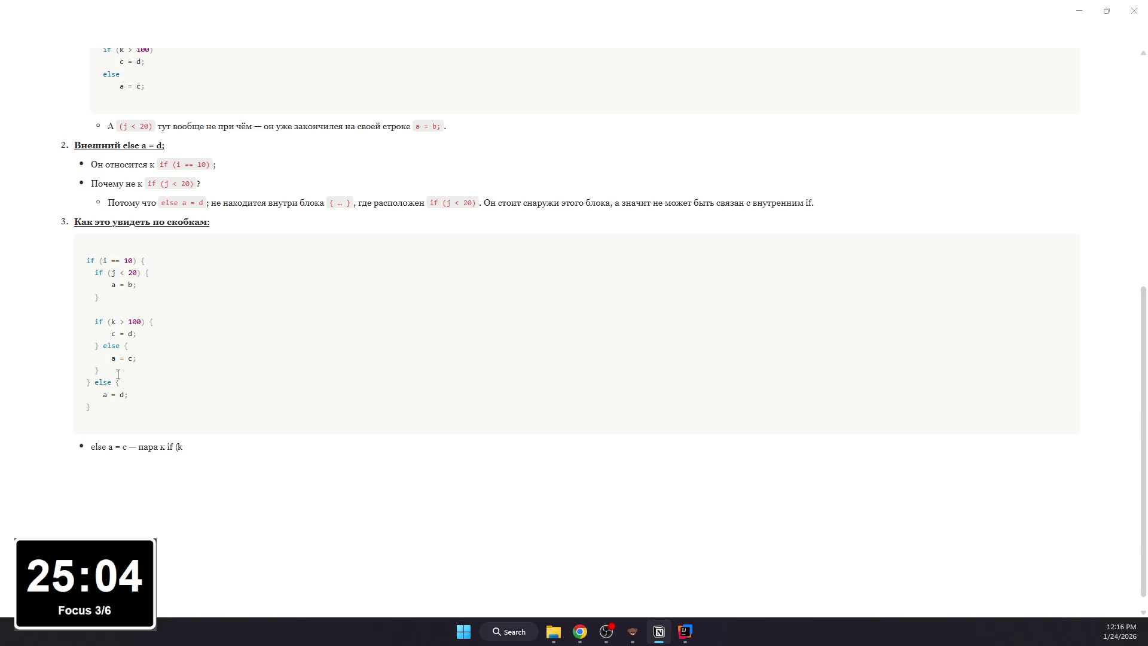
pyautogui.write(' > 100);')
pyautogui.press('Return')
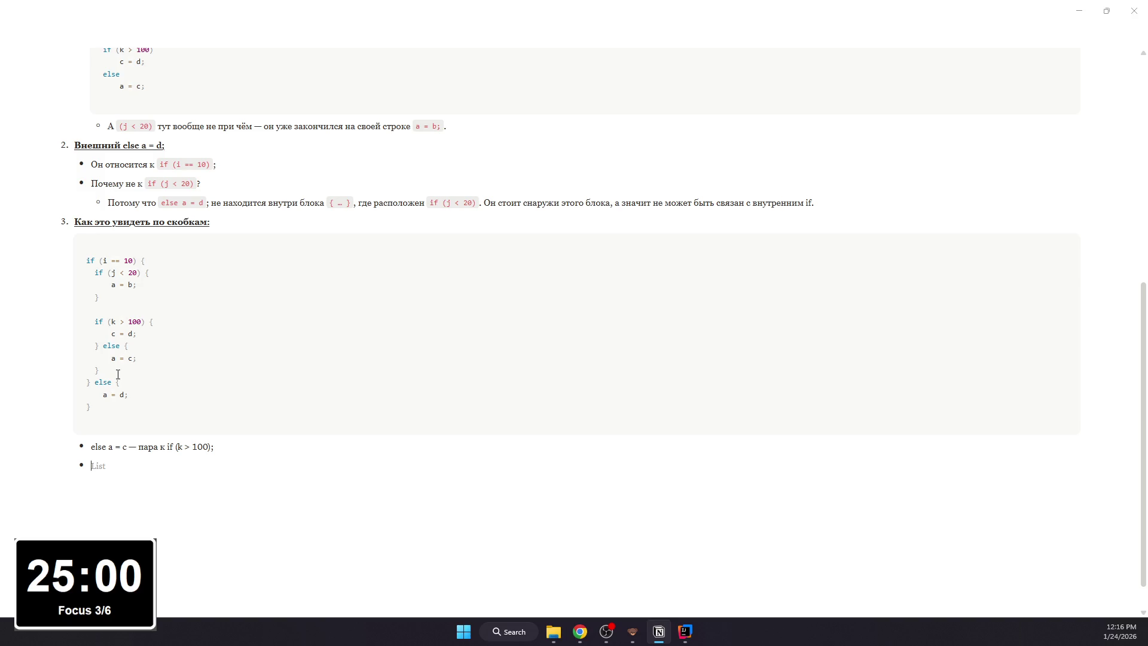
pyautogui.write('else a')
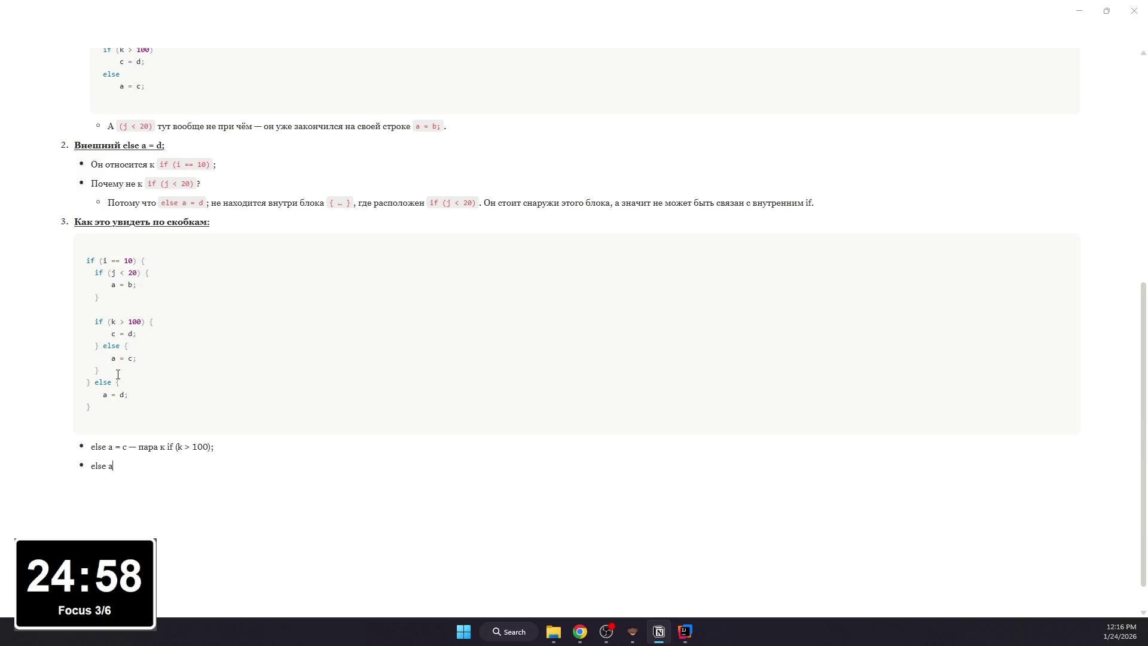
pyautogui.write(' = d -- пара к if (i')
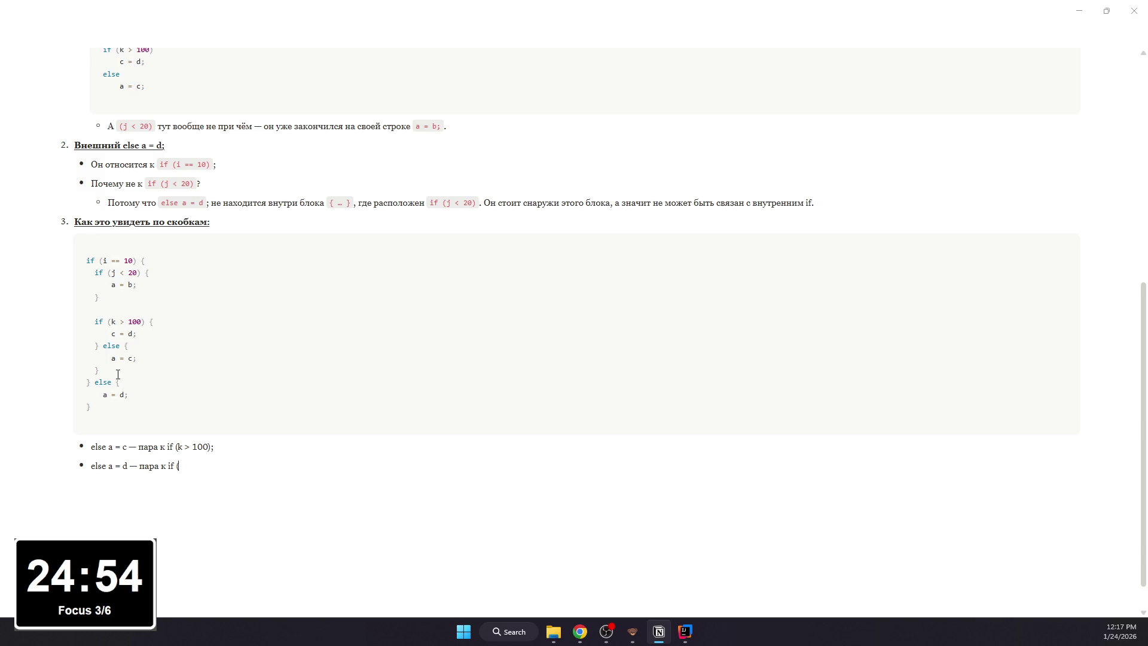
pyautogui.write(' == 10)')
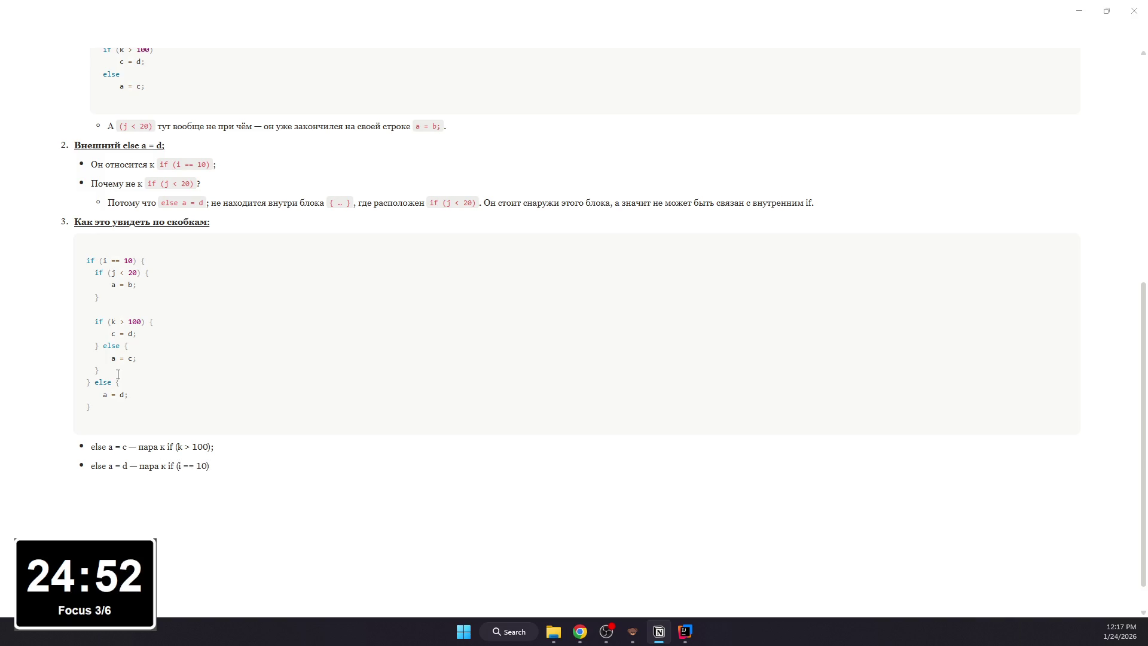
pyautogui.moveTo(91, 446)
pyautogui.mouseDown()
pyautogui.moveTo(128, 446)
pyautogui.moveTo(67, 446)
pyautogui.moveTo(127, 446)
pyautogui.moveTo(128, 465)
pyautogui.moveTo(225, 446)
pyautogui.moveTo(178, 466)
pyautogui.mouseUp()
pyautogui.hotkey('ctrl', 'e')
pyautogui.hotkey('ctrl', 'e')
pyautogui.click(149, 466)
pyautogui.hotkey('ctrl', 'e')
pyautogui.hotkey('ctrl', 'e')
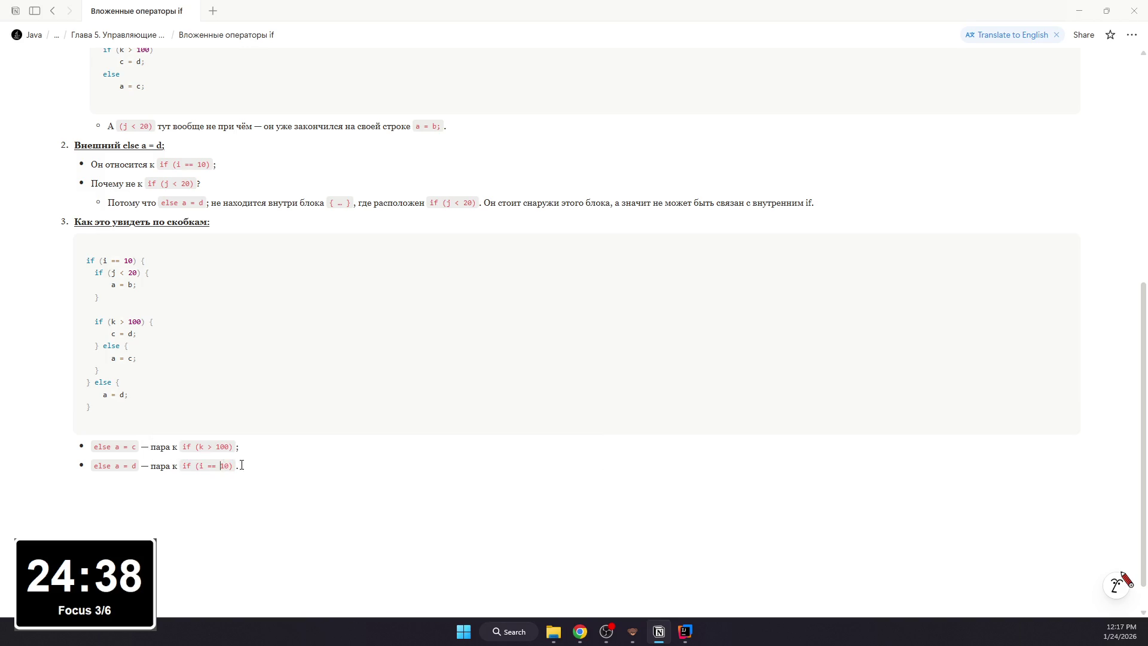
pyautogui.scroll(2, 166, 401)
pyautogui.scroll(3, 166, 401)
pyautogui.scroll(-2, 166, 401)
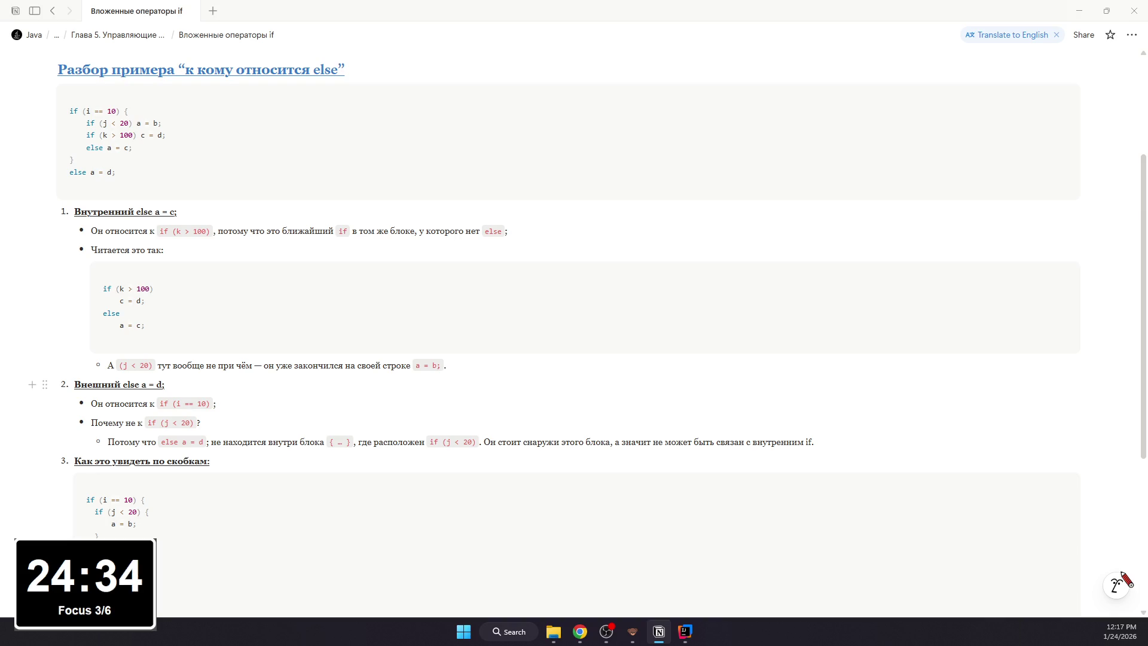
pyautogui.hotkey('alt', 'Tab')
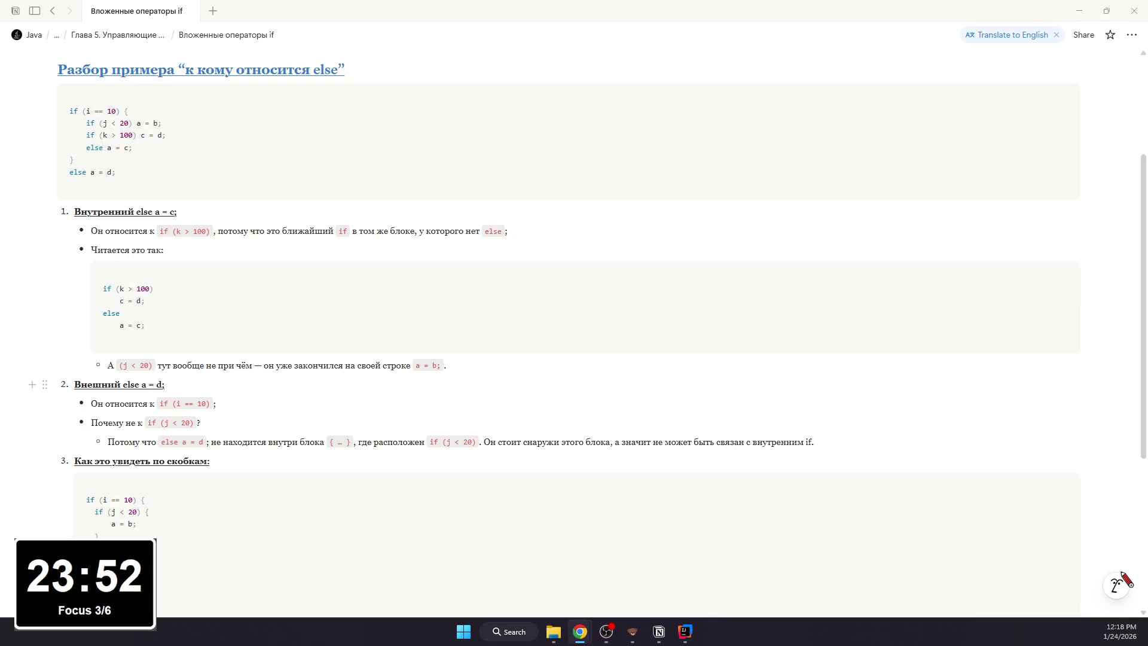
pyautogui.scroll(-3, 95, 97)
pyautogui.scroll(3, 94, 97)
pyautogui.scroll(2, 94, 97)
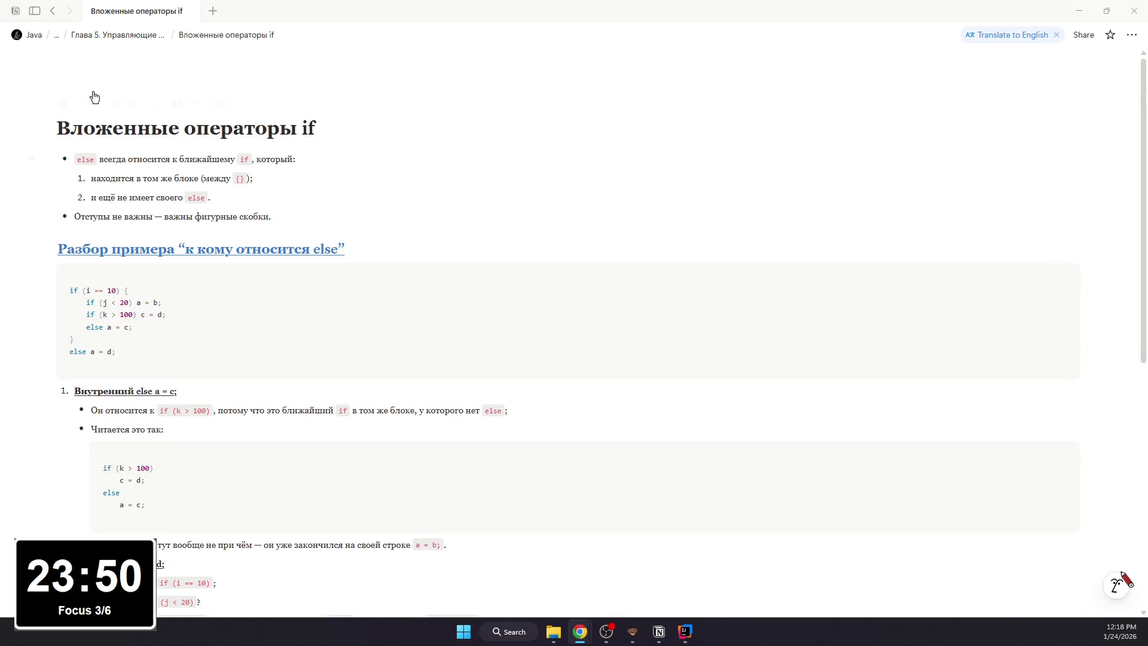
# - Return to the parent page 'Глава 5. Управляющие операторы' via the breadcrumb
pyautogui.click(56, 12)
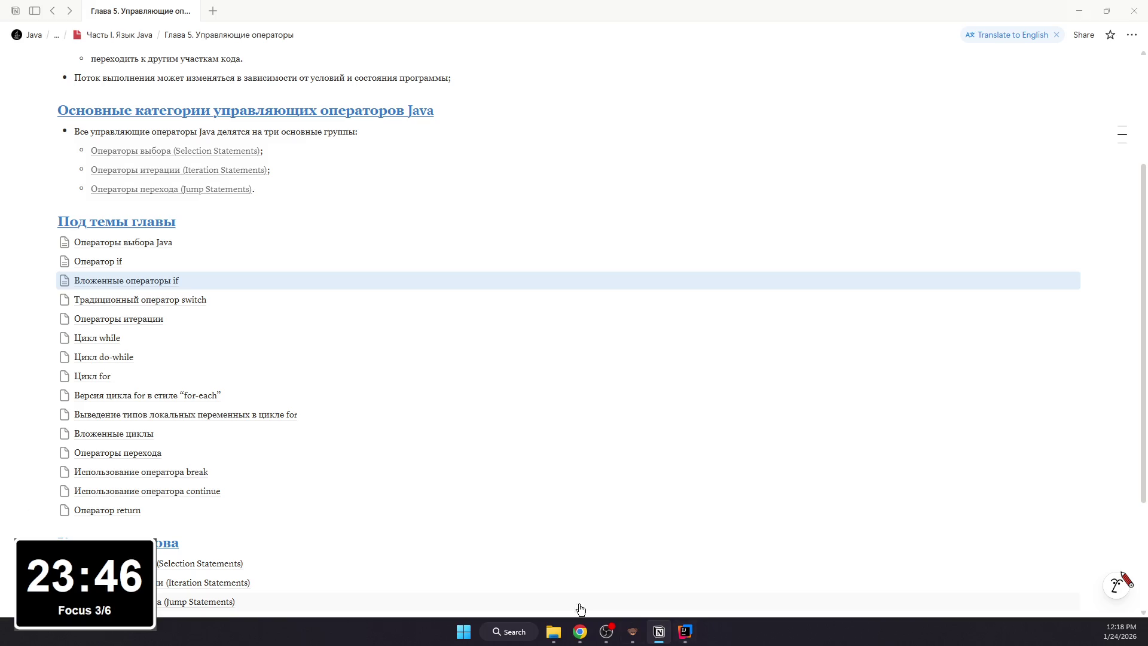
pyautogui.click(580, 632)
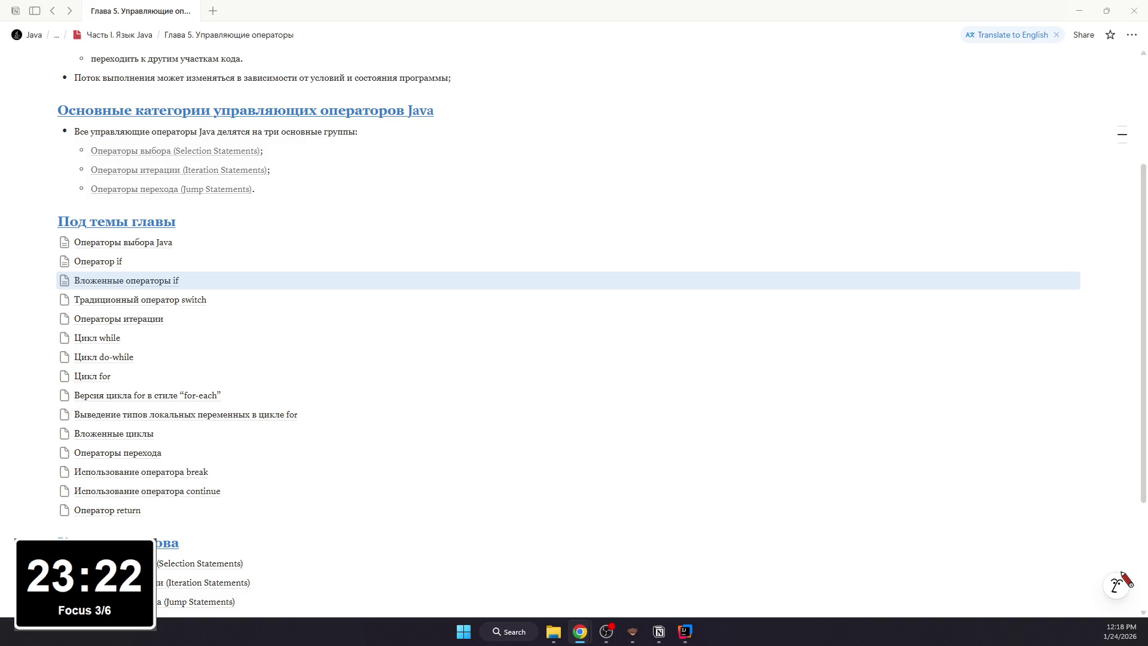
pyautogui.moveTo(659, 632)
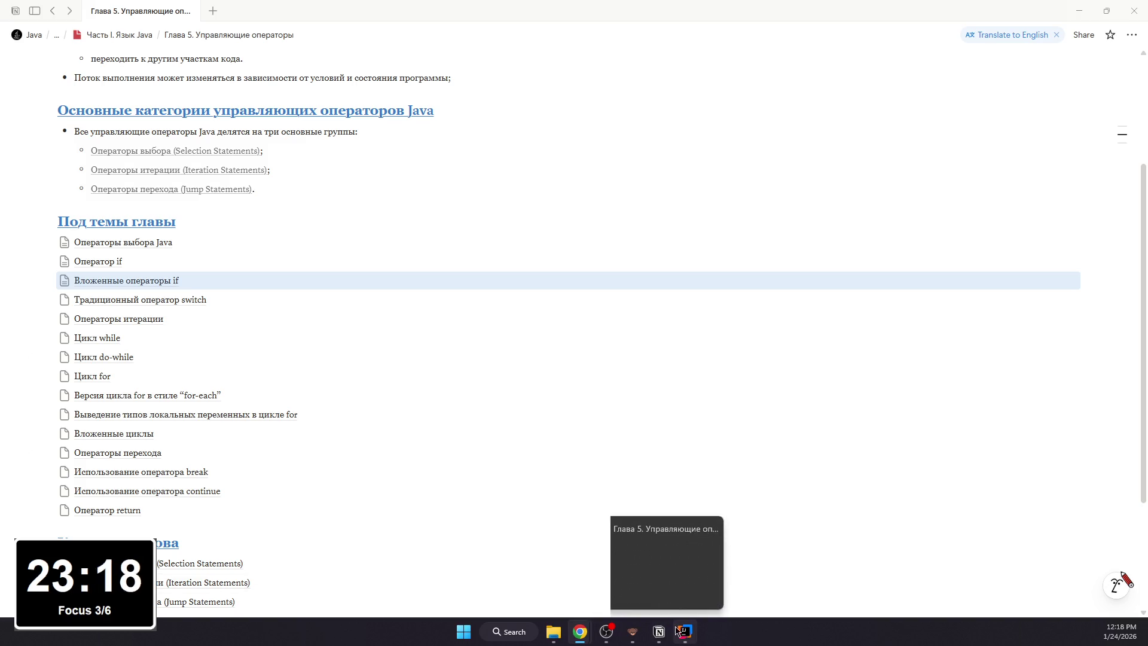
# - Check the seasons if-else-if program on page 134 of the Java PDF, then return to the chapter notes
pyautogui.moveTo(580, 631)
pyautogui.click(449, 574)
pyautogui.scroll(-5, 470, 422)
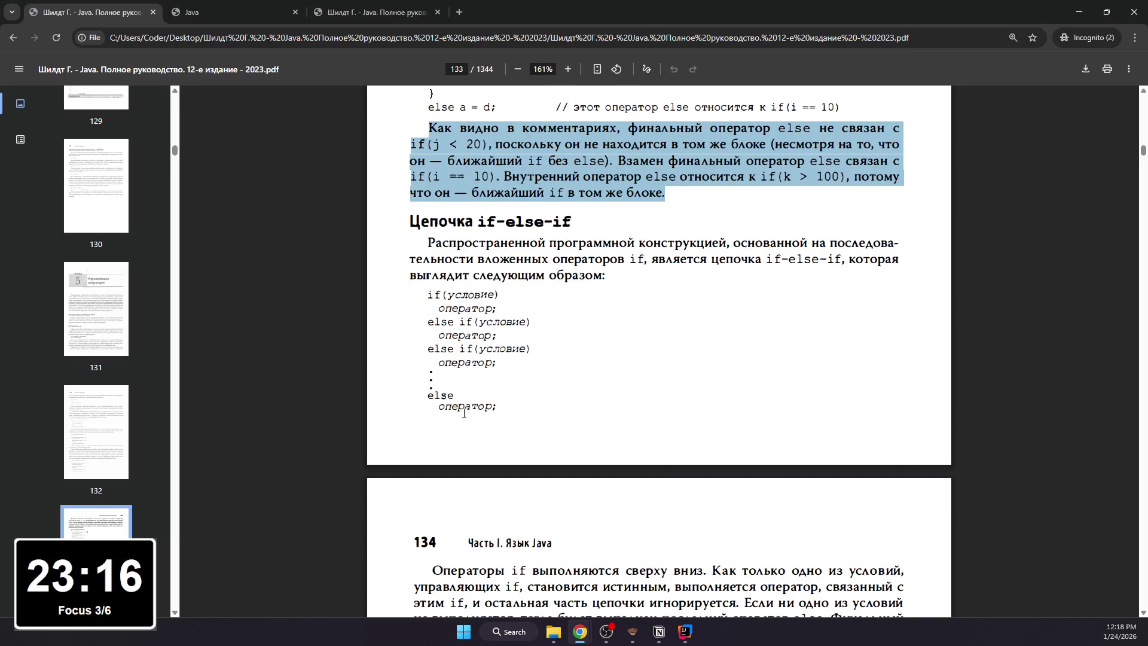
pyautogui.scroll(-3, 468, 409)
pyautogui.scroll(-2, 470, 408)
pyautogui.scroll(-3, 470, 411)
pyautogui.scroll(3, 472, 417)
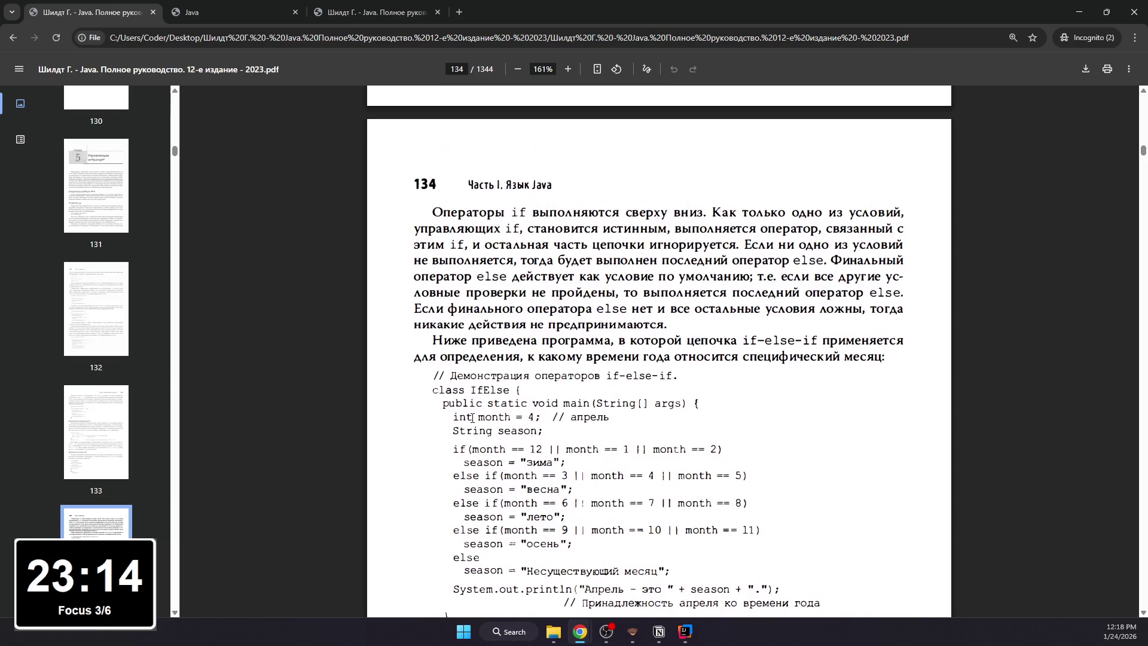
pyautogui.scroll(3, 473, 417)
pyautogui.scroll(-3, 473, 417)
pyautogui.scroll(5, 473, 417)
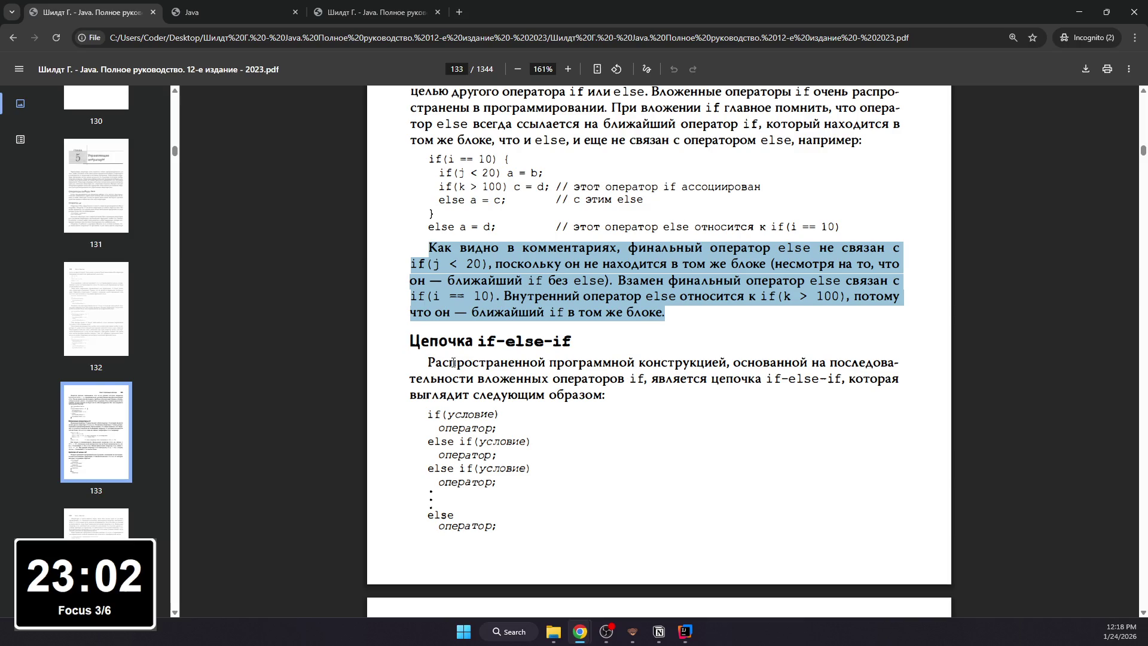
pyautogui.scroll(-2, 451, 356)
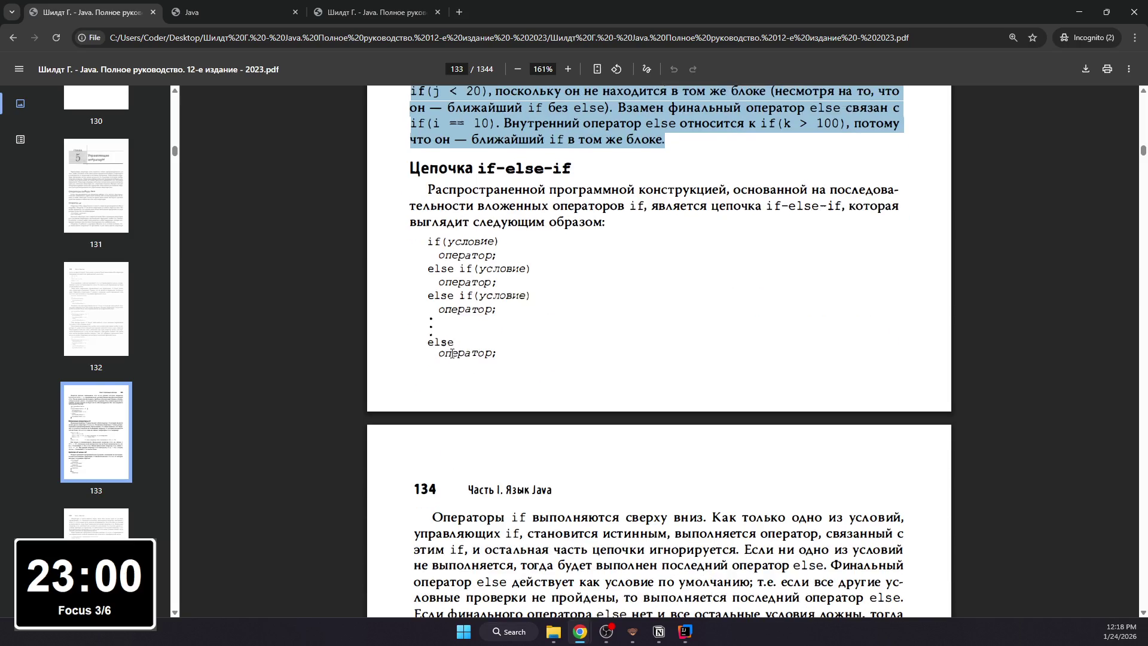
pyautogui.scroll(-3, 453, 354)
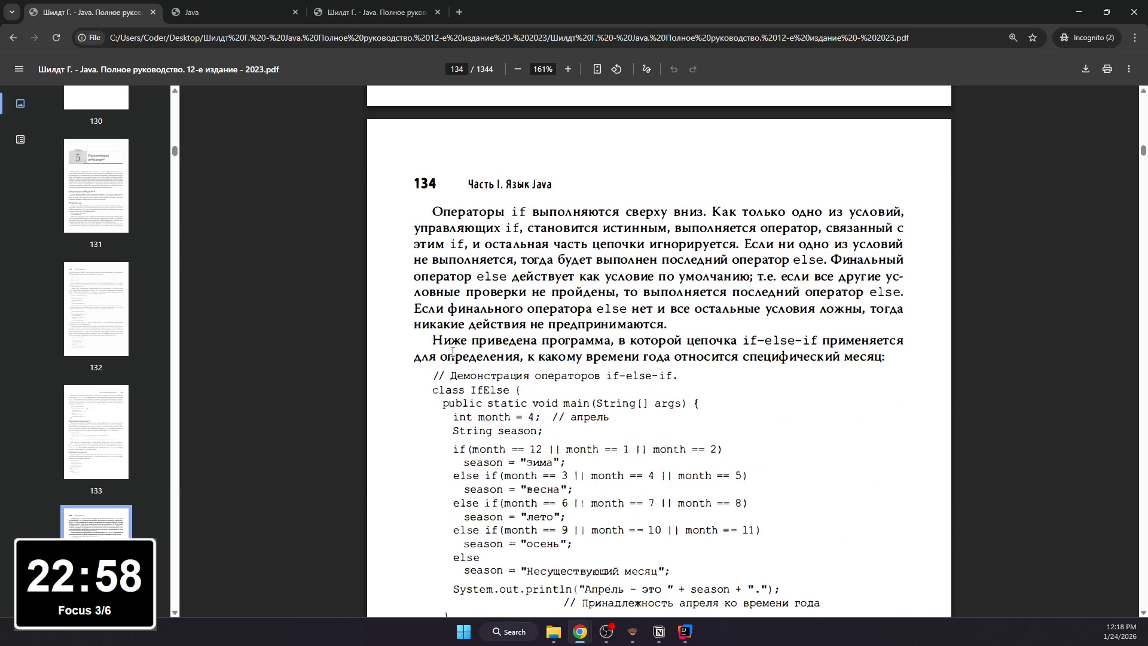
pyautogui.click(658, 632)
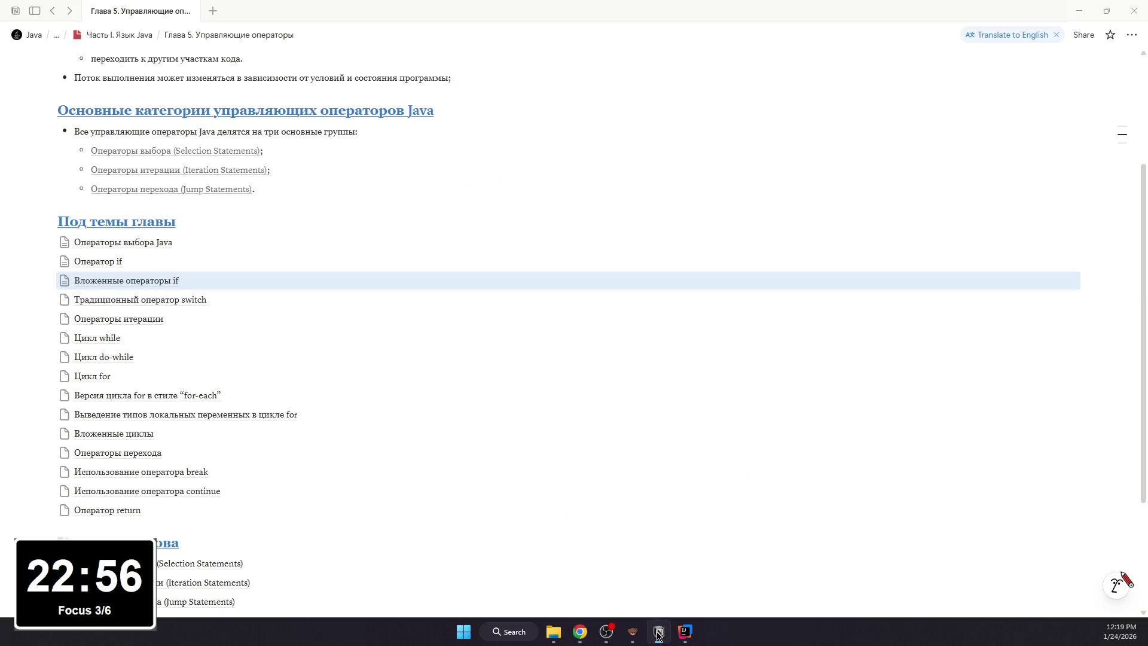
pyautogui.scroll(1, 164, 239)
pyautogui.scroll(1, 165, 244)
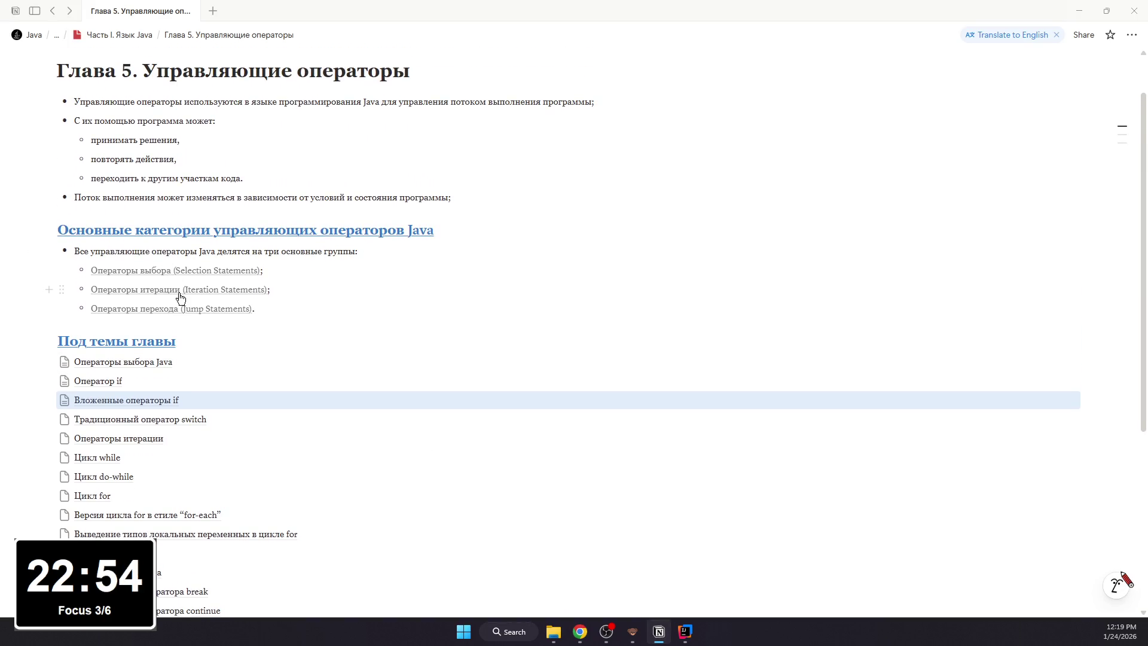
pyautogui.click(182, 273)
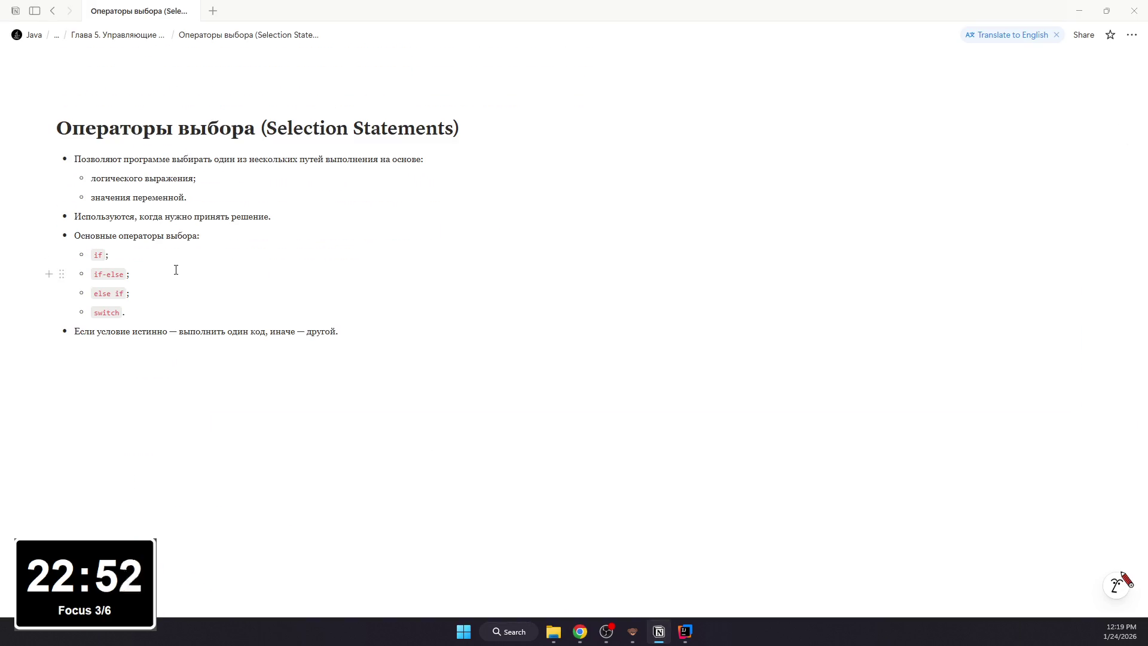
pyautogui.click(52, 11)
pyautogui.click(171, 290)
pyautogui.click(54, 11)
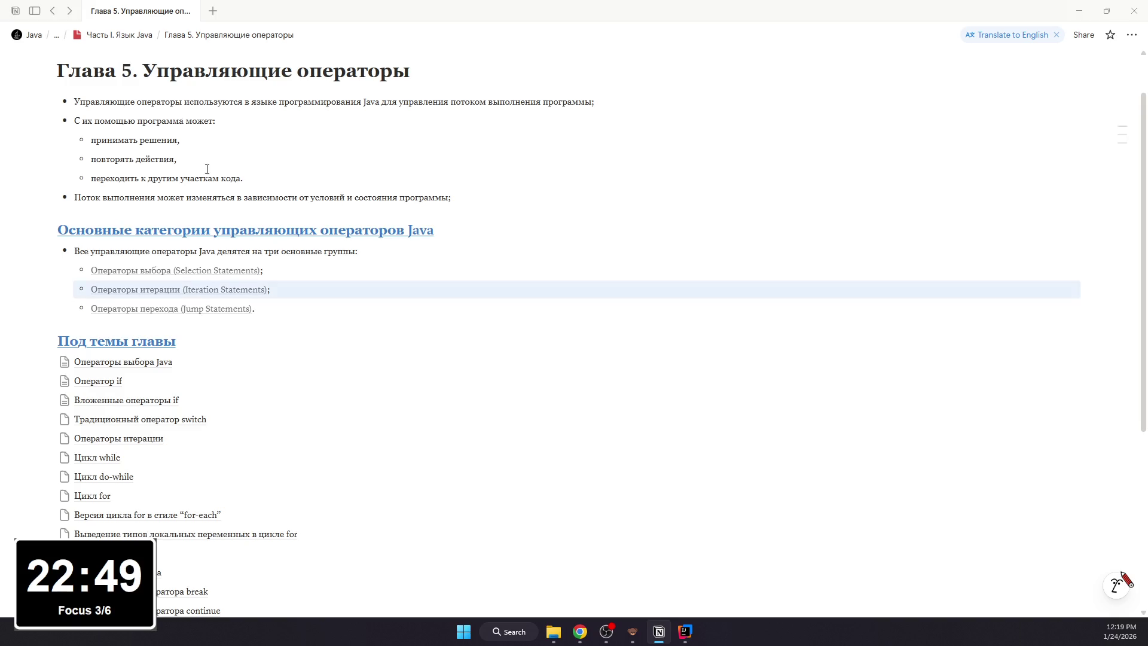
pyautogui.click(173, 316)
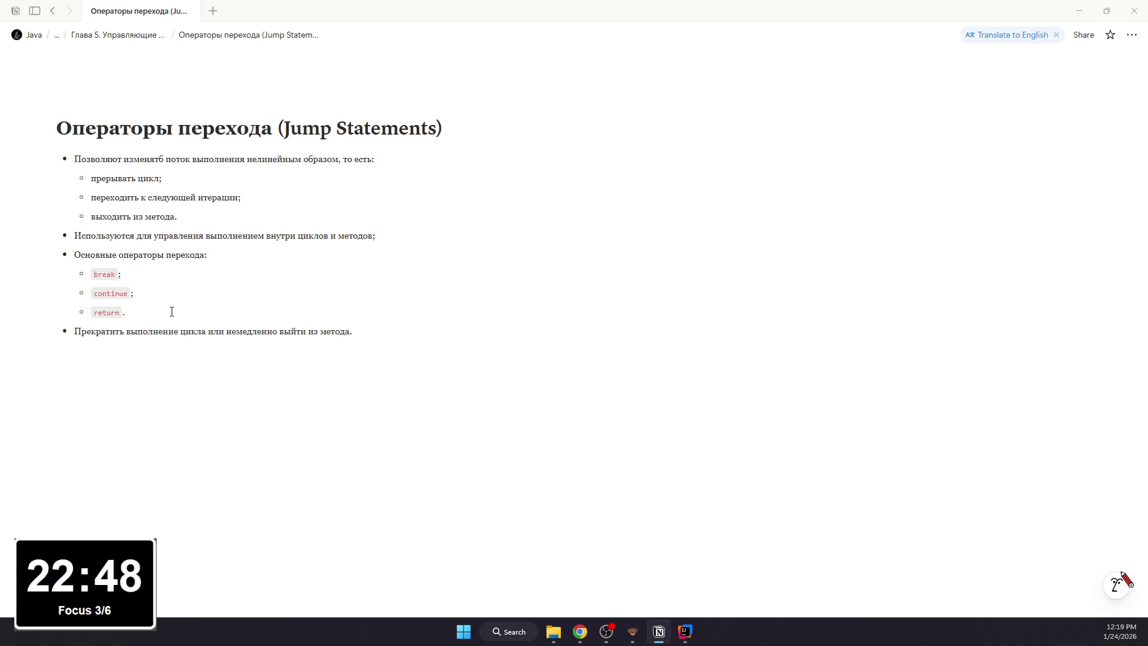
pyautogui.click(53, 11)
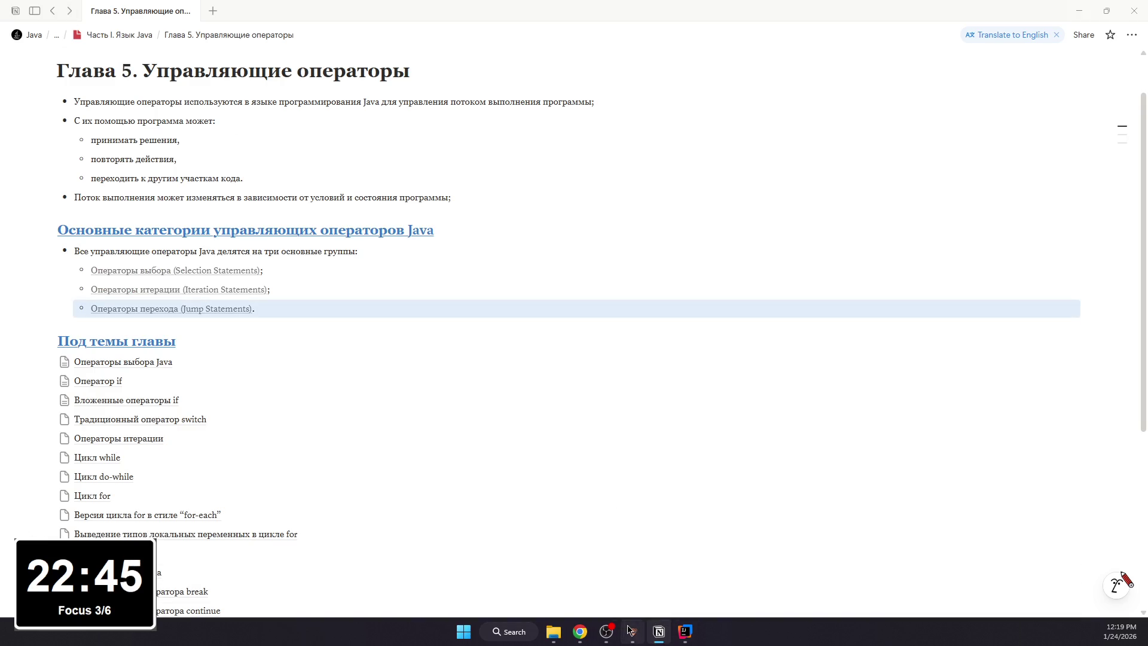
pyautogui.click(215, 401)
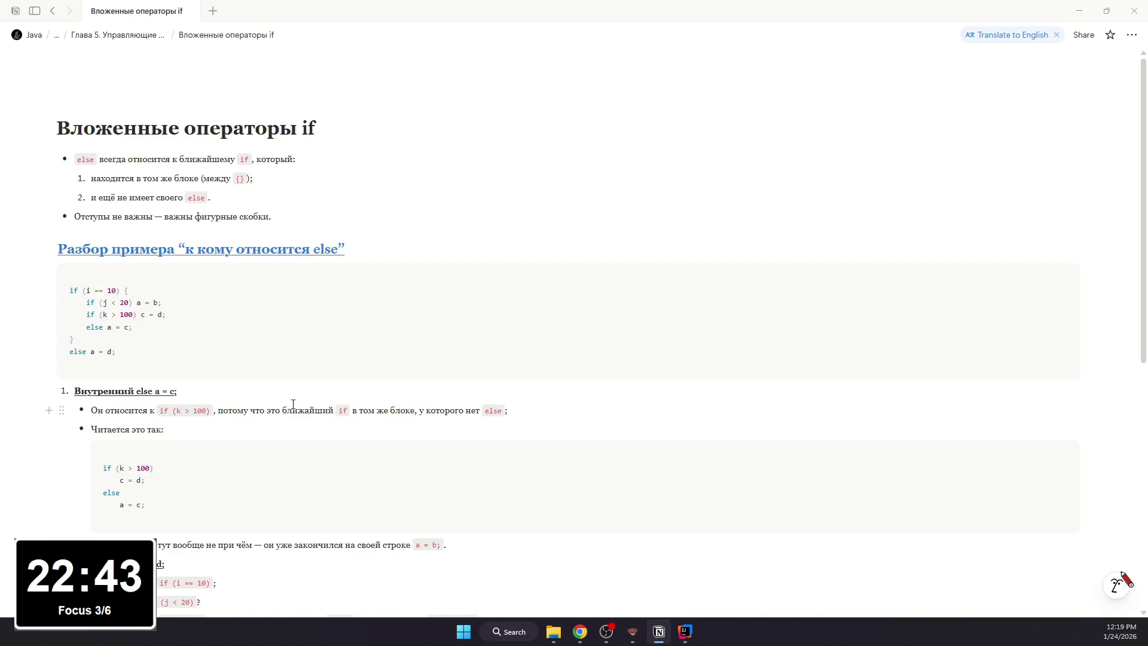
pyautogui.scroll(-1, 297, 323)
pyautogui.click(52, 12)
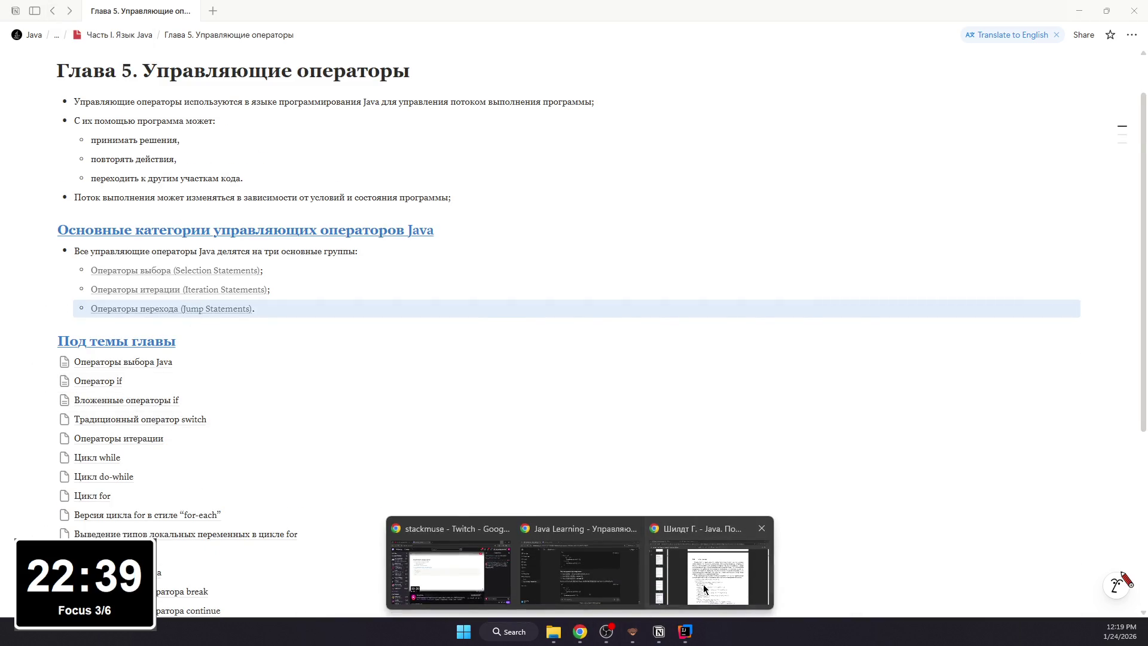
pyautogui.click(704, 589)
pyautogui.scroll(3, 631, 466)
pyautogui.scroll(3, 630, 466)
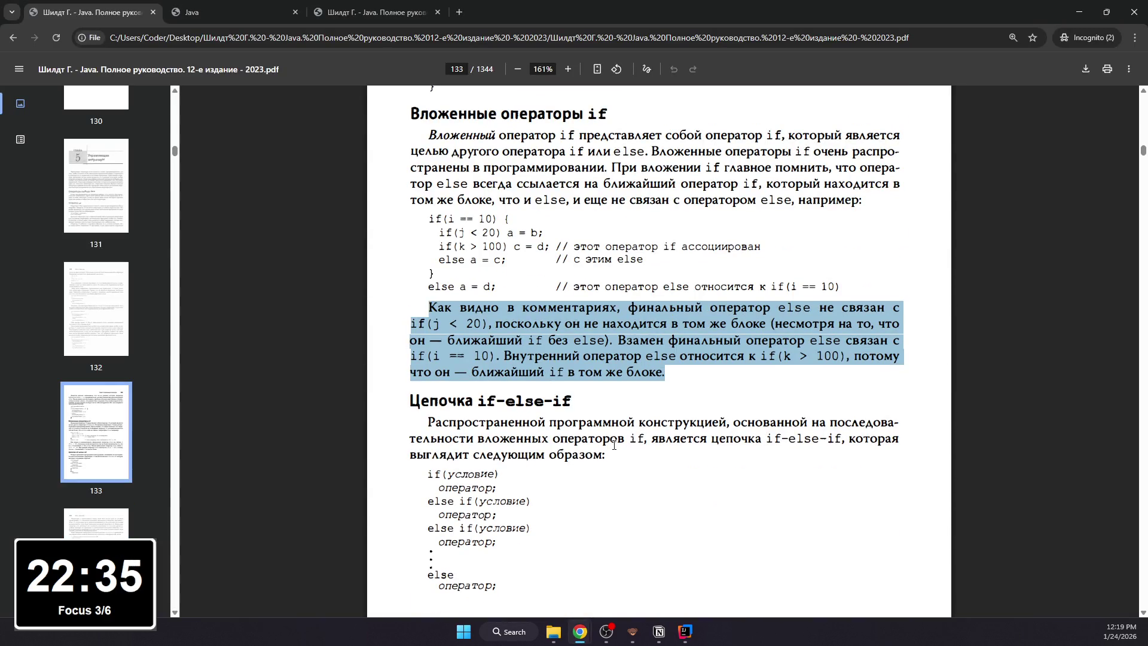
pyautogui.scroll(3, 614, 446)
pyautogui.scroll(3, 614, 446)
pyautogui.scroll(-8, 611, 455)
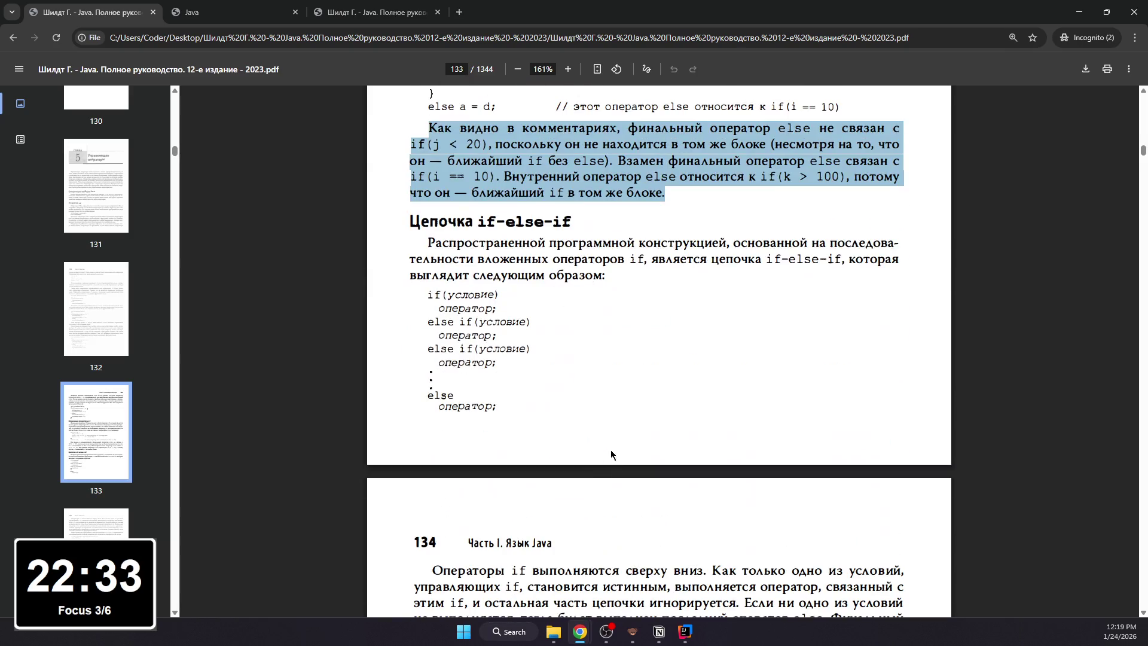
pyautogui.click(1078, 12)
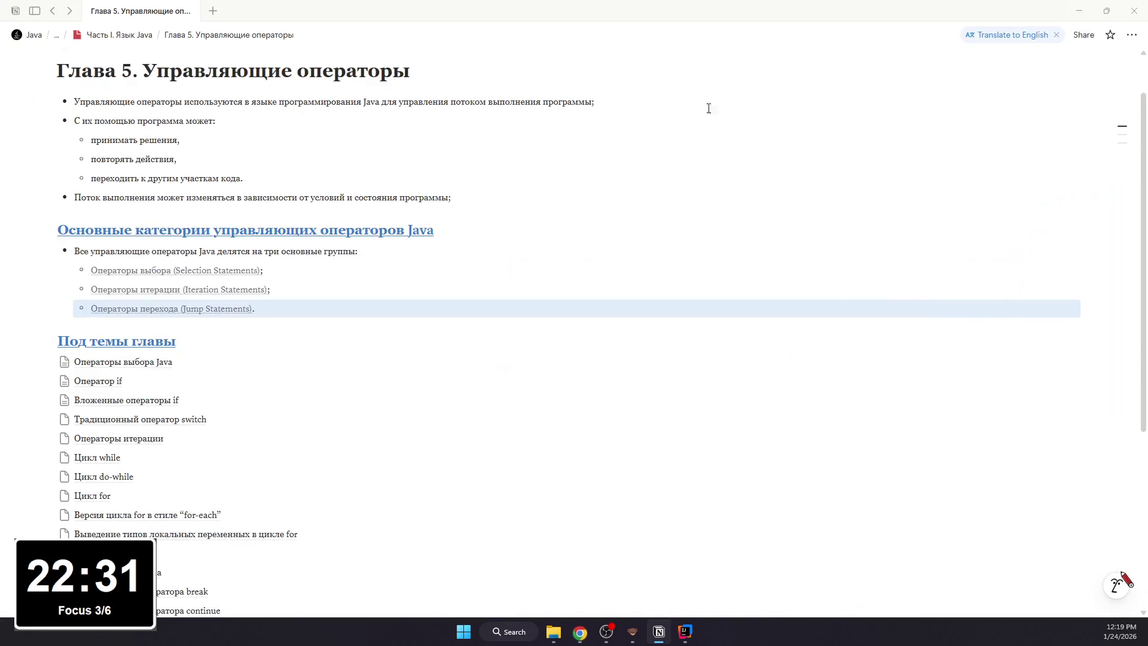
pyautogui.scroll(-1, 179, 431)
pyautogui.scroll(-2, 123, 513)
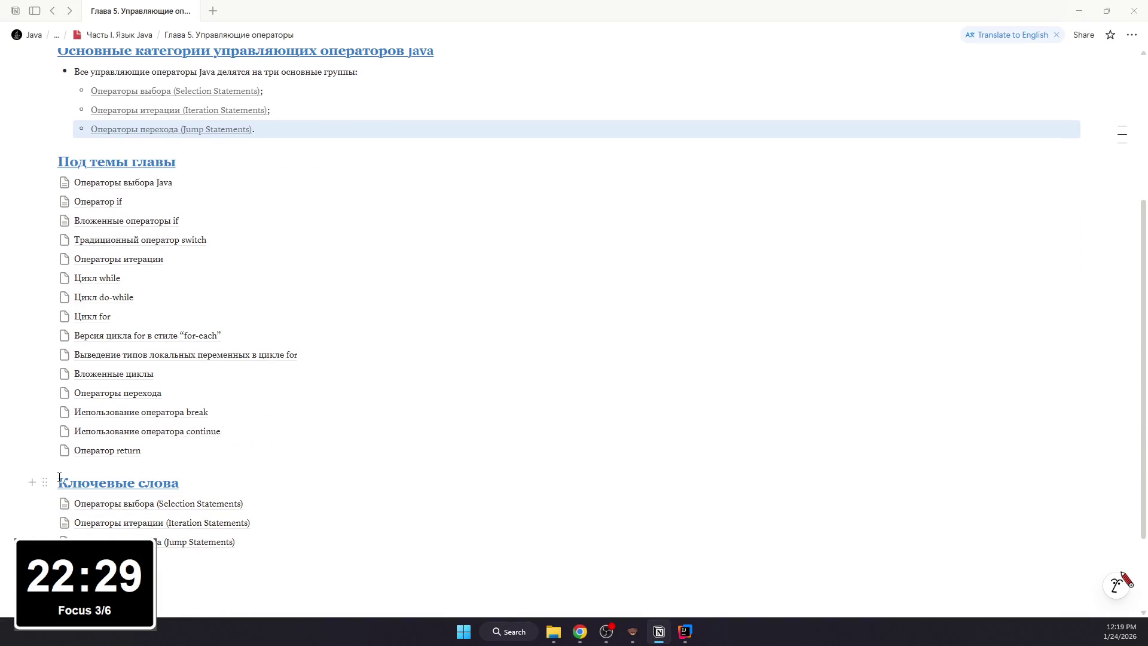
# - Add a new subpage titled 'Цепочка if-else-if' below Оператор return
pyautogui.click(128, 466)
pyautogui.write('.зфп')
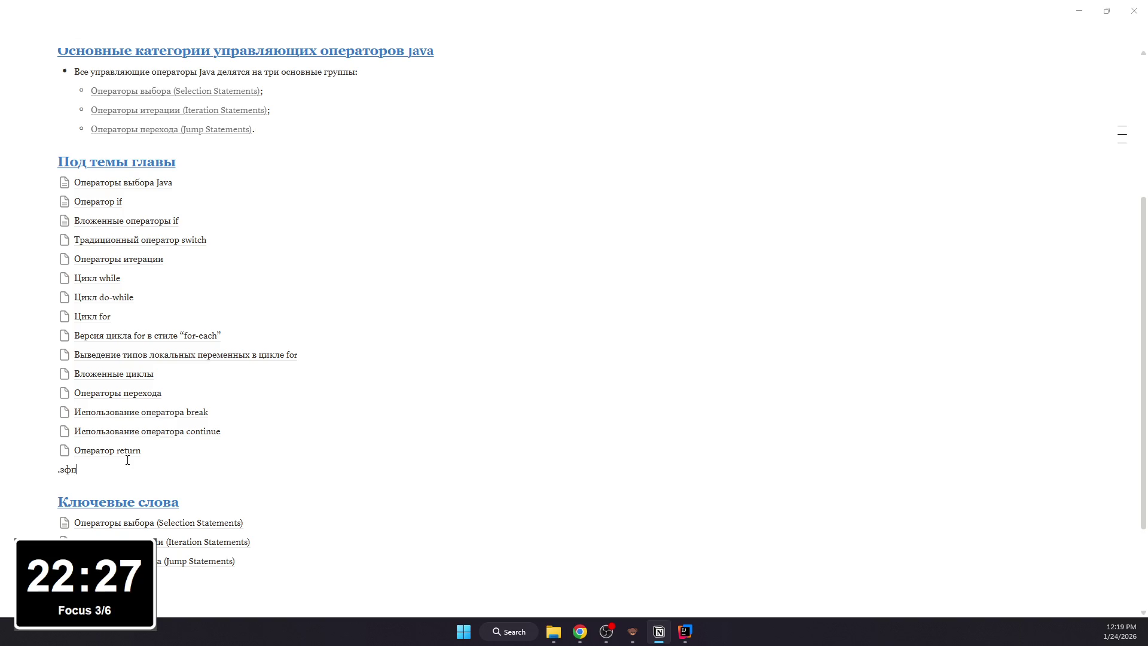
pyautogui.press('BackSpace')
pyautogui.press('BackSpace')
pyautogui.press('BackSpace')
pyautogui.write('.з')
pyautogui.press('BackSpace')
pyautogui.press('BackSpace')
pyautogui.write('/page')
pyautogui.press('Return')
pyautogui.write('Цепоча')
pyautogui.press('BackSpace')
pyautogui.write('ка if-e;s')
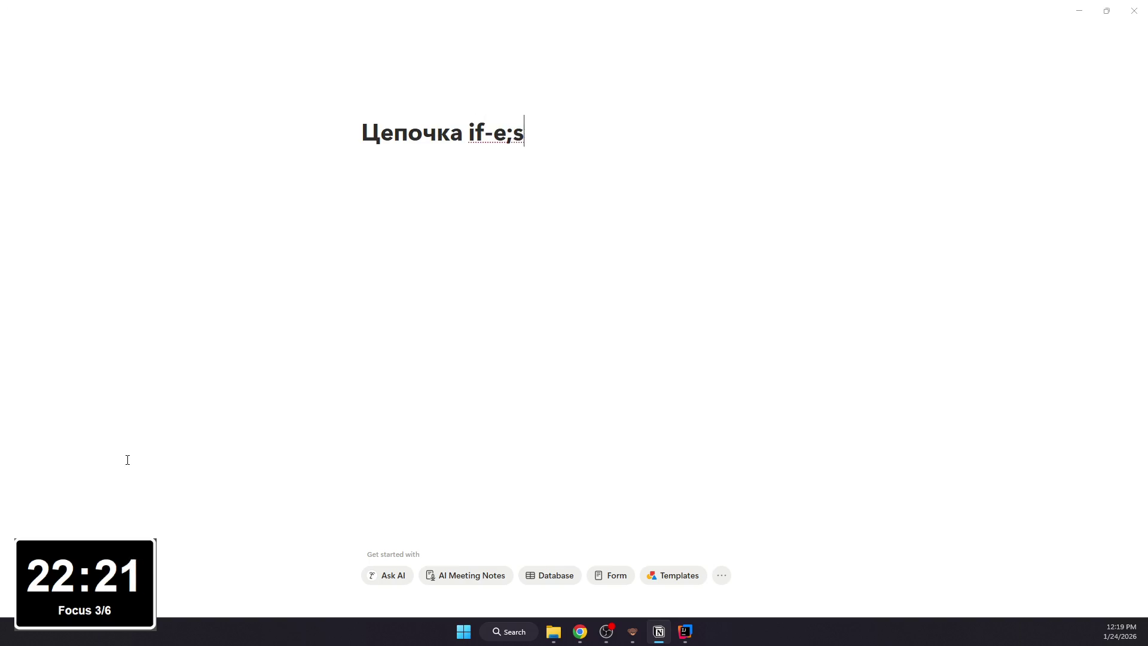
pyautogui.press('BackSpace')
pyautogui.press('BackSpace')
pyautogui.write('lse0')
pyautogui.press('BackSpace')
pyautogui.write('-o')
pyautogui.press('BackSpace')
pyautogui.write('if')
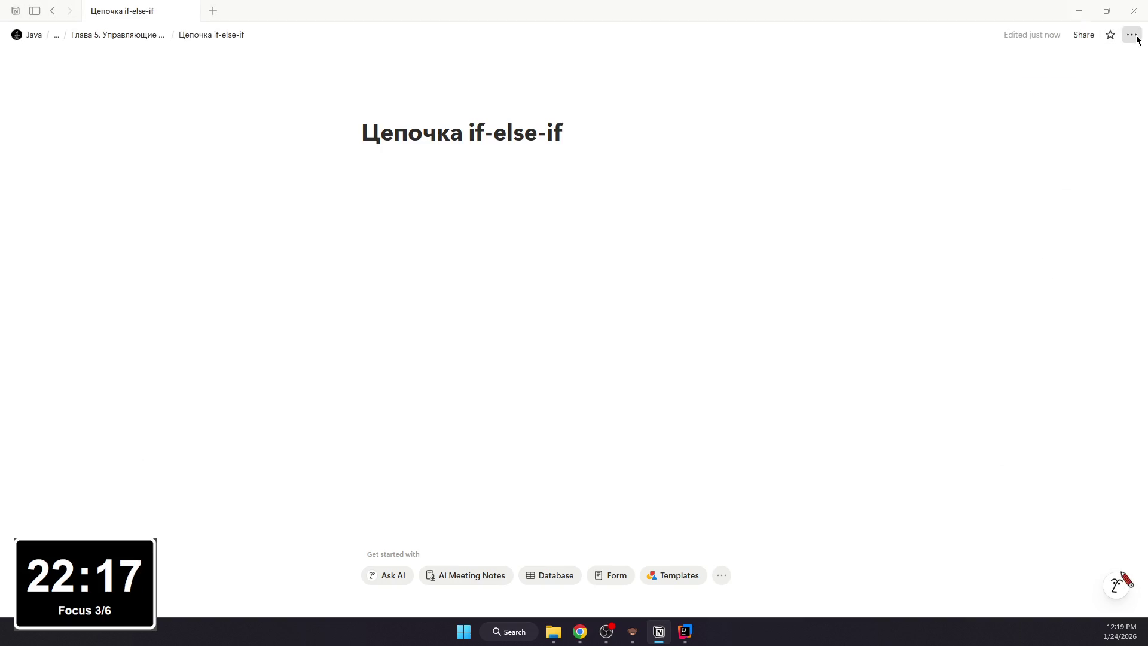
# - Set the subpage to Serif font, Small text and Full width
pyautogui.click(1131, 34)
pyautogui.click(1060, 95)
pyautogui.click(1042, 234)
pyautogui.click(1038, 245)
pyautogui.click(472, 213)
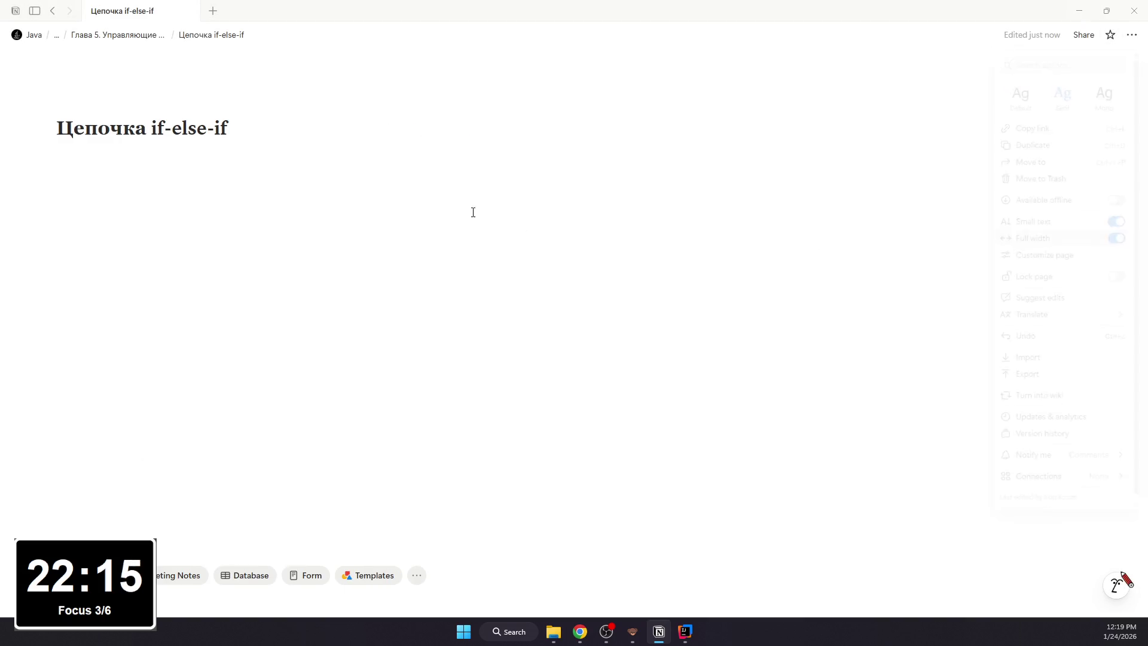
# - Move 'Цепочка if-else-if' under 'Вложенные операторы if' in the chapter and open it
pyautogui.click(52, 11)
pyautogui.moveTo(108, 469); pyautogui.dragTo(134, 233)
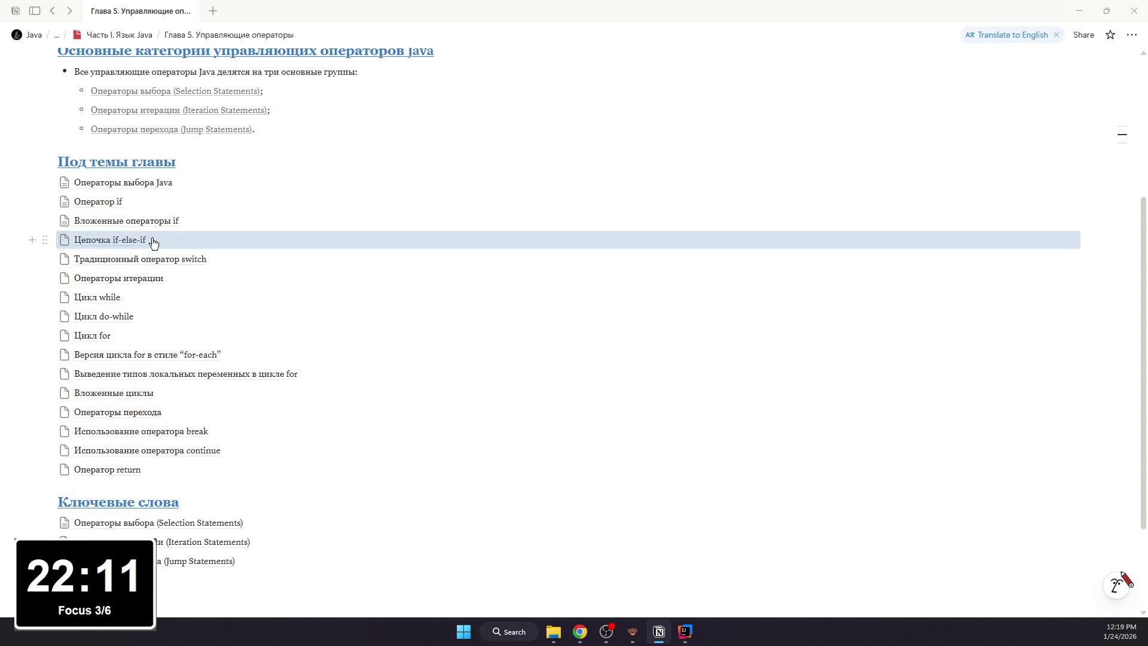
pyautogui.click(143, 240)
pyautogui.moveTo(580, 632)
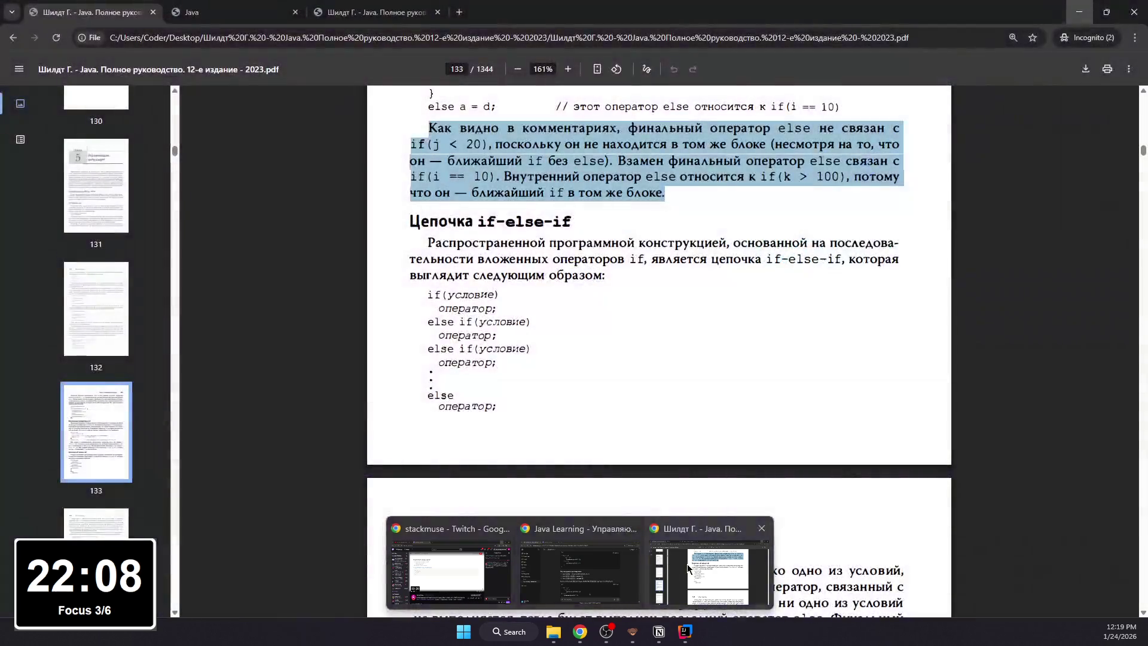
# - Read the if-else-if template in the Java PDF, highlighting its if, else if and final оператор; lines
pyautogui.click(689, 568)
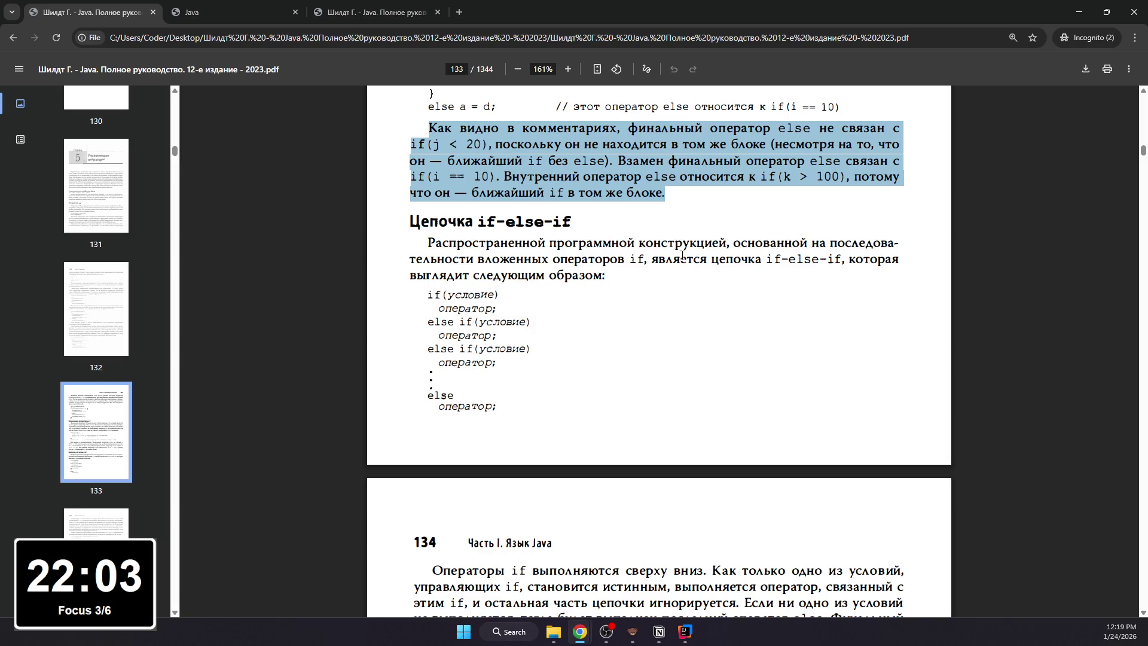
pyautogui.scroll(-1, 622, 258)
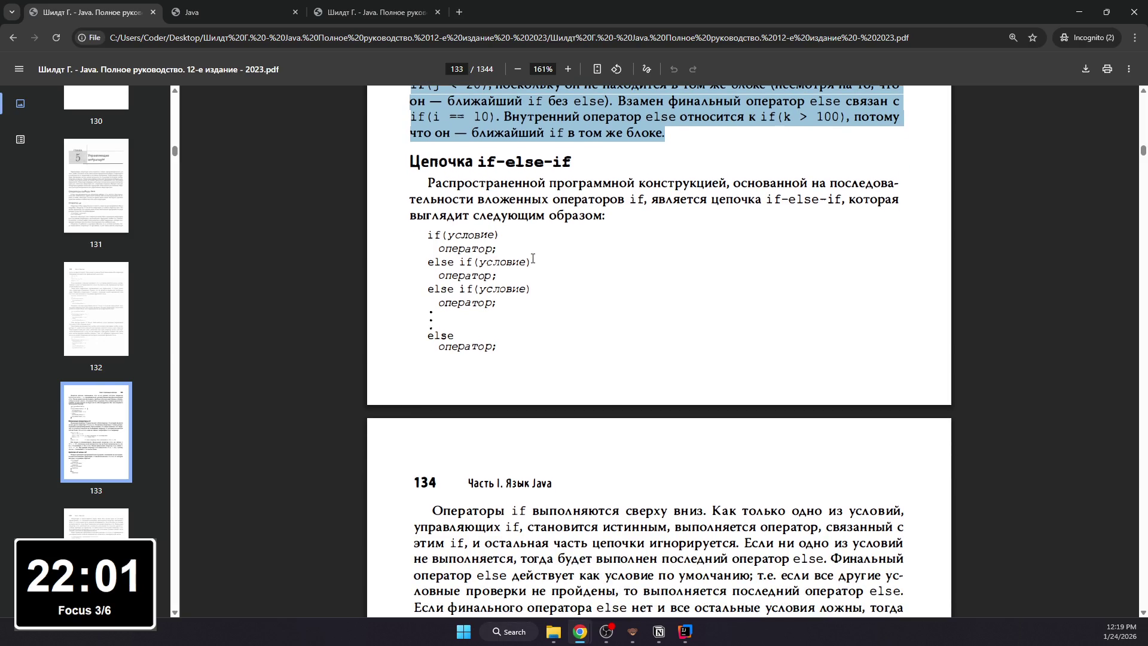
pyautogui.moveTo(428, 235); pyautogui.dragTo(486, 241)
pyautogui.click(476, 251)
pyautogui.moveTo(428, 262)
pyautogui.mouseDown()
pyautogui.moveTo(522, 264)
pyautogui.moveTo(496, 278)
pyautogui.mouseUp()
pyautogui.click(496, 277)
pyautogui.moveTo(428, 289); pyautogui.dragTo(514, 290)
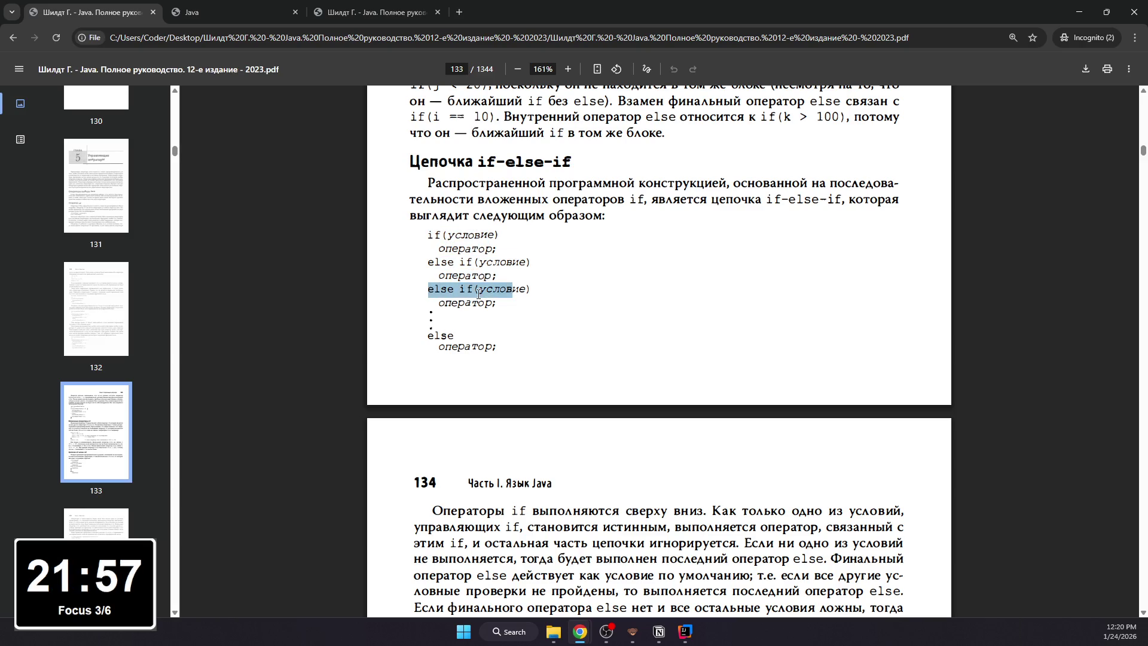
pyautogui.click(466, 302)
pyautogui.moveTo(438, 303)
pyautogui.mouseDown()
pyautogui.moveTo(426, 326)
pyautogui.moveTo(499, 349)
pyautogui.mouseUp()
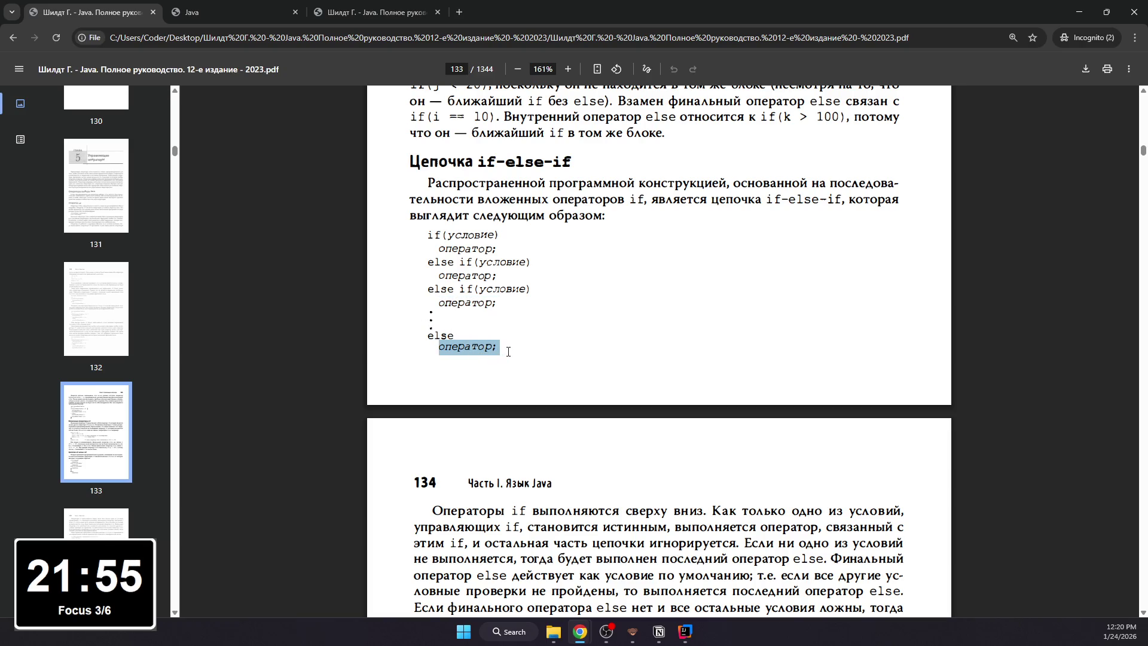
pyautogui.scroll(-2, 521, 314)
pyautogui.click(541, 280)
pyautogui.scroll(-3, 541, 280)
pyautogui.scroll(-2, 543, 269)
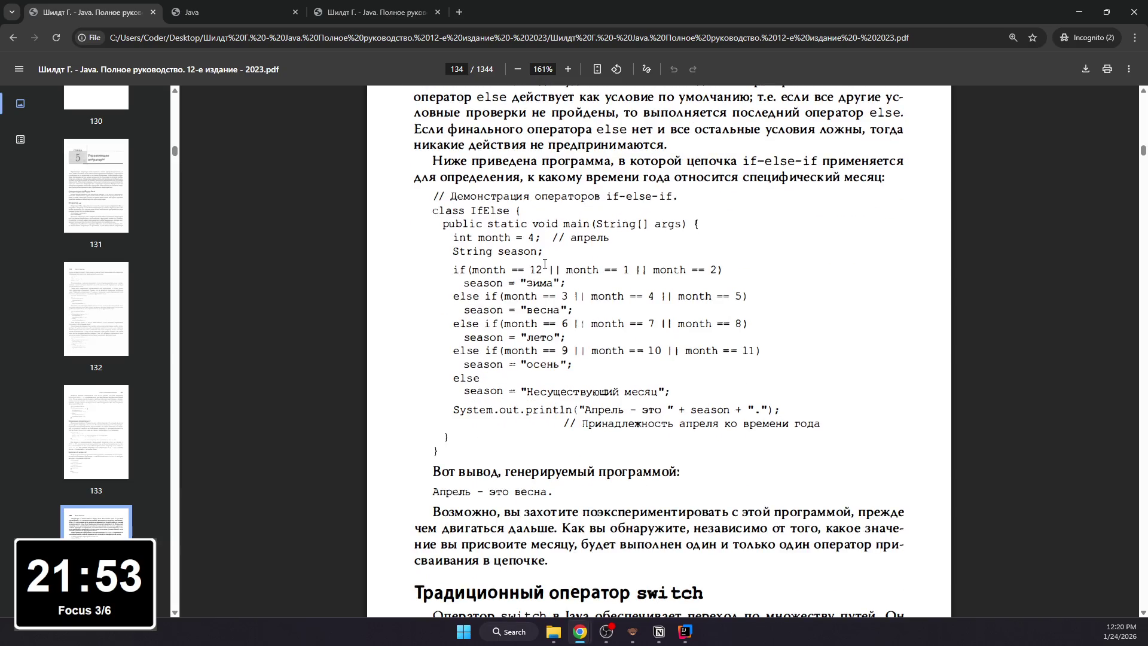
pyautogui.scroll(2, 546, 262)
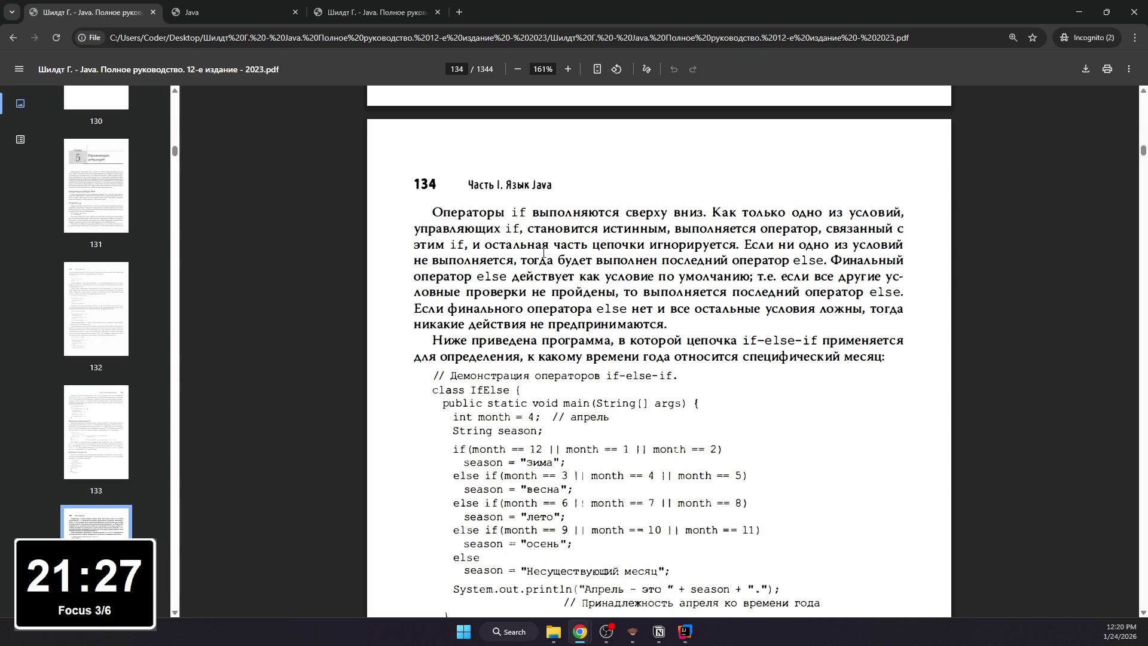
pyautogui.scroll(-2, 544, 253)
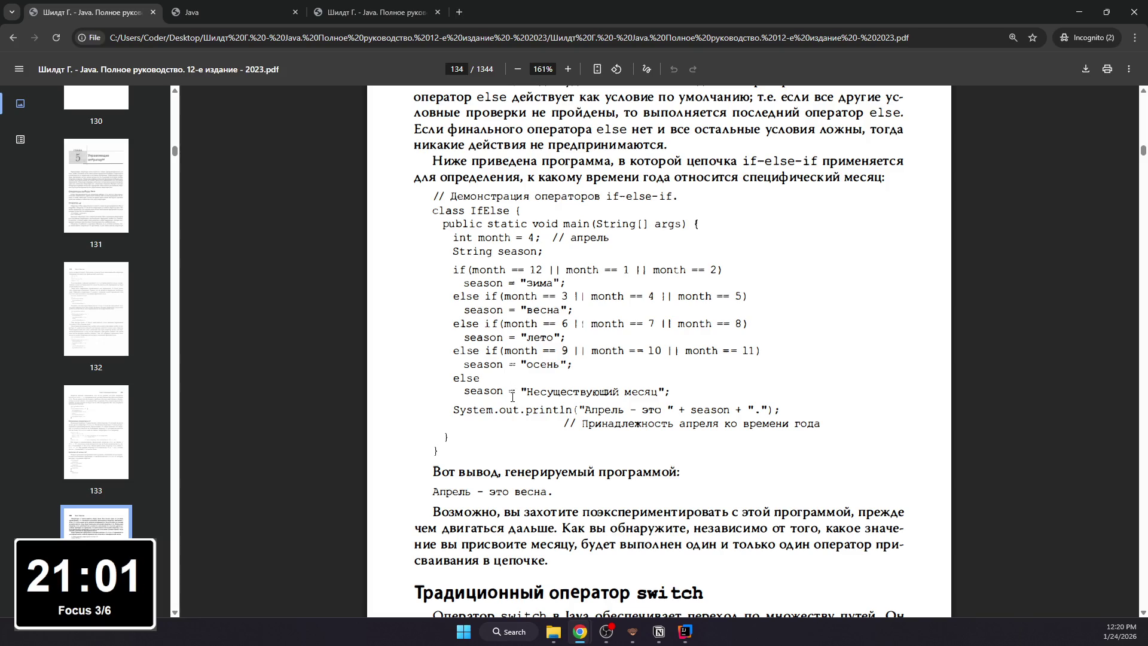
pyautogui.scroll(-2, 507, 394)
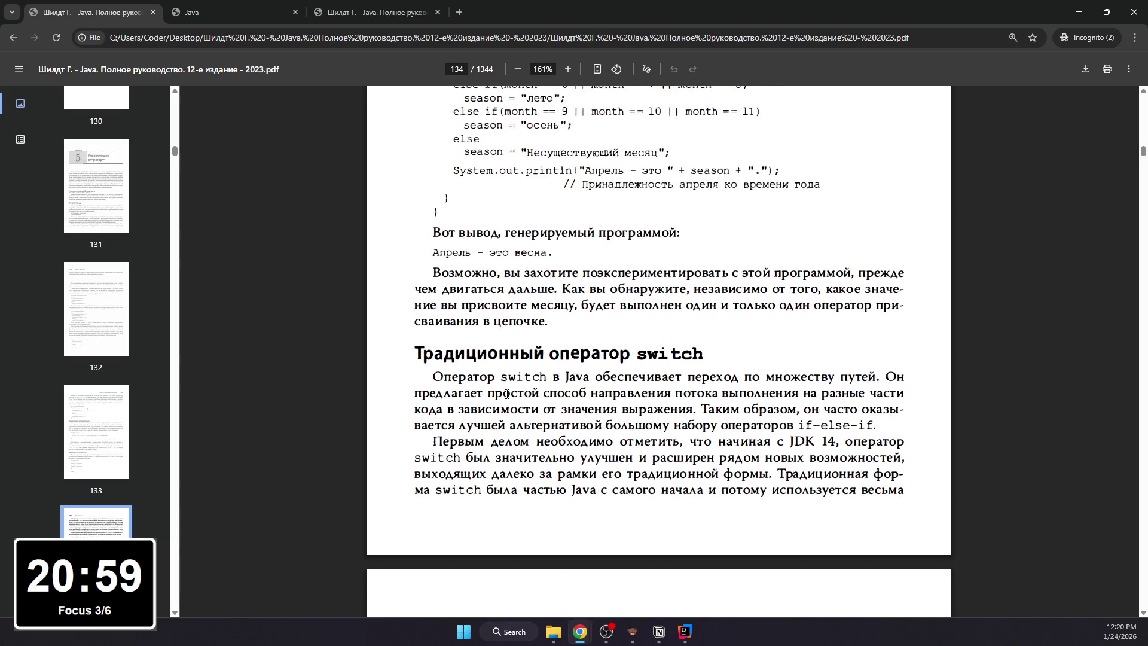
pyautogui.scroll(-2, 508, 394)
pyautogui.scroll(-1, 508, 396)
pyautogui.scroll(-1, 506, 399)
pyautogui.scroll(5, 506, 400)
pyautogui.scroll(1, 504, 397)
pyautogui.scroll(1, 504, 396)
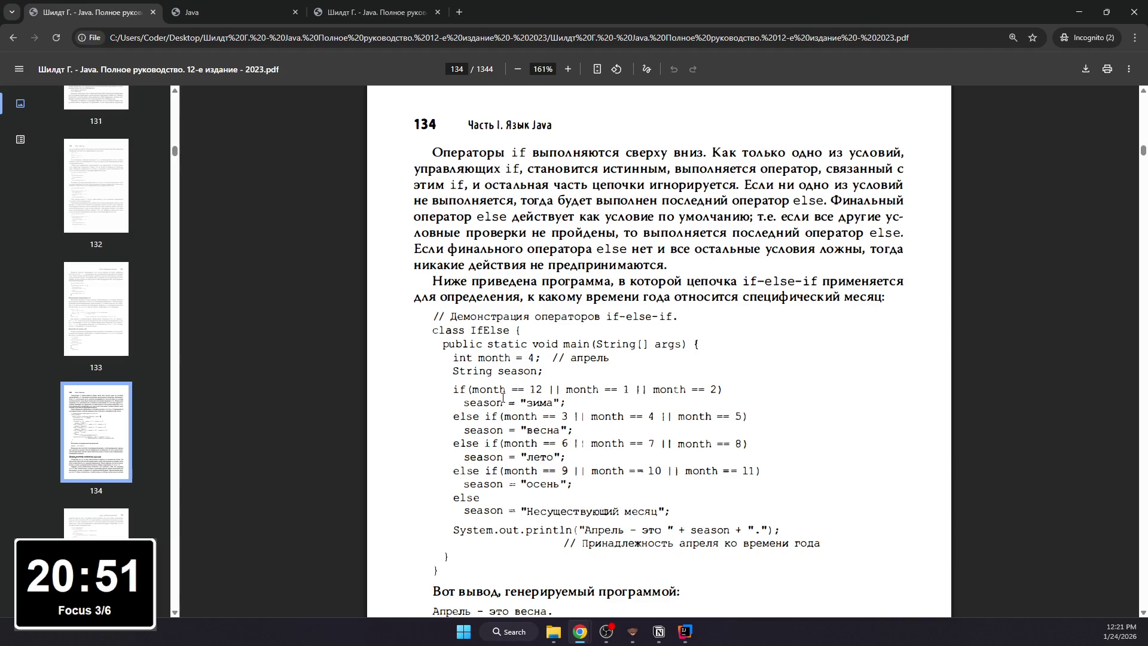
pyautogui.scroll(1, 503, 398)
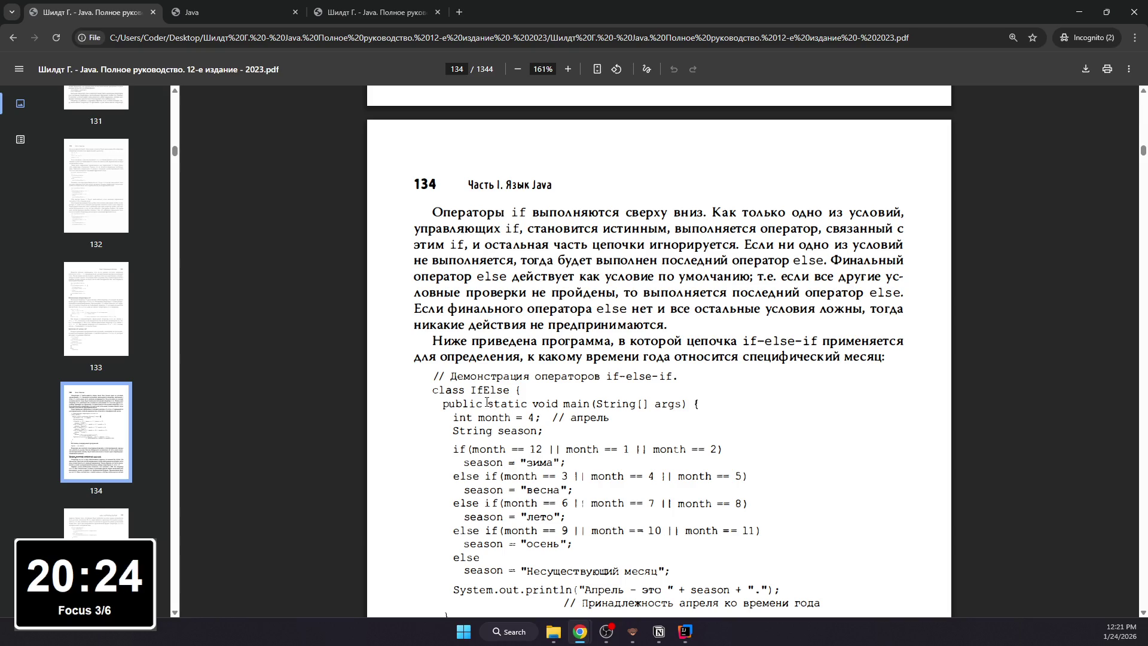
pyautogui.scroll(2, 483, 368)
pyautogui.scroll(1, 478, 334)
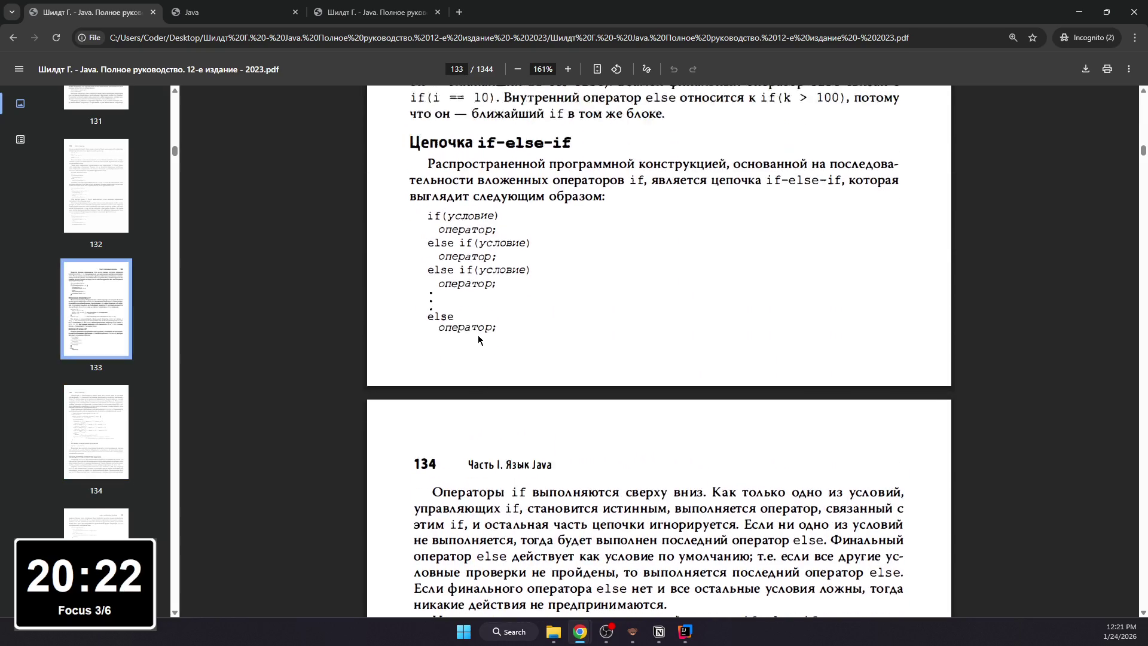
pyautogui.scroll(1, 478, 334)
pyautogui.moveTo(410, 162); pyautogui.dragTo(608, 216)
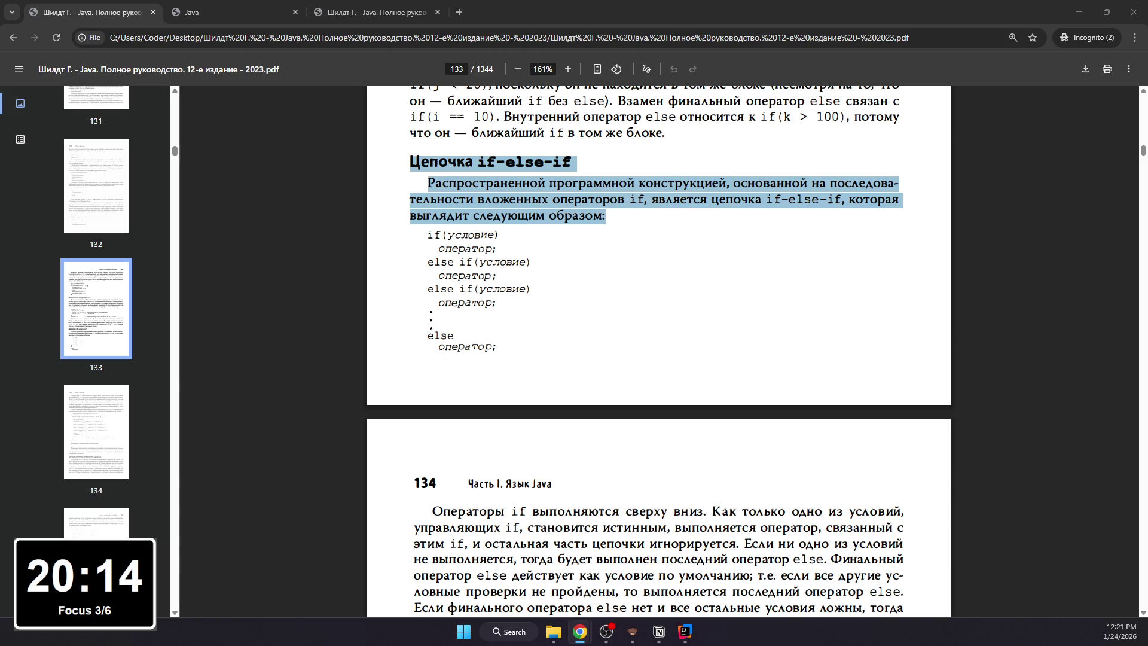
# - Compare English and Russian editions, then highlight the Russian paragraphs on top-down condition evaluation on page 134
pyautogui.click(234, 12)
pyautogui.scroll(-2, 389, 238)
pyautogui.scroll(-1, 389, 238)
pyautogui.moveTo(438, 344); pyautogui.dragTo(509, 535)
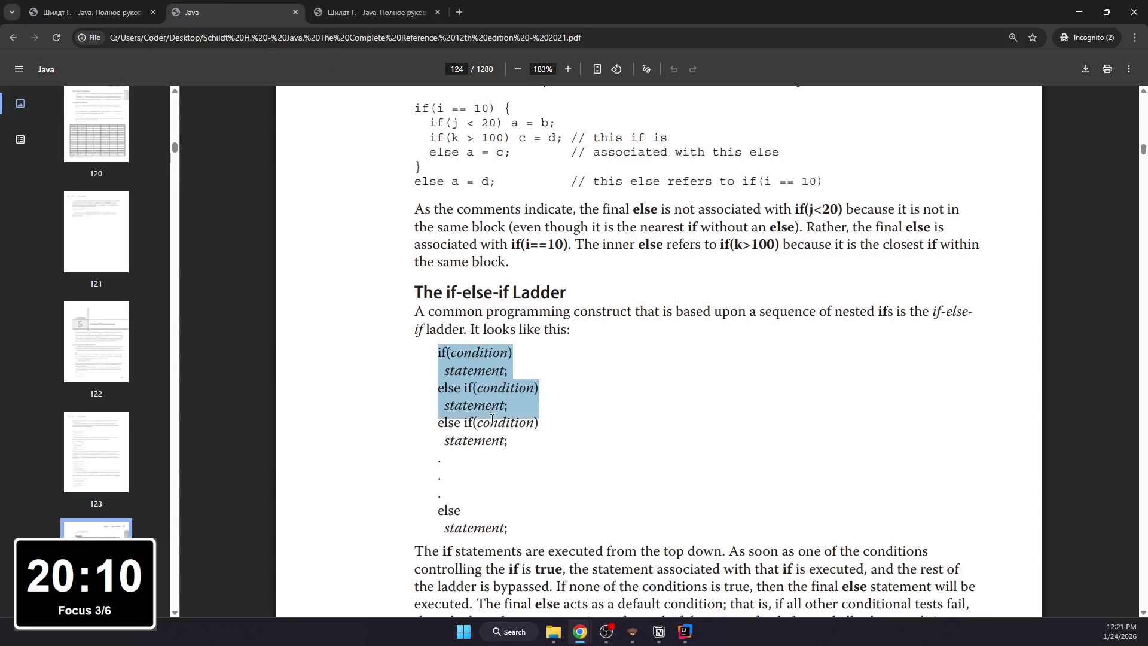
pyautogui.hotkey('ctrl', 'shift', 'Tab')
pyautogui.click(475, 241)
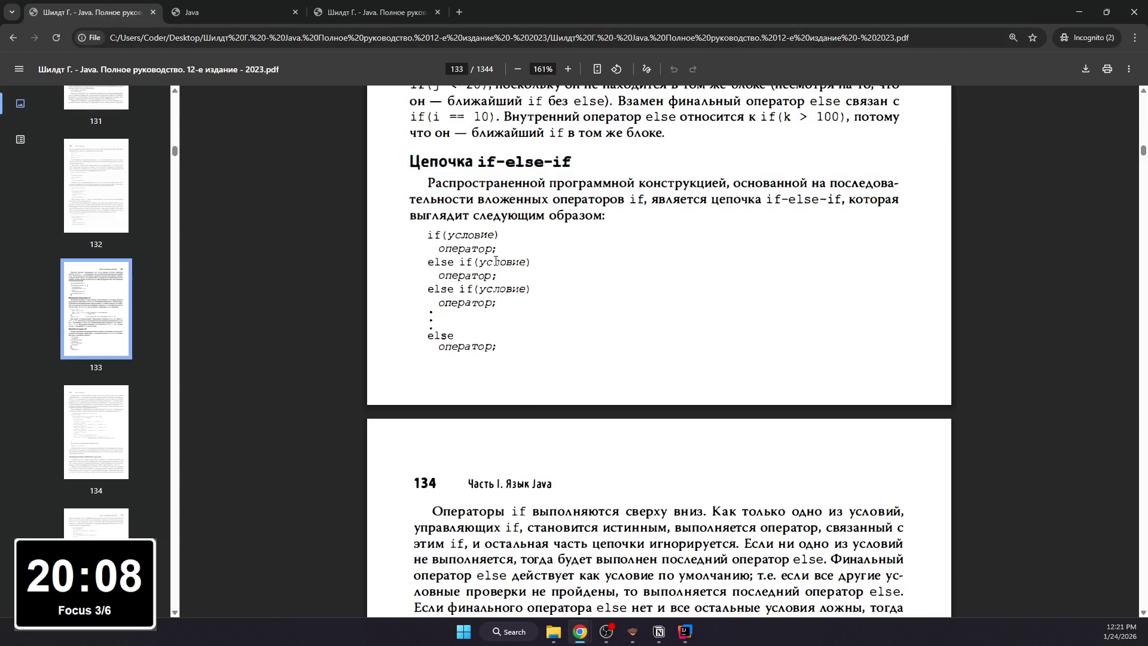
pyautogui.scroll(-2, 428, 259)
pyautogui.scroll(-1, 428, 258)
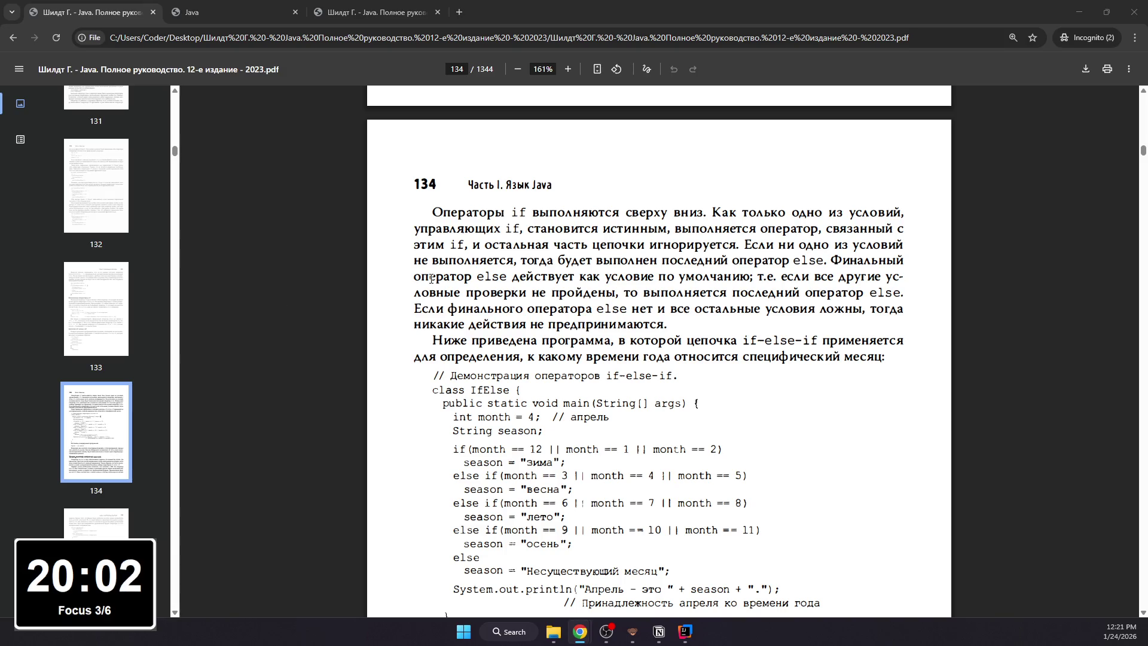
pyautogui.scroll(-2, 477, 278)
pyautogui.scroll(1, 577, 272)
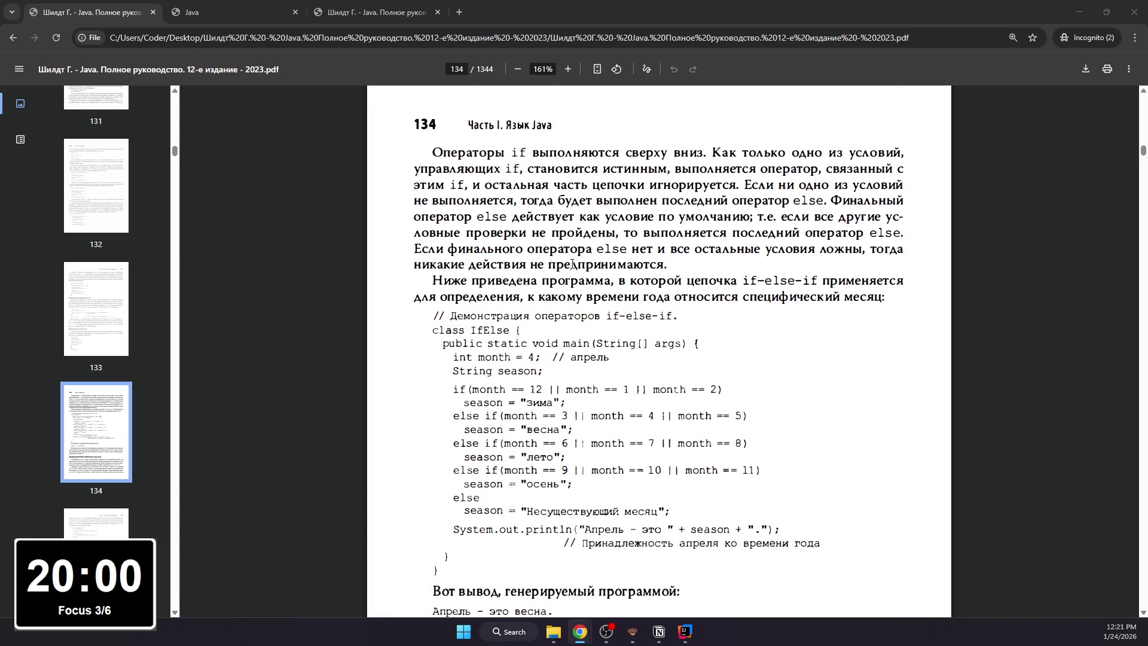
pyautogui.scroll(1, 544, 236)
pyautogui.hotkey('ctrl', 'Tab')
pyautogui.scroll(-3, 574, 285)
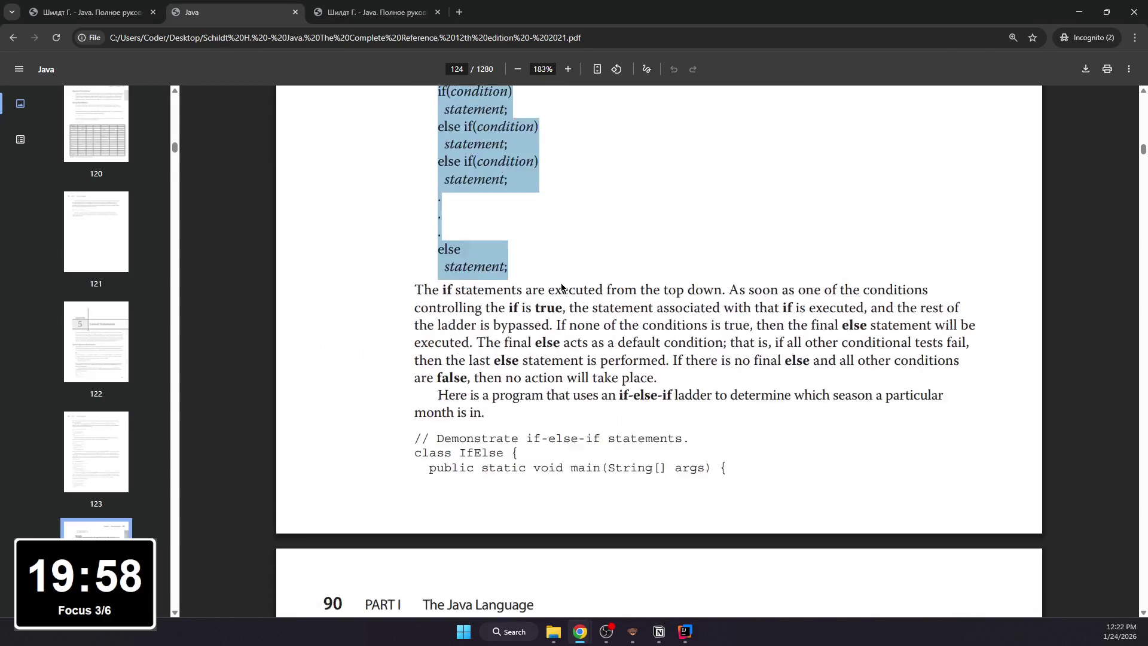
pyautogui.scroll(-3, 575, 285)
pyautogui.scroll(1, 574, 285)
pyautogui.scroll(-3, 574, 285)
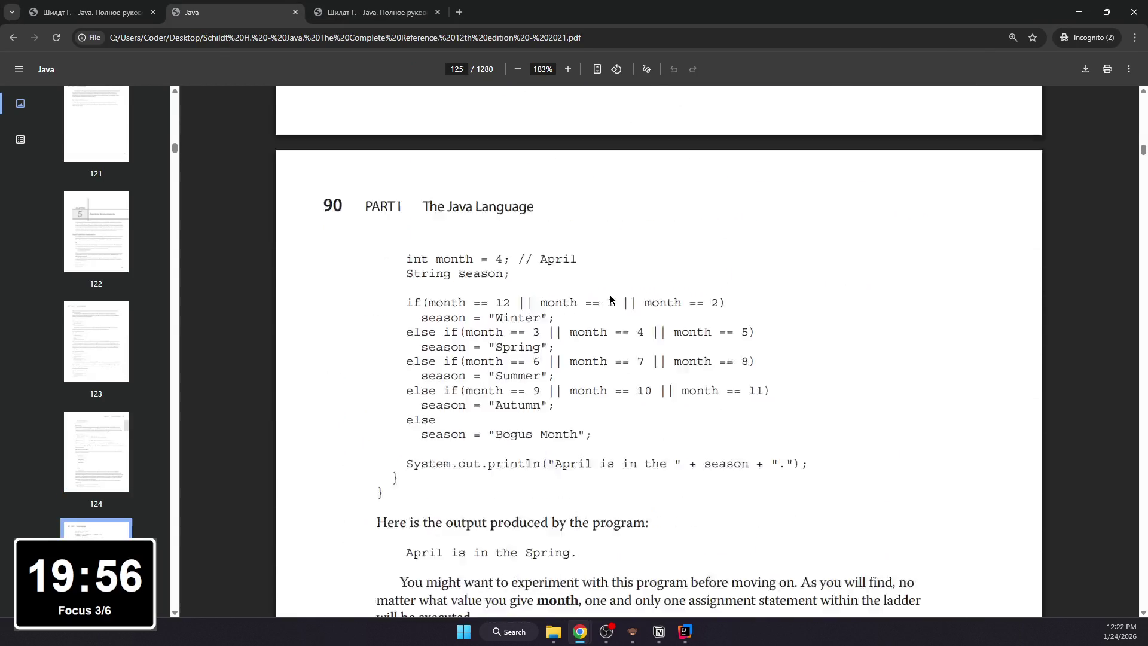
pyautogui.scroll(1, 583, 234)
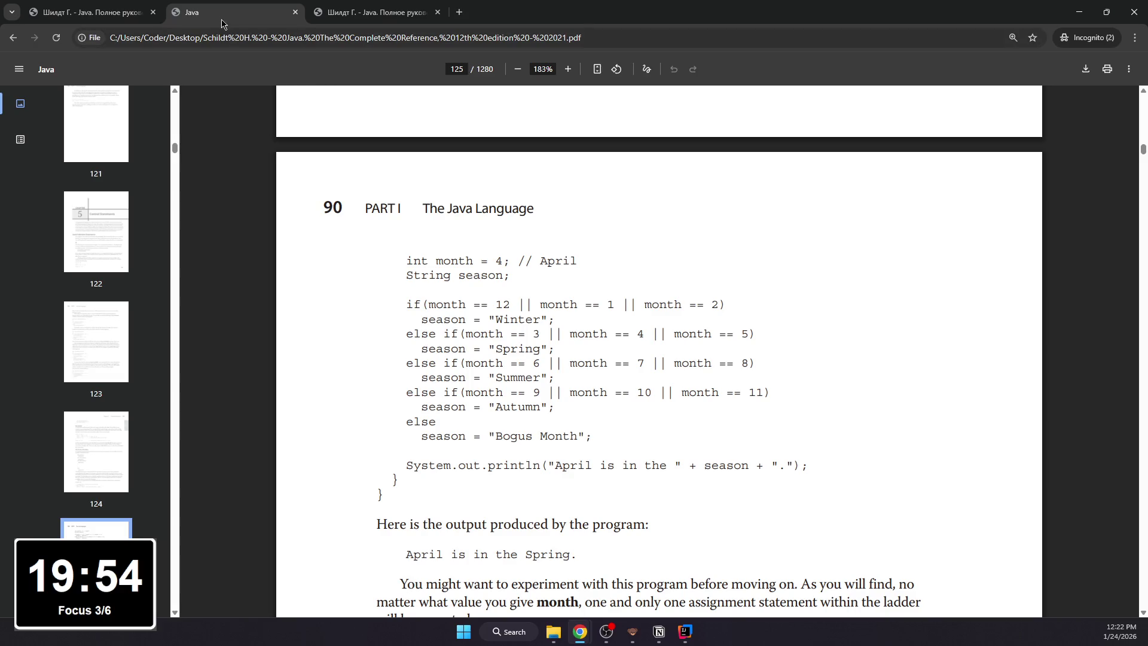
pyautogui.click(124, 4)
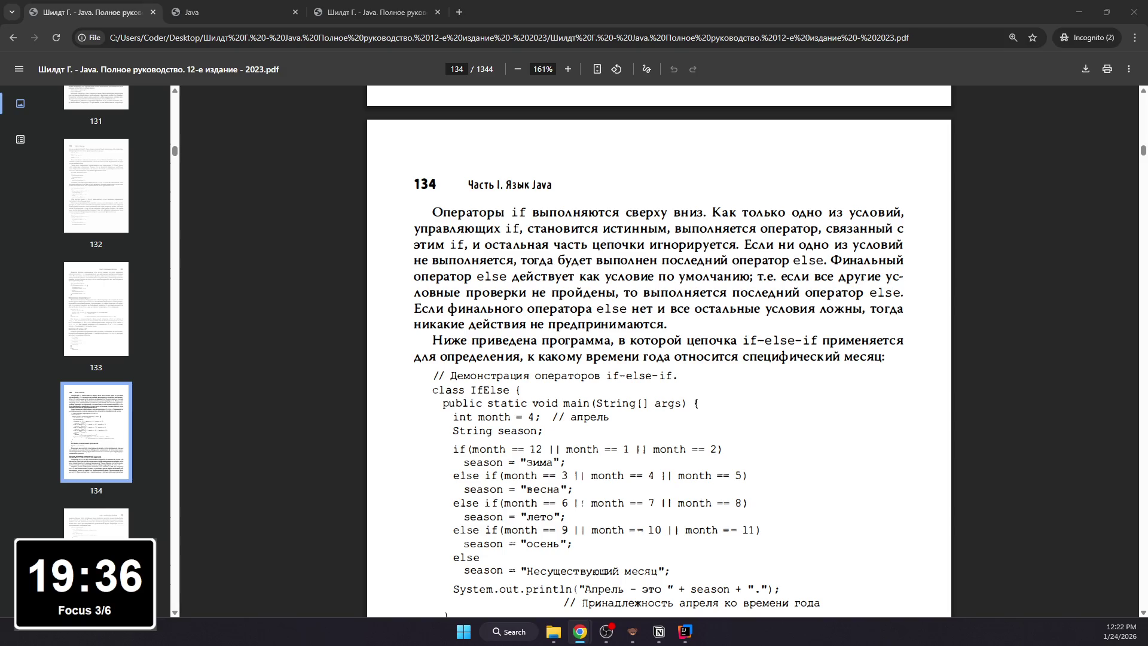
pyautogui.moveTo(433, 212); pyautogui.dragTo(890, 361)
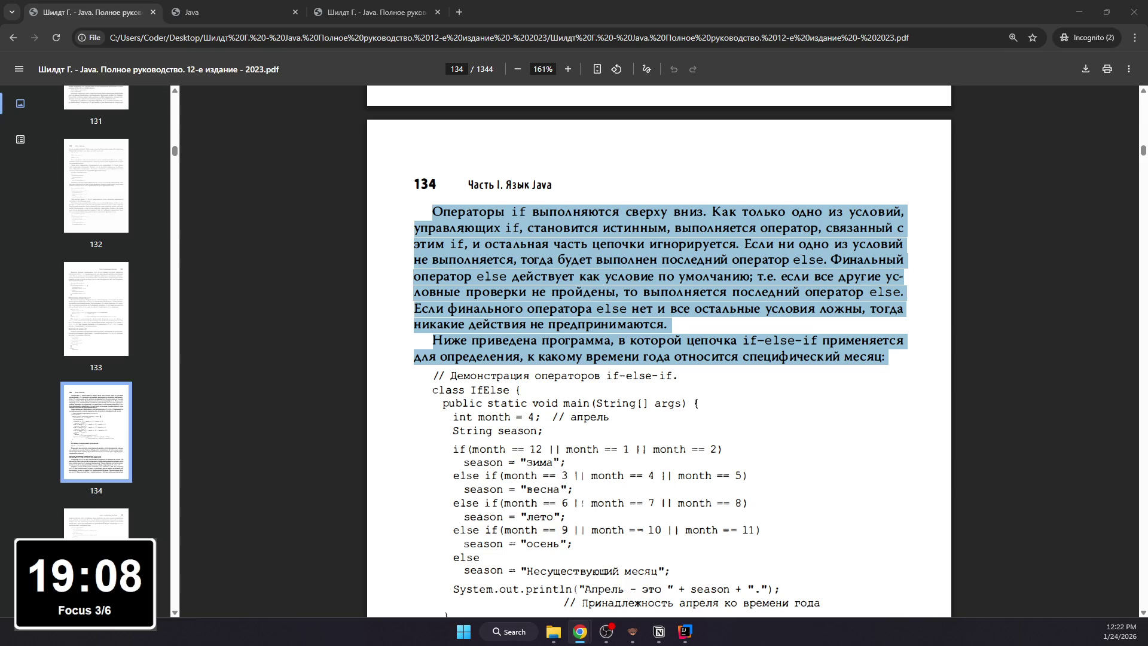
pyautogui.scroll(-1, 659, 351)
# - Highlight the IfElse class and season-program body in the English edition, cross-checking the Russian one
pyautogui.click(322, 5)
pyautogui.hotkey('ctrl', 'shift', 'Tab')
pyautogui.scroll(2, 429, 269)
pyautogui.scroll(1, 422, 278)
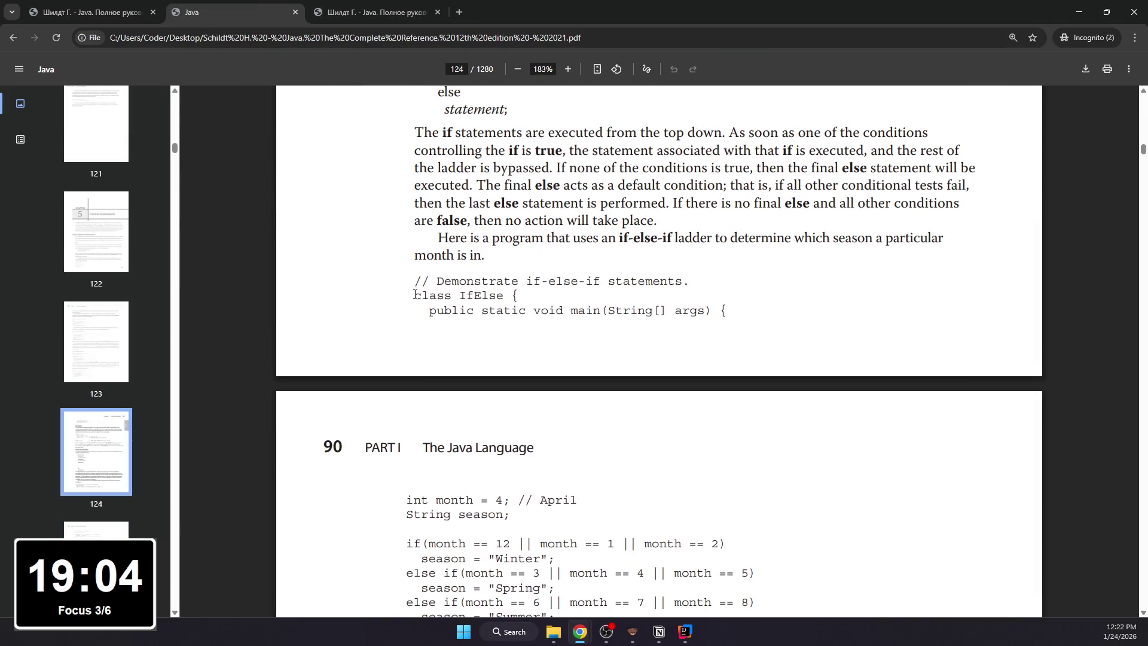
pyautogui.moveTo(413, 291); pyautogui.dragTo(728, 314)
pyautogui.click(85, 12)
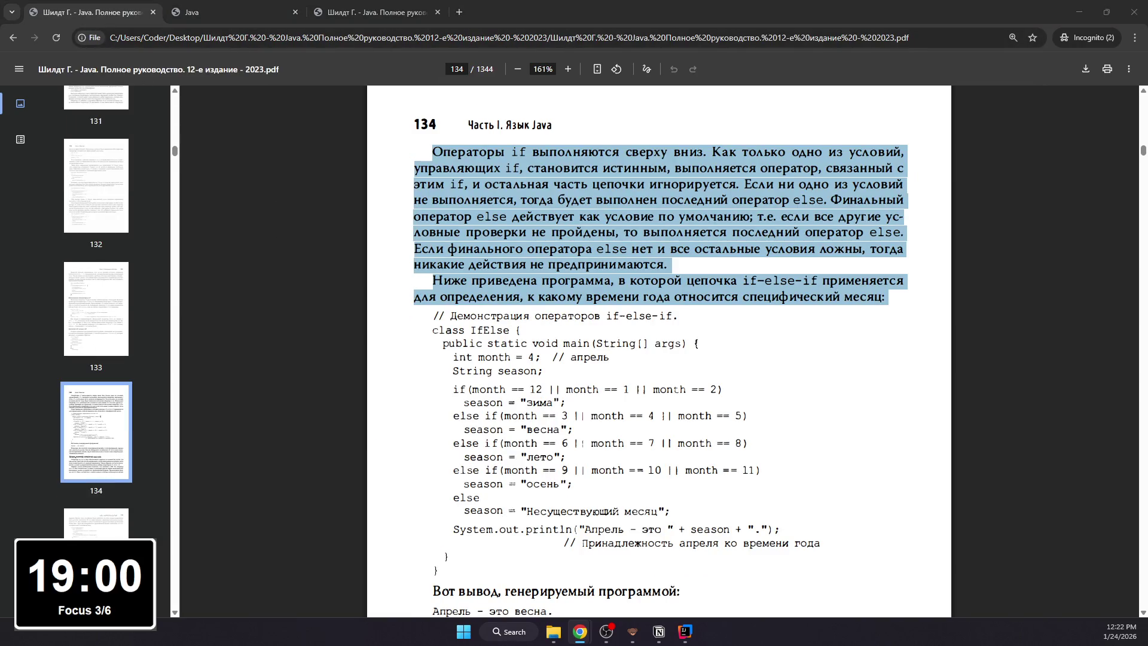
pyautogui.click(260, 12)
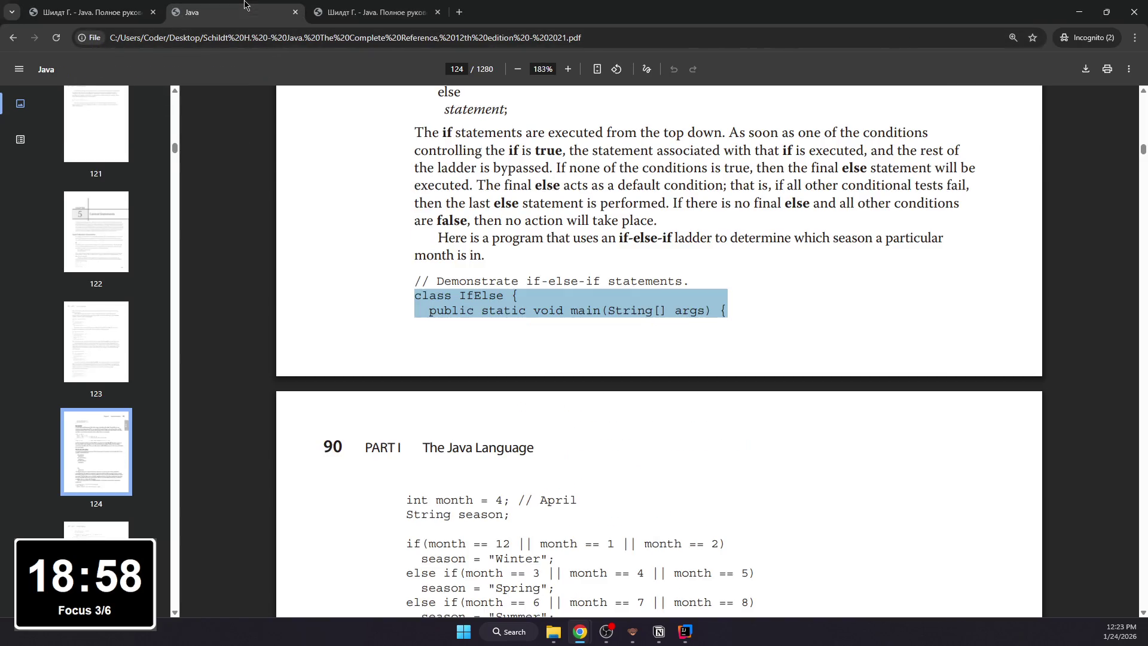
pyautogui.scroll(-2, 421, 359)
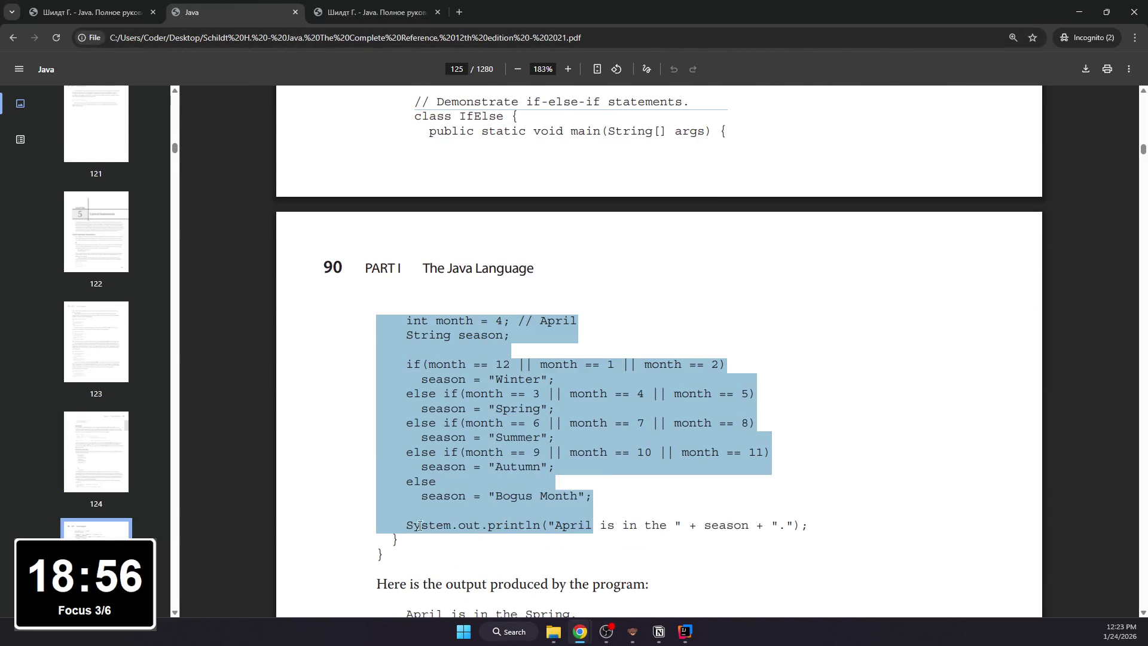
pyautogui.moveTo(407, 316); pyautogui.dragTo(386, 561)
pyautogui.click(143, 7)
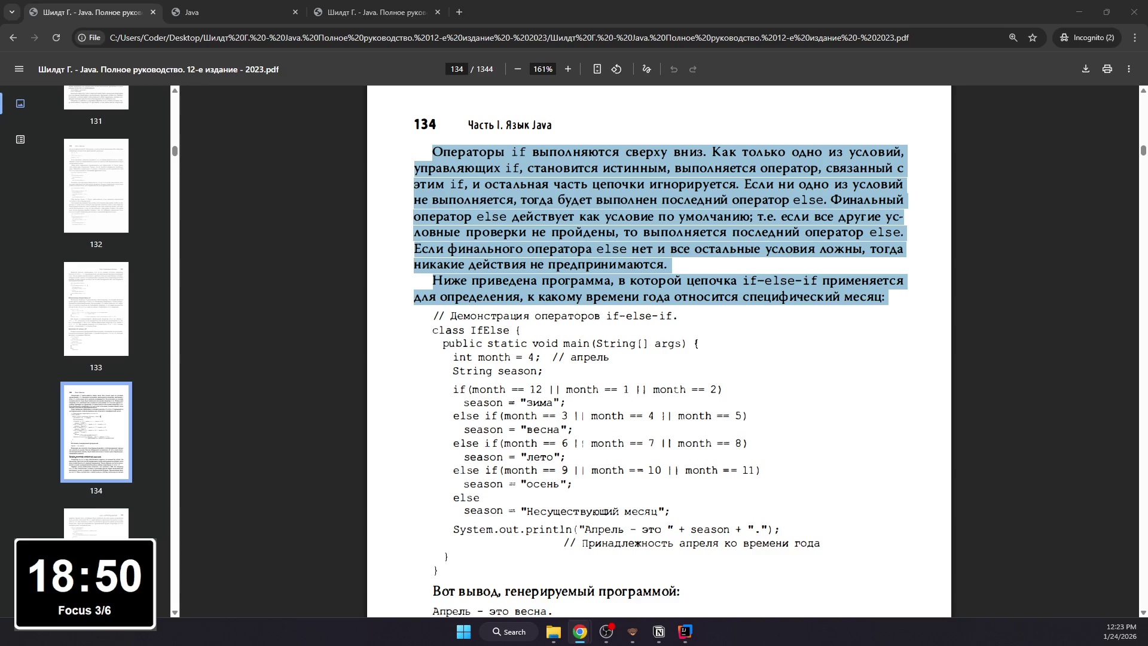
pyautogui.scroll(-2, 324, 331)
# - Highlight the 'April is in the Spring.' output and the experimenting paragraph, then return to the Notion page
pyautogui.moveTo(433, 472)
pyautogui.mouseDown()
pyautogui.moveTo(677, 466)
pyautogui.moveTo(433, 471)
pyautogui.mouseUp()
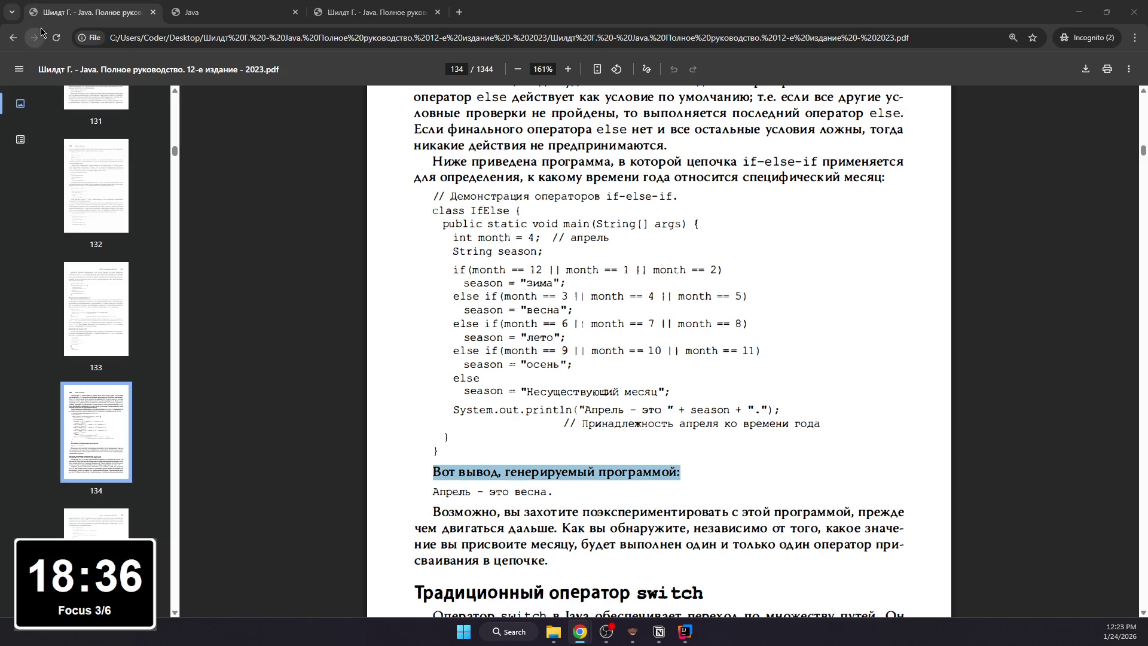
pyautogui.click(218, 17)
pyautogui.scroll(-2, 468, 440)
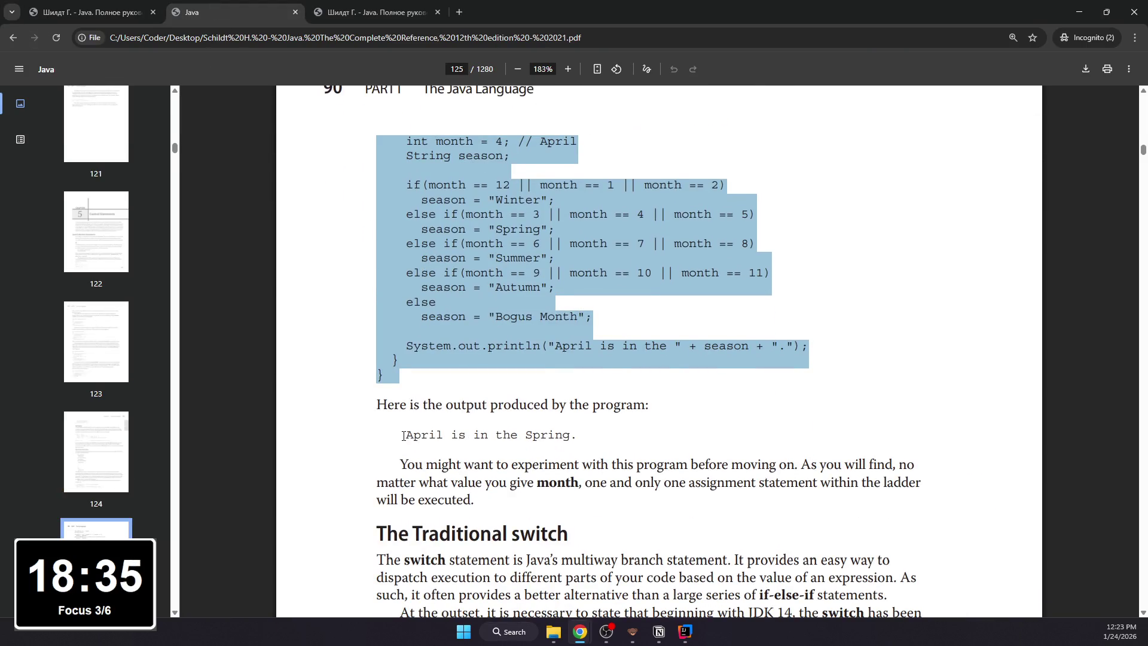
pyautogui.moveTo(403, 436); pyautogui.dragTo(598, 438)
pyautogui.hotkey('ctrl', 'shift', 'Tab')
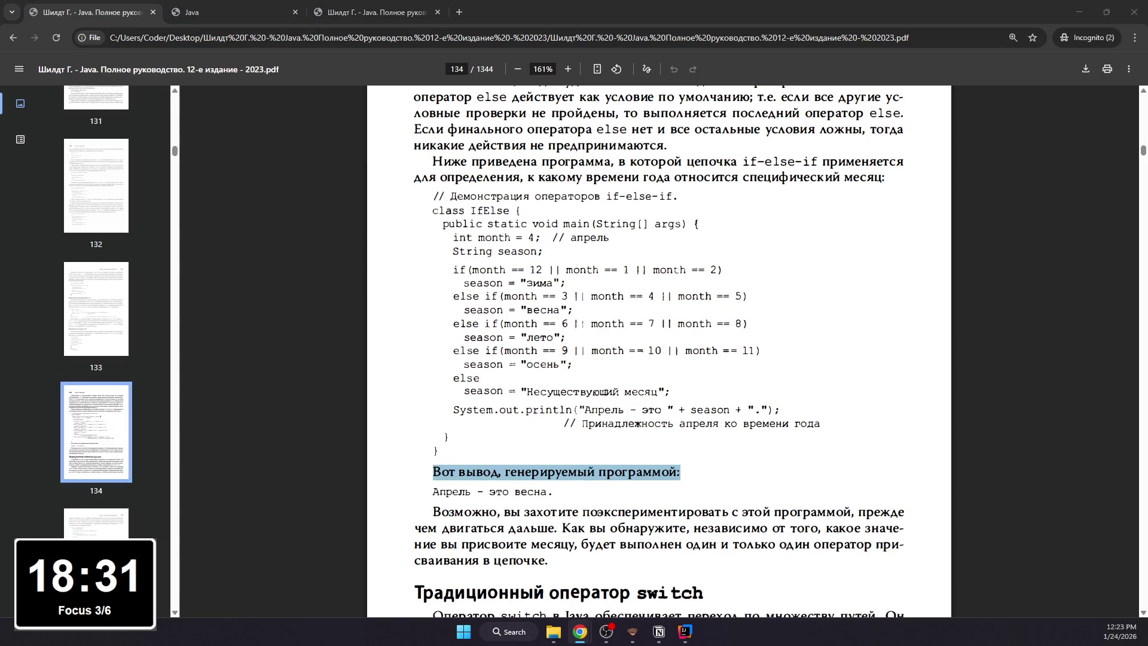
pyautogui.scroll(-1, 440, 456)
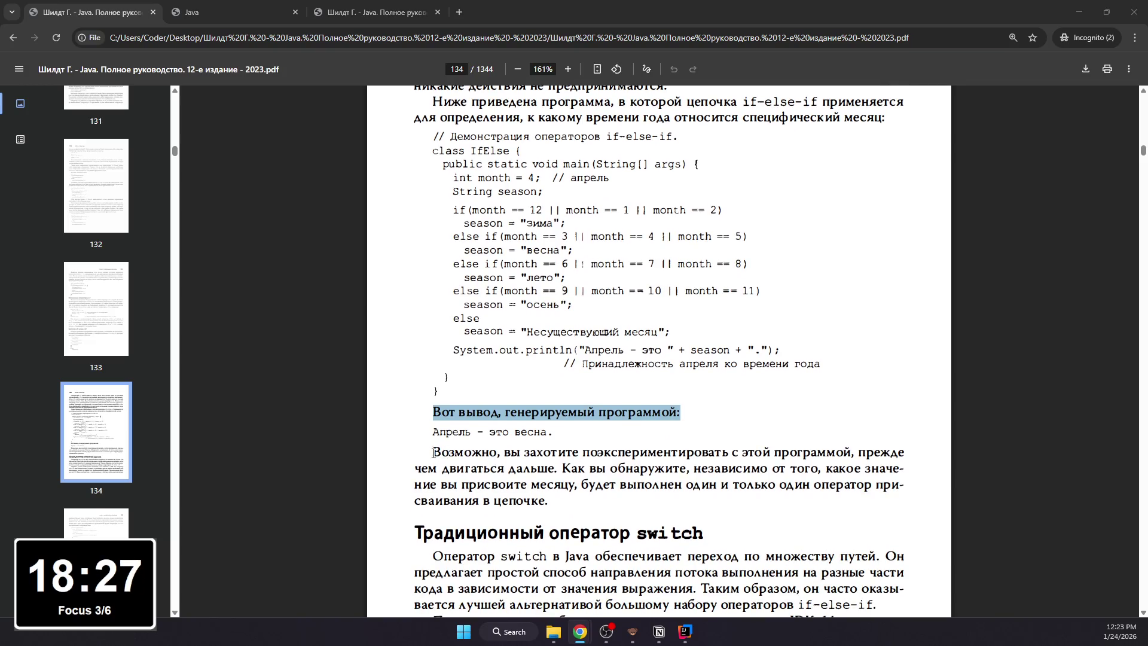
pyautogui.moveTo(434, 453); pyautogui.dragTo(553, 504)
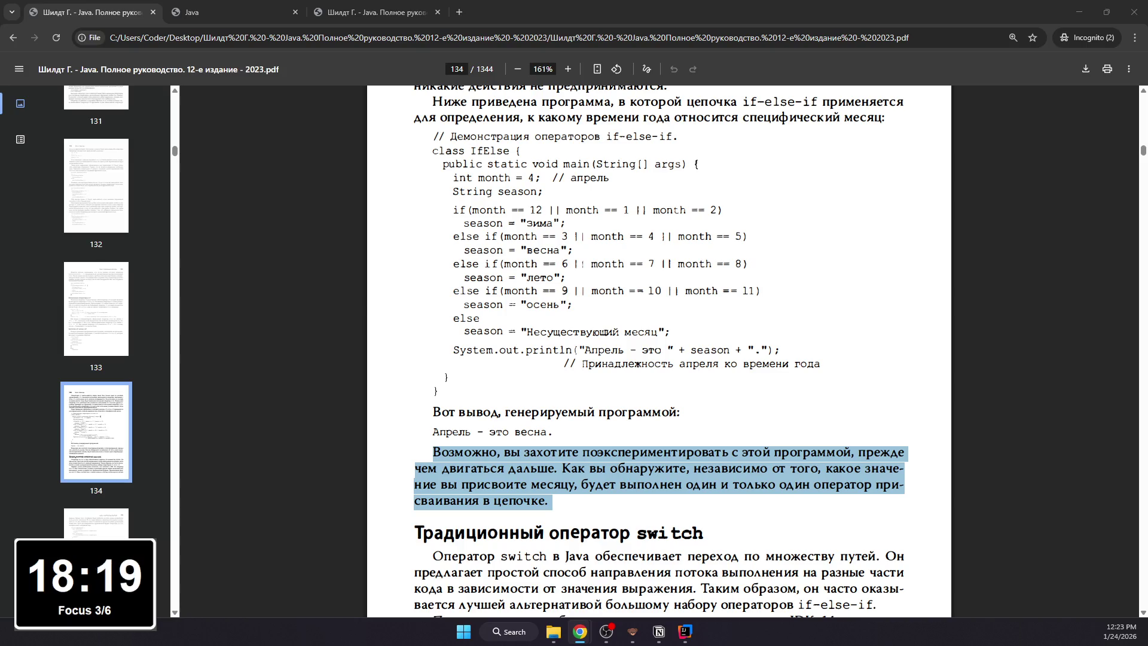
pyautogui.hotkey('alt', 'Tab')
pyautogui.click(285, 161)
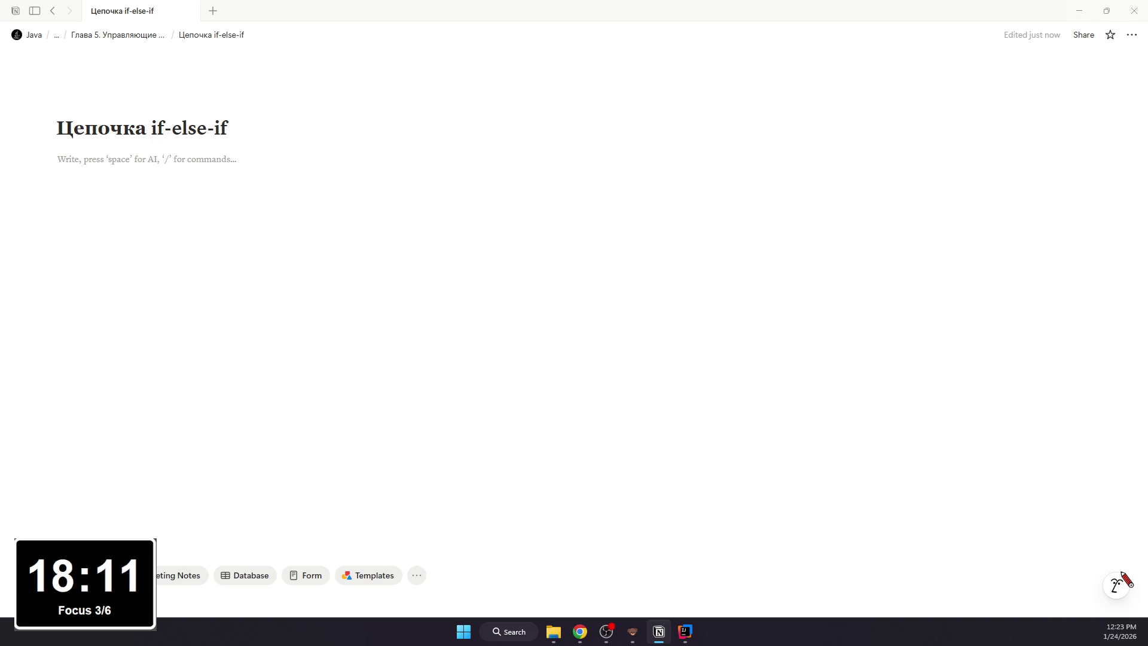
pyautogui.write('## ')
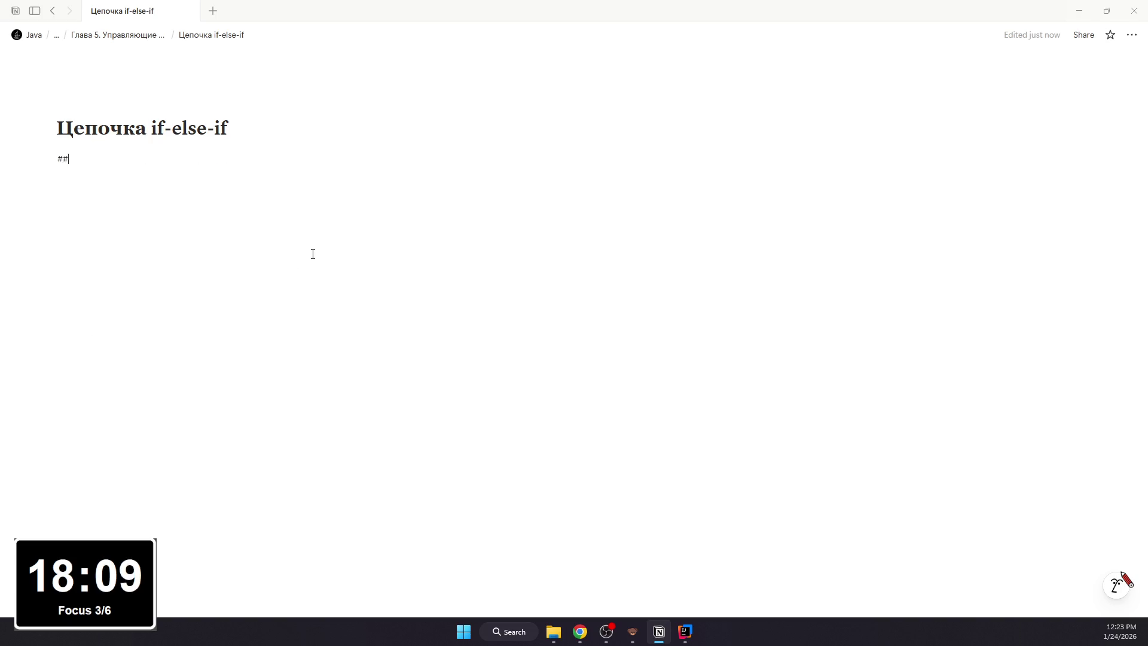
pyautogui.write('Правила ра')
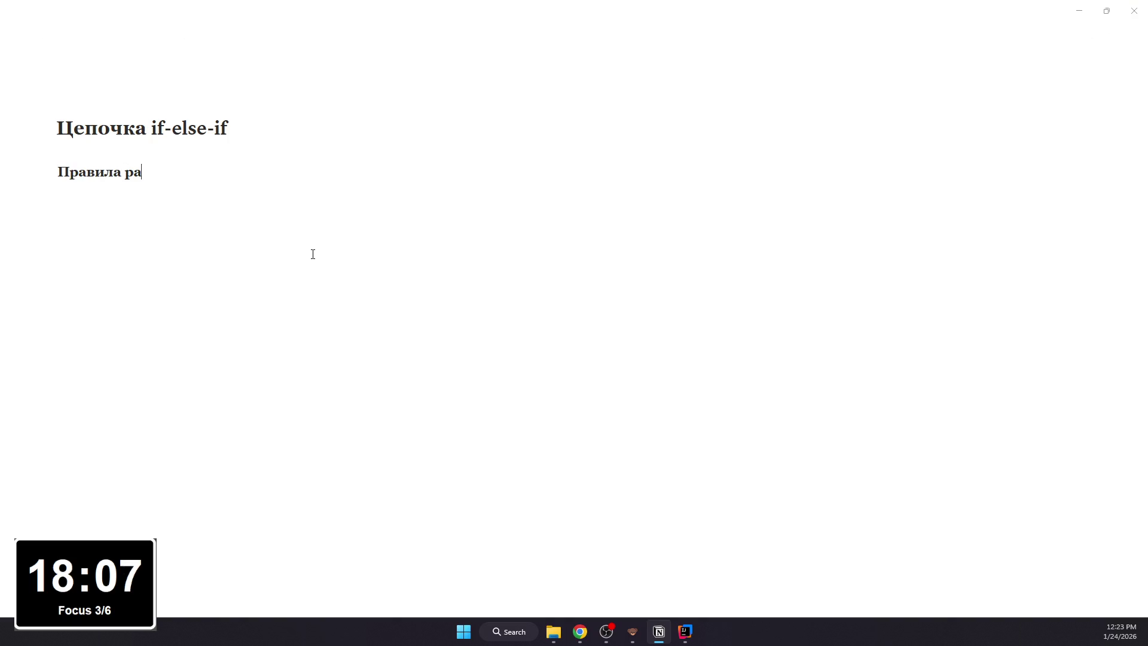
pyautogui.write('боты')
# - Restore the 'Правила работы' heading text after accidental replacements while selecting it
pyautogui.hotkey('ctrl', 'a')
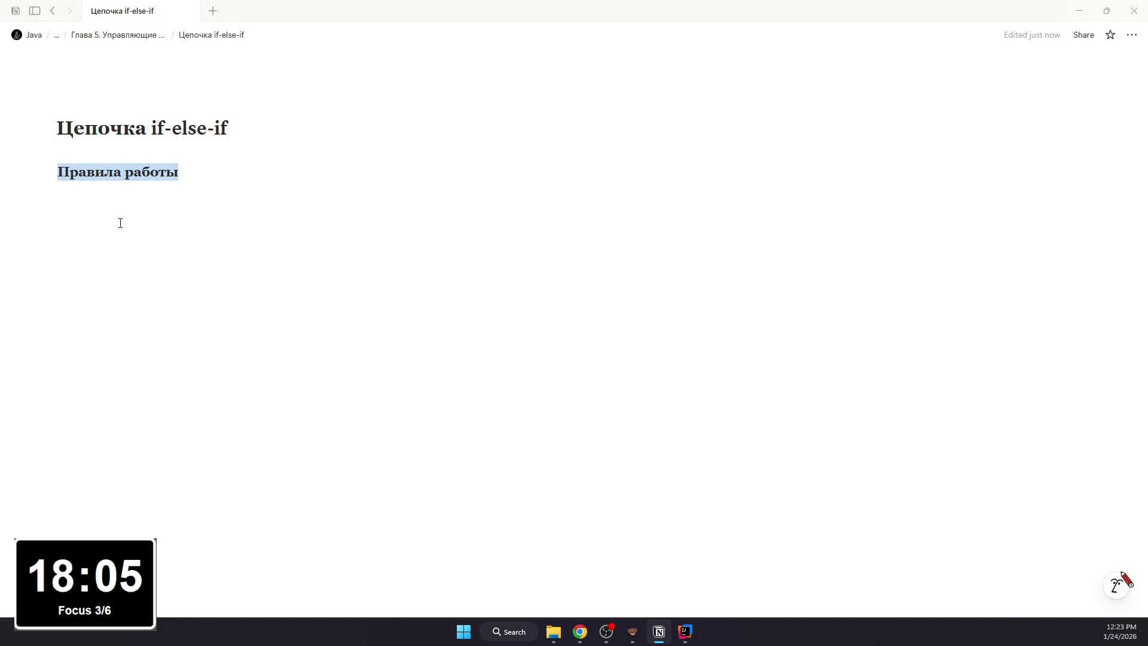
pyautogui.click(121, 223)
pyautogui.doubleClick(129, 171)
pyautogui.click(188, 172)
pyautogui.hotkey('ctrl', 'a')
pyautogui.write('ві')
pyautogui.hotkey('ctrl', 'z')
pyautogui.hotkey('ctrl', 'a')
pyautogui.write('ві')
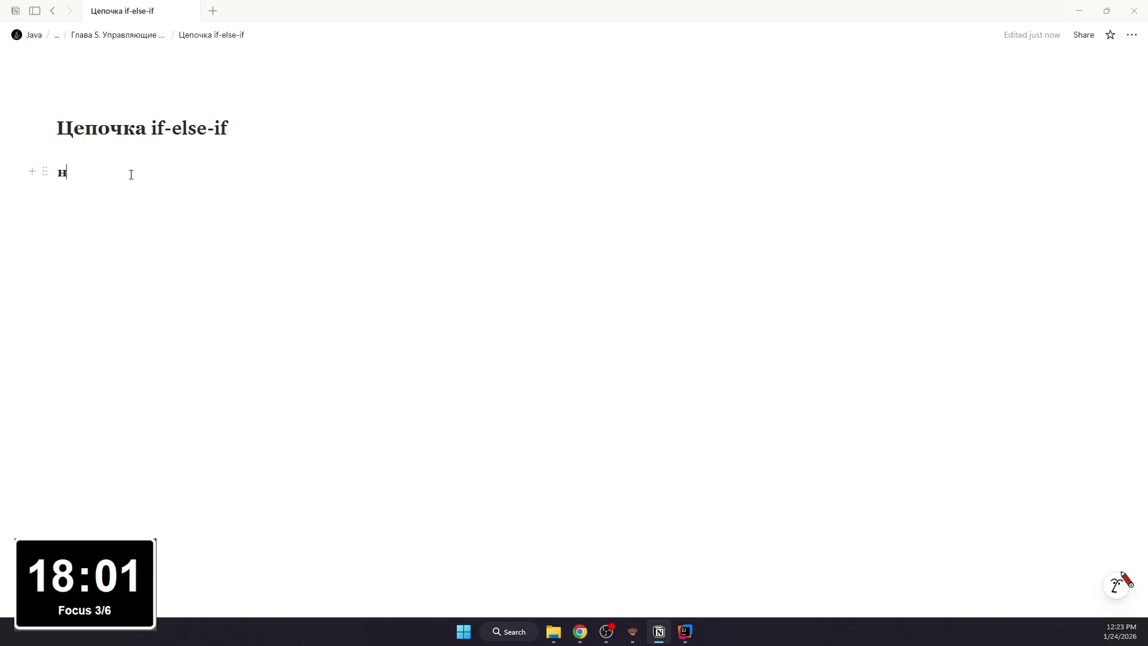
pyautogui.hotkey('ctrl', 'z')
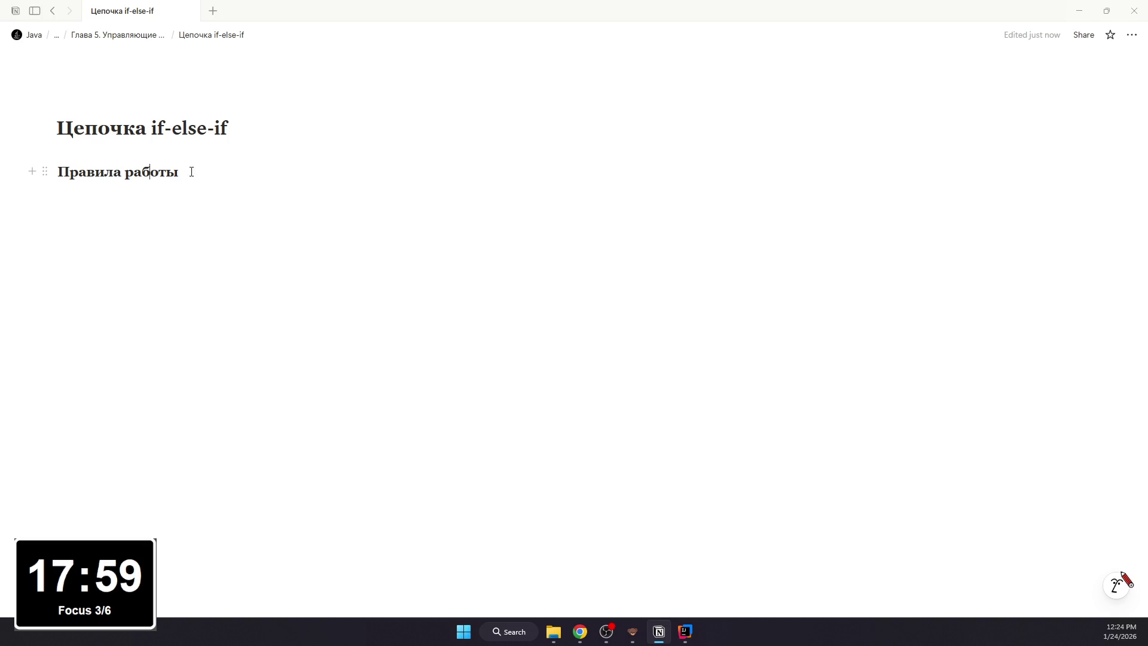
# - Underline the 'Правила работы' heading, colour it blue and start a bullet beneath it
pyautogui.hotkey('ctrl', 'a')
pyautogui.hotkey('ctrl', 'u')
pyautogui.click(428, 145)
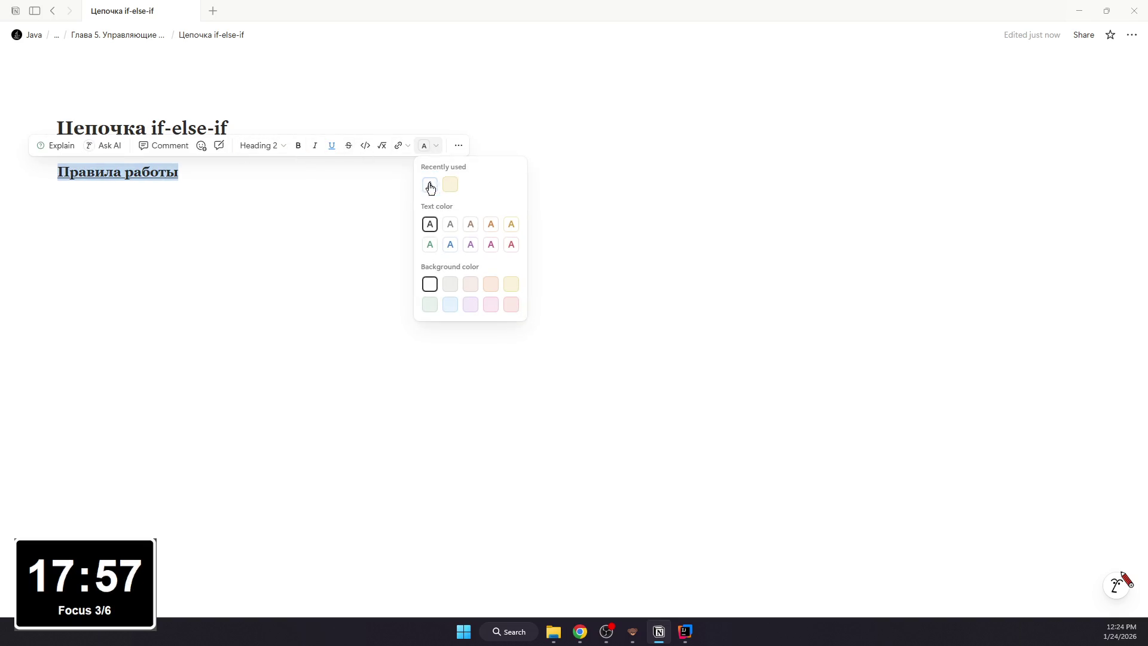
pyautogui.click(431, 185)
pyautogui.click(235, 195)
pyautogui.write('- Условия проверяются св')
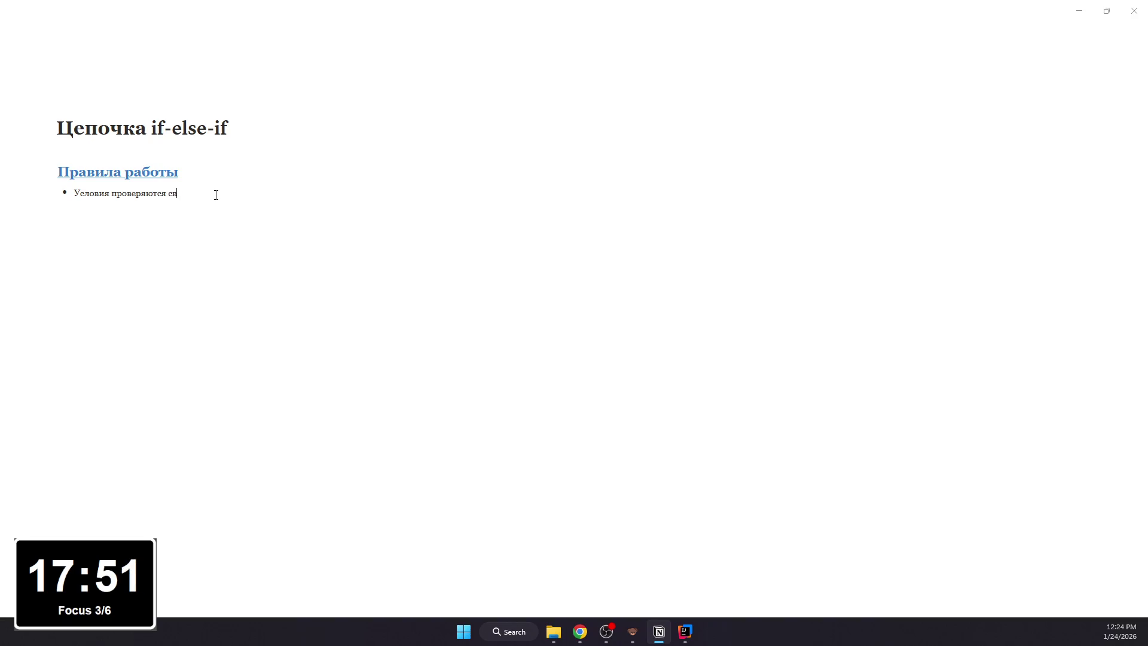
pyautogui.write('ерху вни')
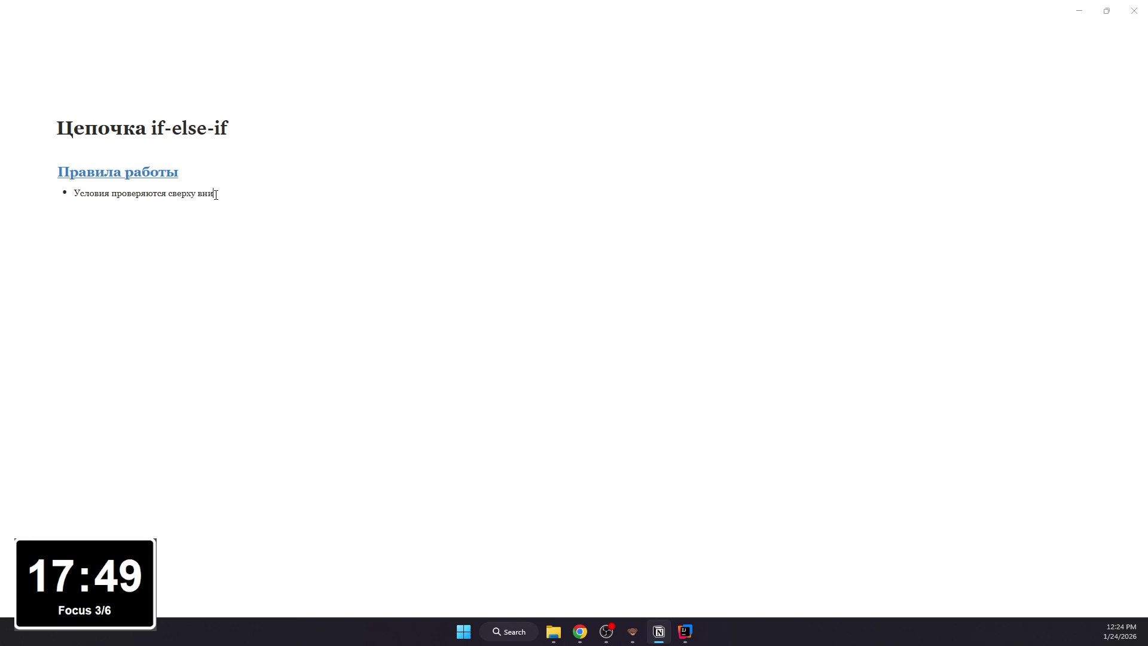
pyautogui.write('з')
pyautogui.write(';')
# - Write the bullets on first-true execution and on else as the default branch
pyautogui.press('Return')
pyautogui.write('Как толь')
pyautogui.write('ко н')
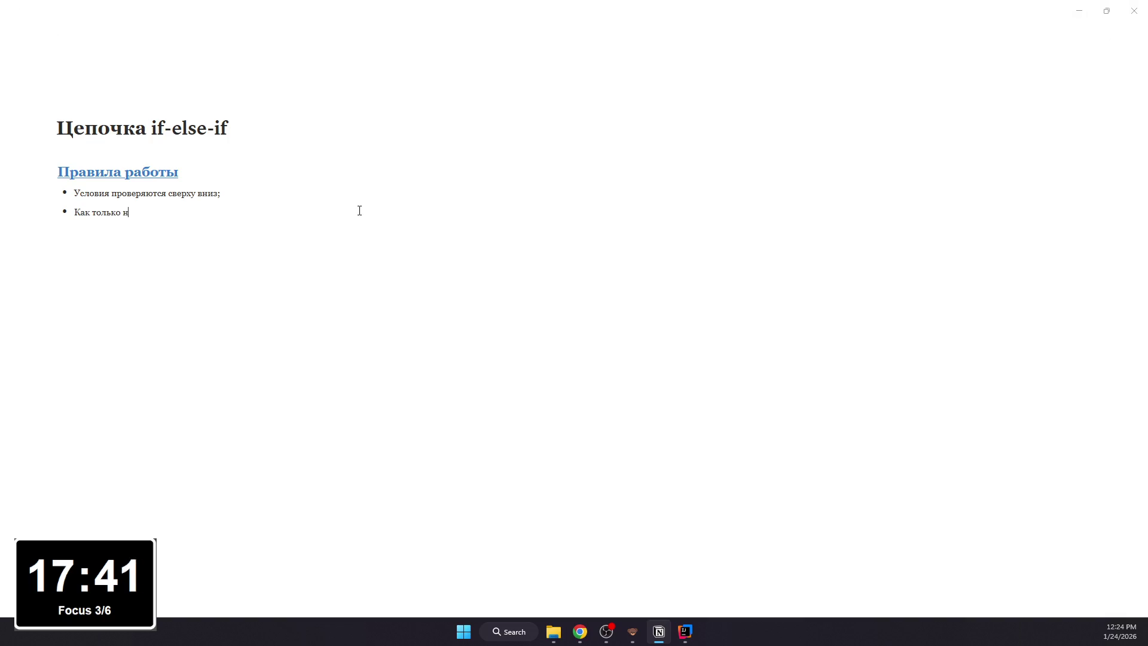
pyautogui.write('айдено первое')
pyautogui.write('rue -')
pyautogui.write('— выпо')
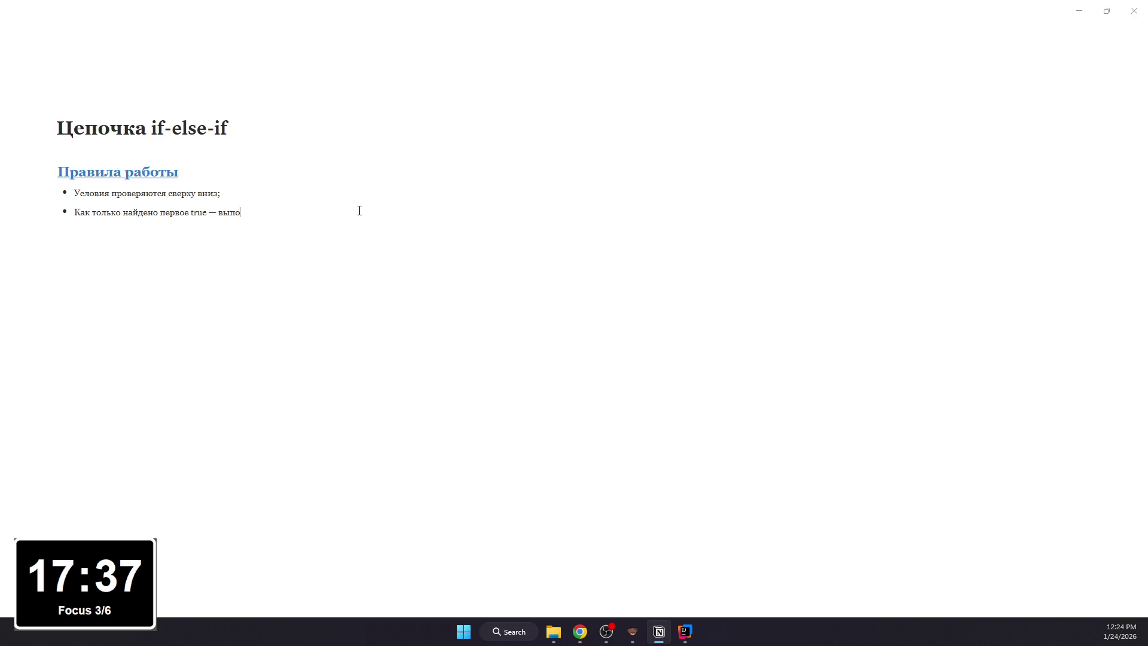
pyautogui.write('няется соо')
pyautogui.press('BackSpace')
pyautogui.press('BackSpace')
pyautogui.press('BackSpace')
pyautogui.press('BackSpace')
pyautogui.press('BackSpace')
pyautogui.press('BackSpace')
pyautogui.press('BackSpace')
pyautogui.write('яется соот')
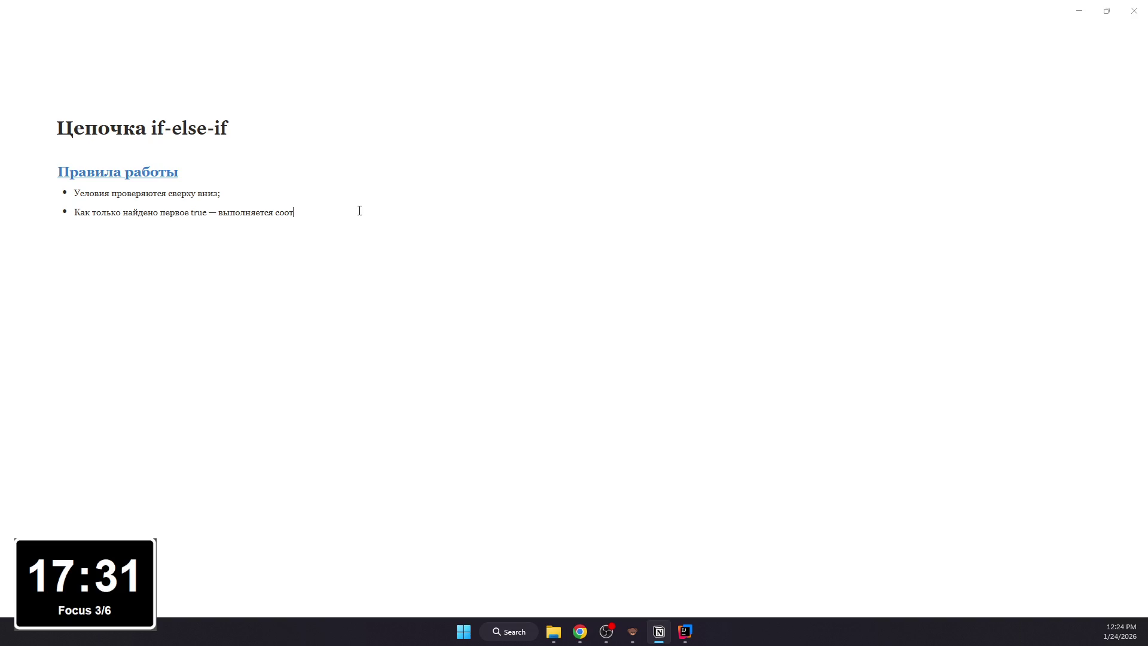
pyautogui.write('ветствующий блок,')
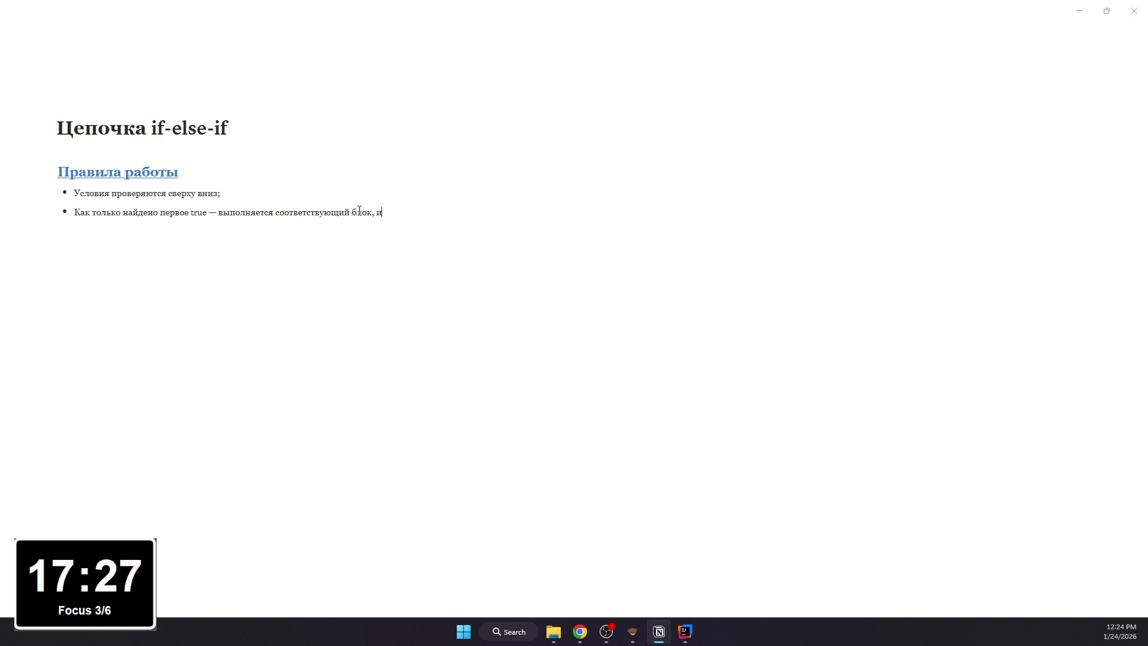
pyautogui.write(' и вся остальная цепочка пропускается')
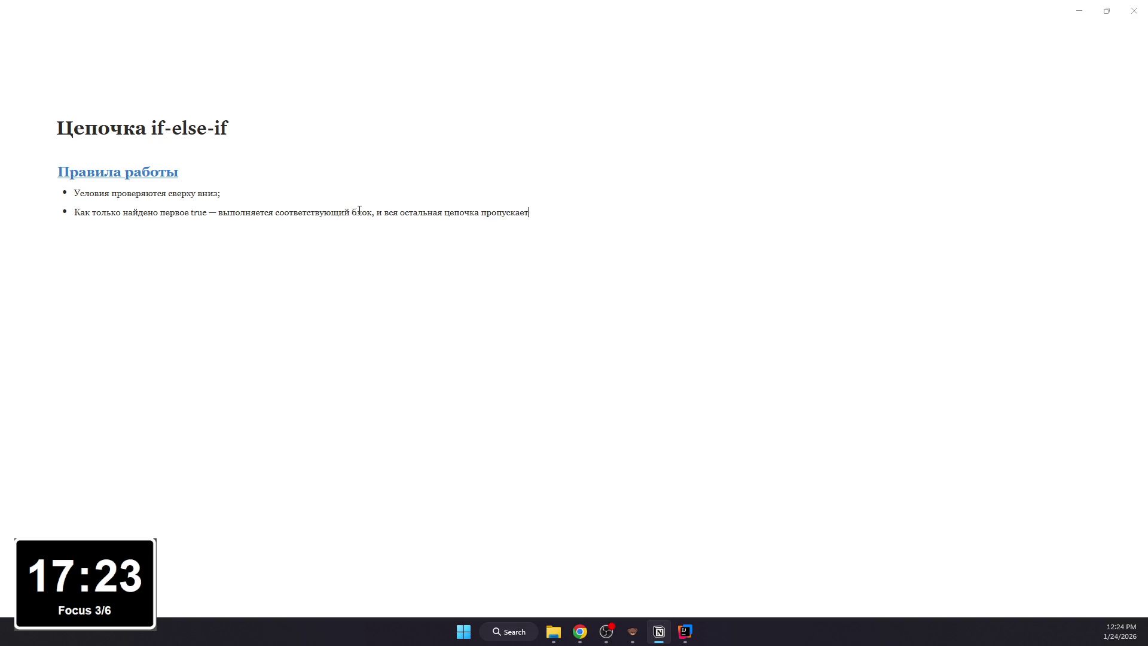
pyautogui.write(';')
pyautogui.press('Return')
pyautogui.write('else -')
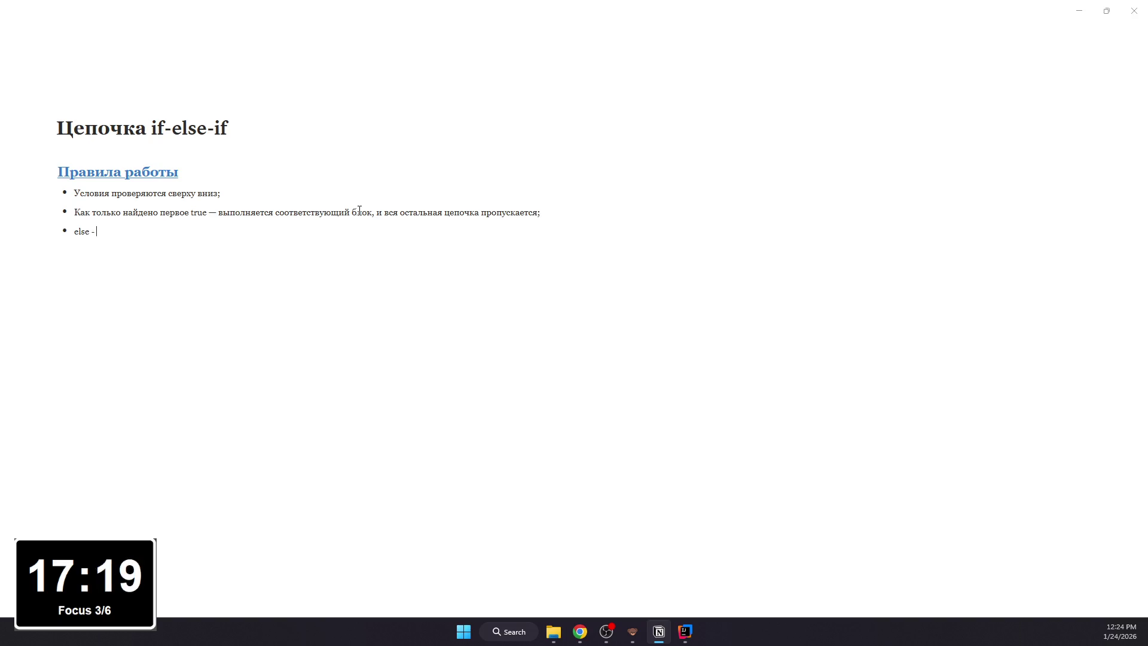
pyautogui.write('d')
pyautogui.write('онце')
pyautogui.press('BackSpace')
pyautogui.press('BackSpace')
pyautogui.press('BackSpace')
pyautogui.write('вк')
pyautogui.press('BackSpace')
pyautogui.write('конце — з')
pyautogui.write('то по умолчанию')
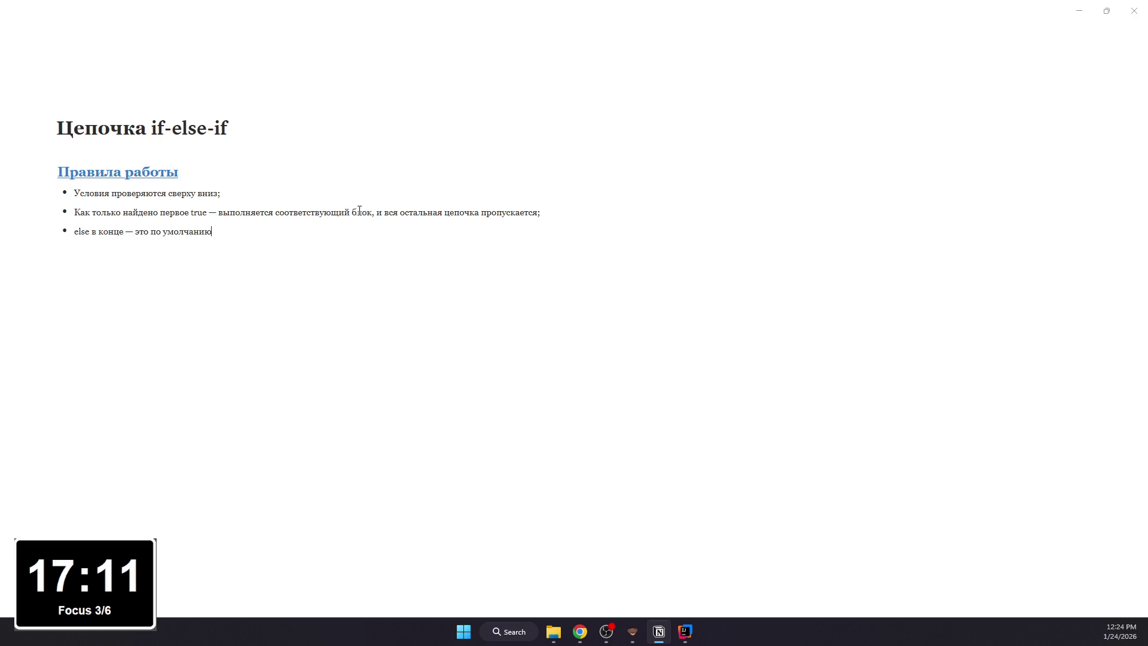
pyautogui.write(':')
# - Add a sub-bullet under the else rule, then start the final bullet about a missing else
pyautogui.press('Return')
pyautogui.press('Tab')
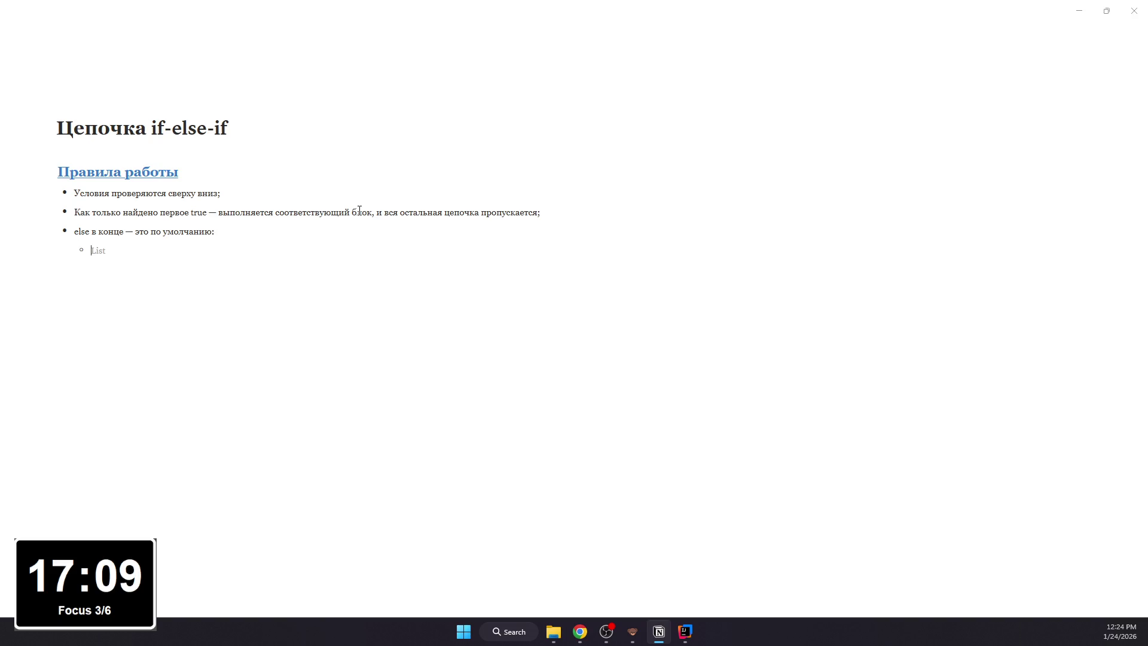
pyautogui.write('e')
pyautogui.press('BackSpace')
pyautogui.write('с')
pyautogui.write('ли ни одно условие не подошло')
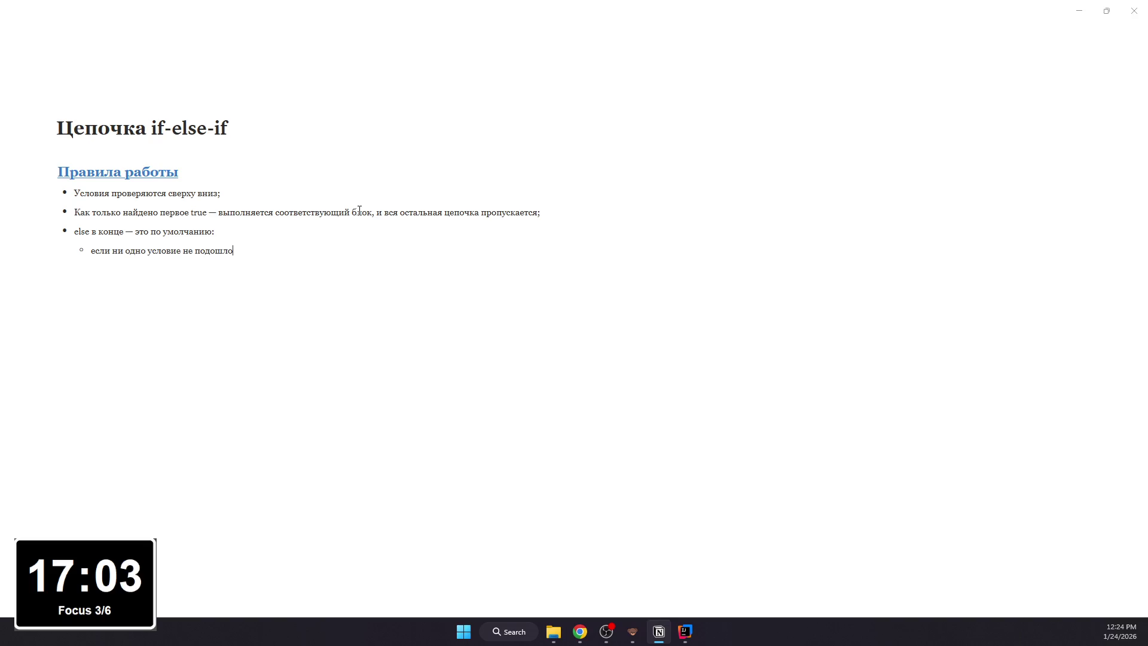
pyautogui.write('>')
pyautogui.write(' выполняется else;')
pyautogui.press('BackSpace')
pyautogui.write('.')
pyautogui.press('Return')
pyautogui.press('Return')
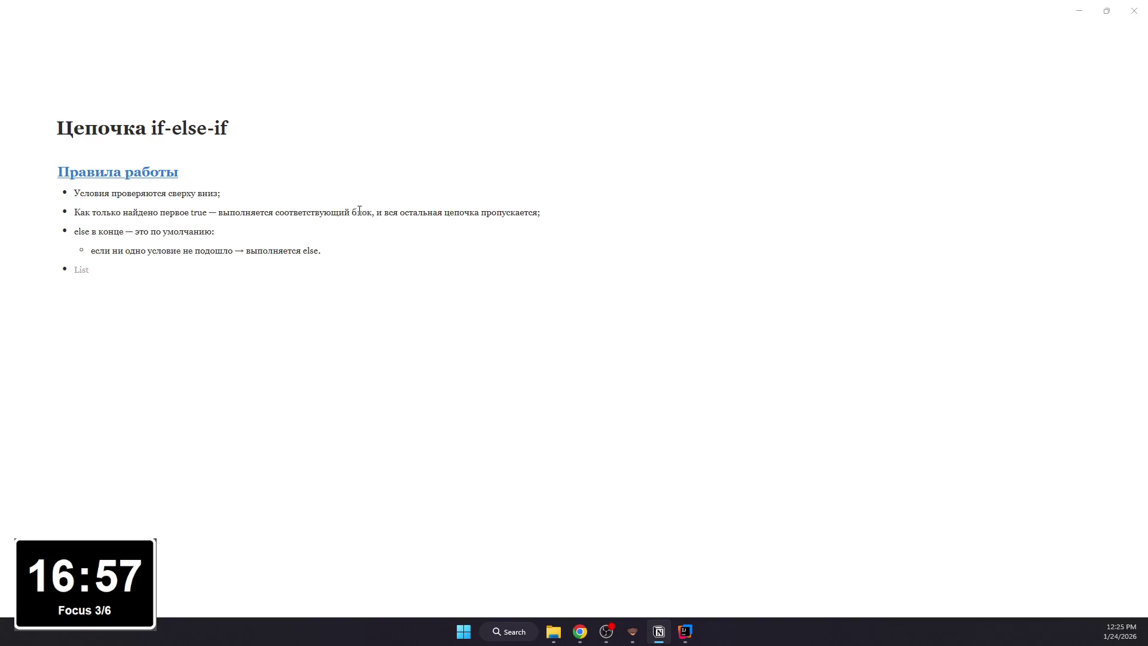
pyautogui.write('Если ')
pyautogui.write('else в конце нет и все условия false → н')
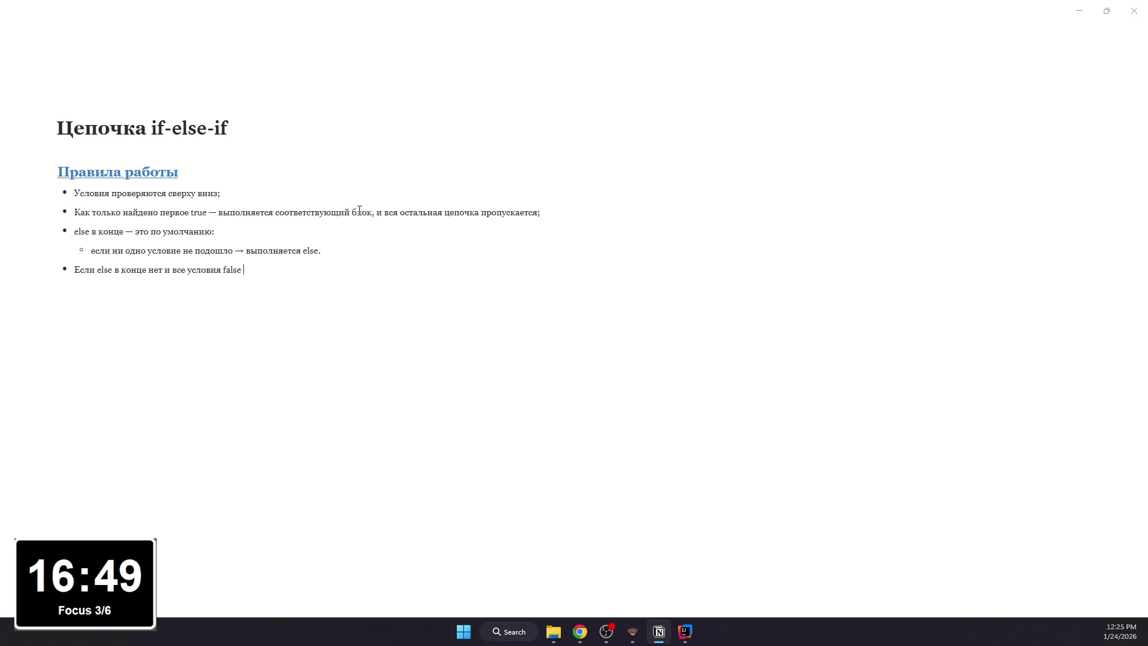
pyautogui.write('е выполняется ничег')
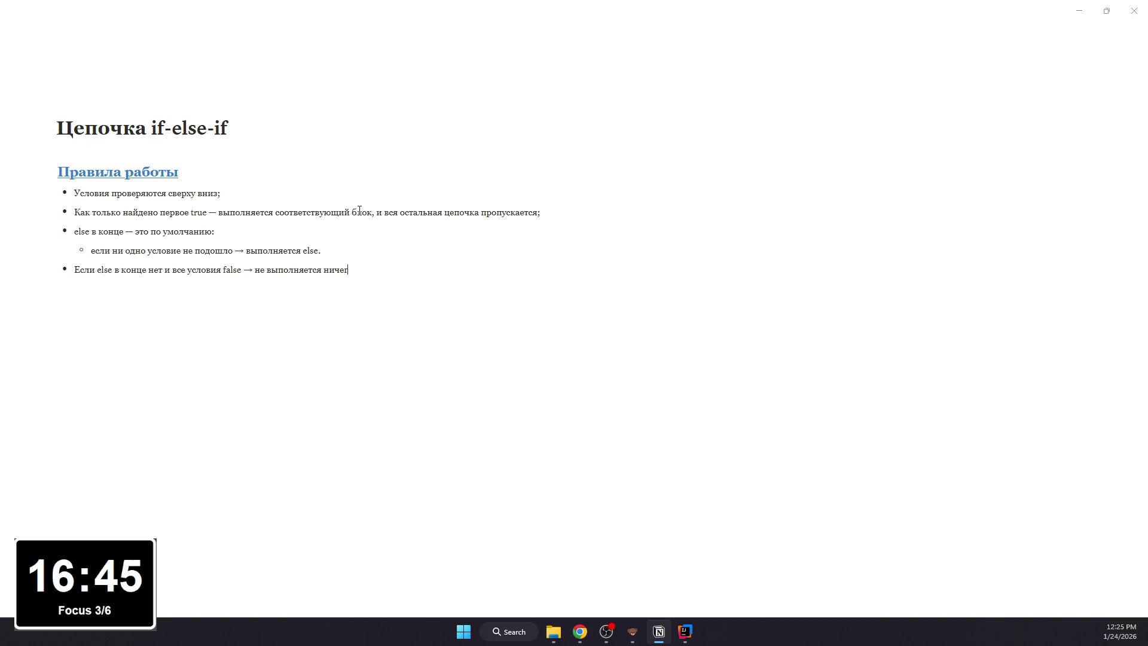
pyautogui.write('о.')
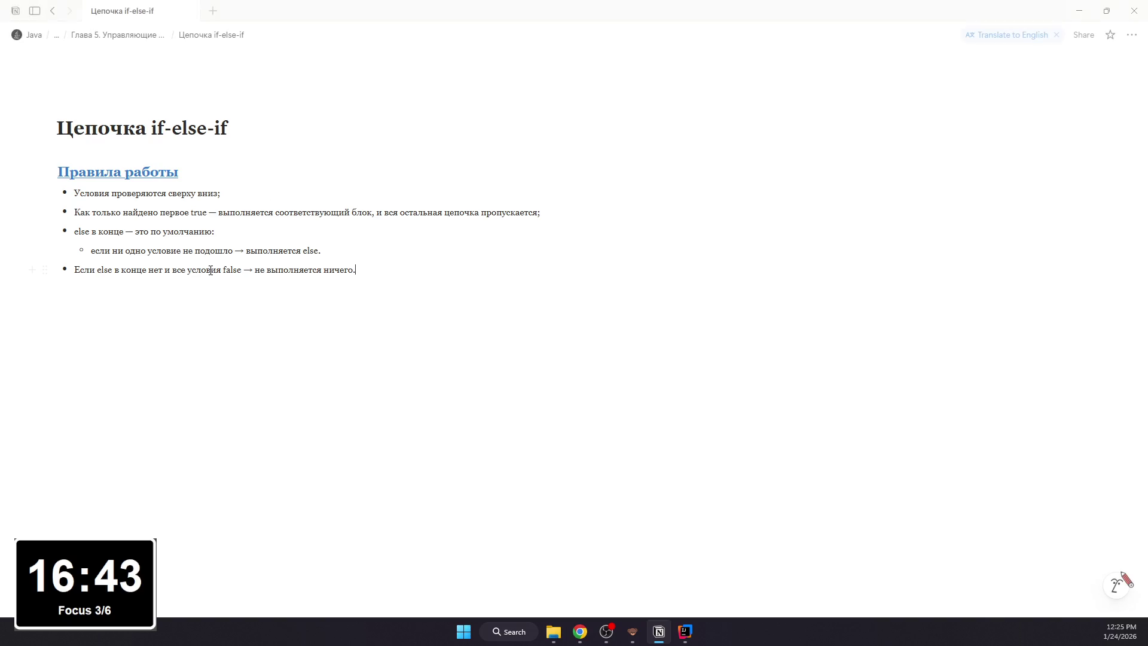
# - Format true in the second bullet and else in the third bullet and sub-bullet as inline code
pyautogui.doubleClick(204, 212)
pyautogui.hotkey('ctrl', 'e')
pyautogui.click(304, 213)
pyautogui.doubleClick(85, 231)
pyautogui.hotkey('ctrl', 'e')
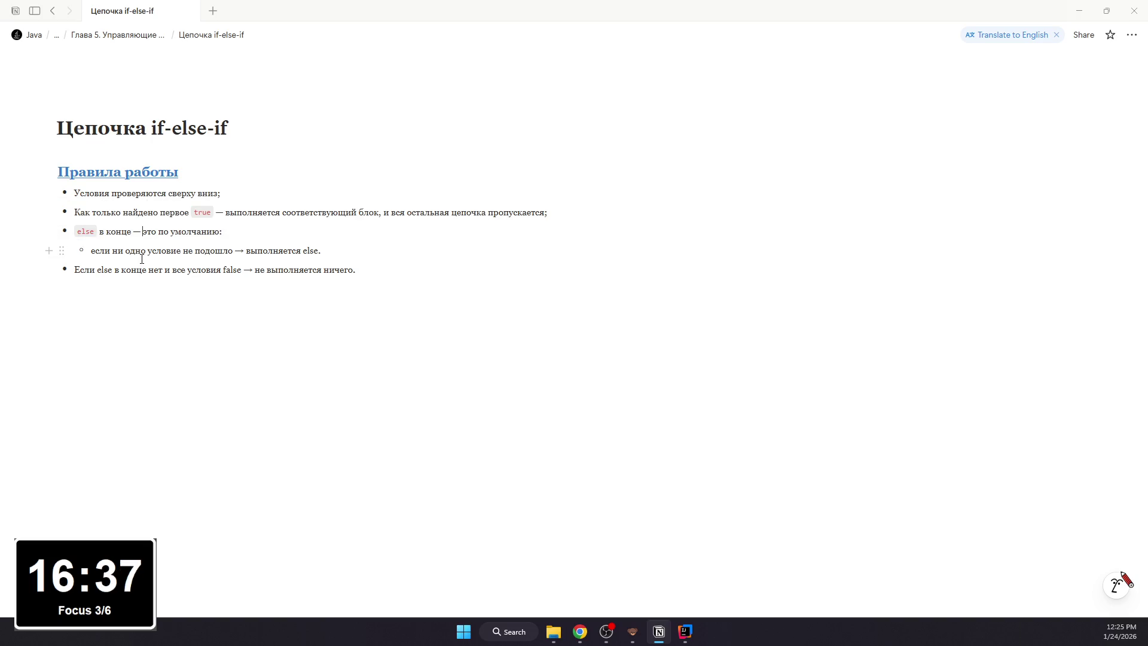
pyautogui.moveTo(303, 250)
pyautogui.mouseDown()
pyautogui.moveTo(320, 252)
pyautogui.moveTo(300, 253)
pyautogui.mouseUp()
pyautogui.click(319, 257)
pyautogui.hotkey('ctrl', 'e')
pyautogui.press('Right')
# - Format else and false in the last bullet as inline code
pyautogui.moveTo(97, 270); pyautogui.dragTo(113, 269)
pyautogui.hotkey('ctrl', 'e')
pyautogui.moveTo(231, 269); pyautogui.dragTo(244, 269)
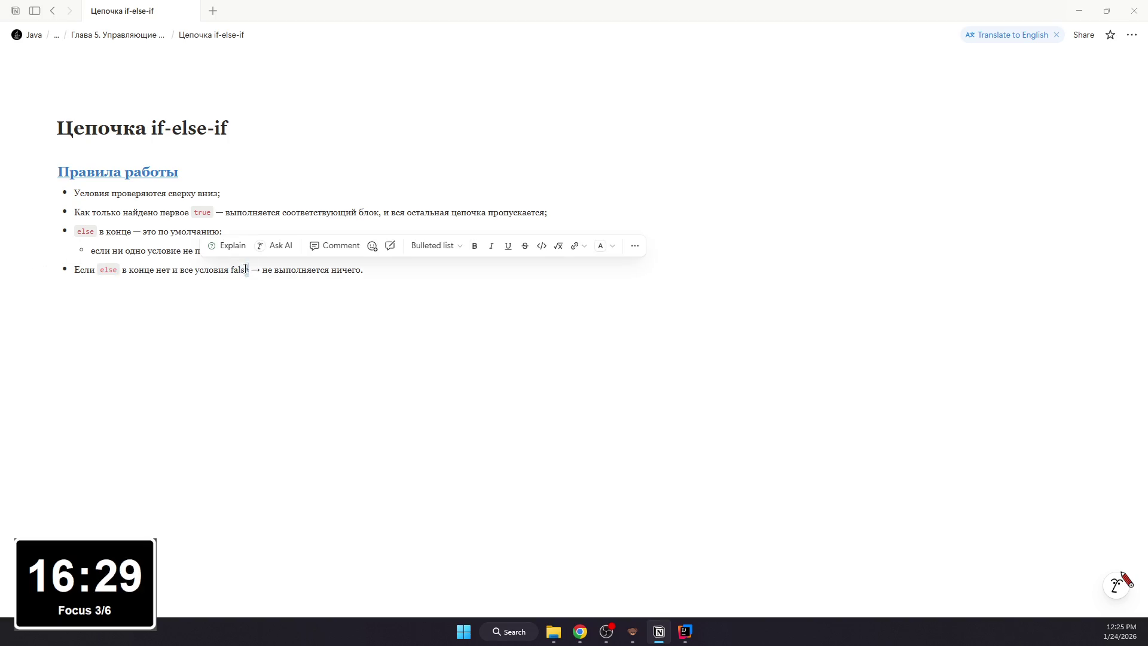
pyautogui.doubleClick(231, 270)
pyautogui.hotkey('ctrl', 'e')
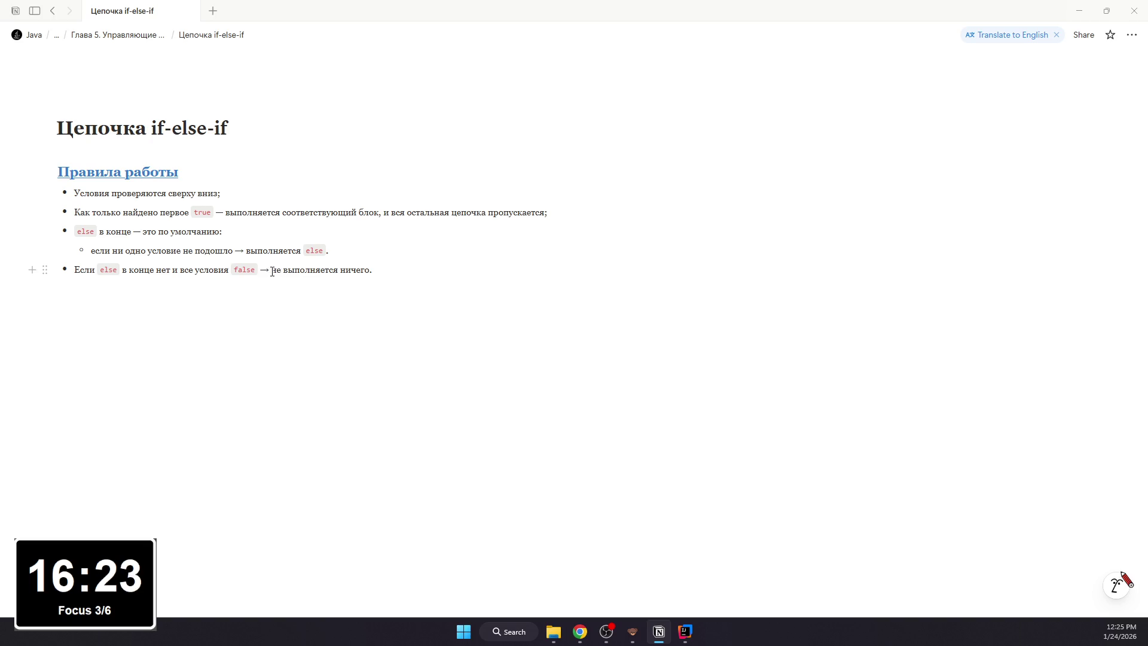
pyautogui.rightClick(268, 270)
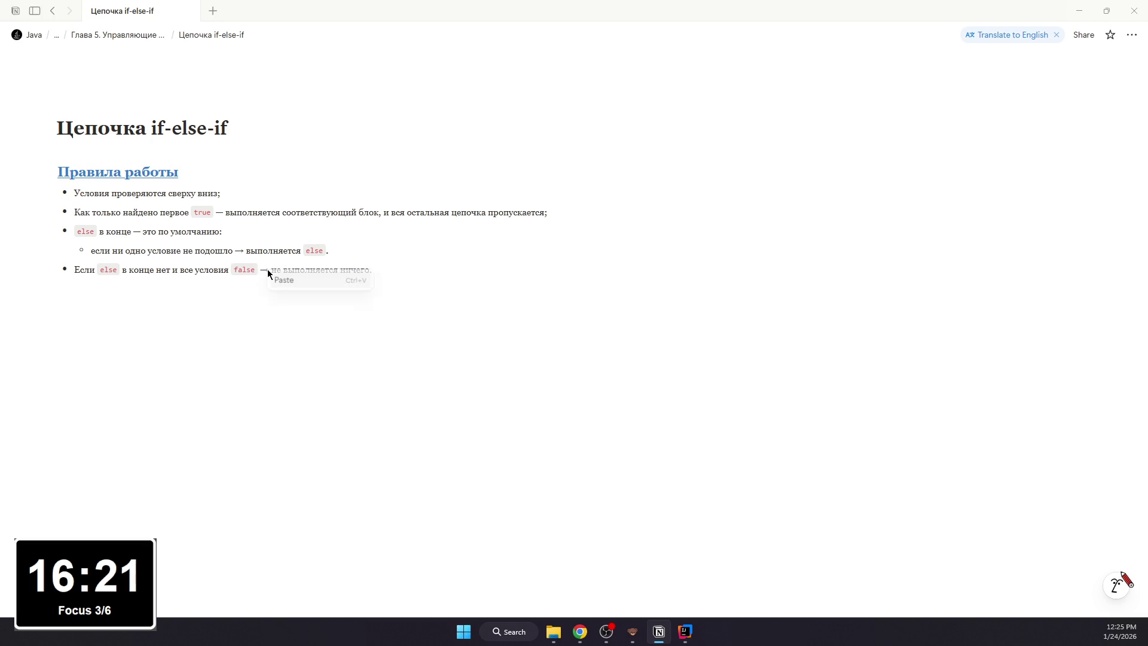
pyautogui.click(227, 248)
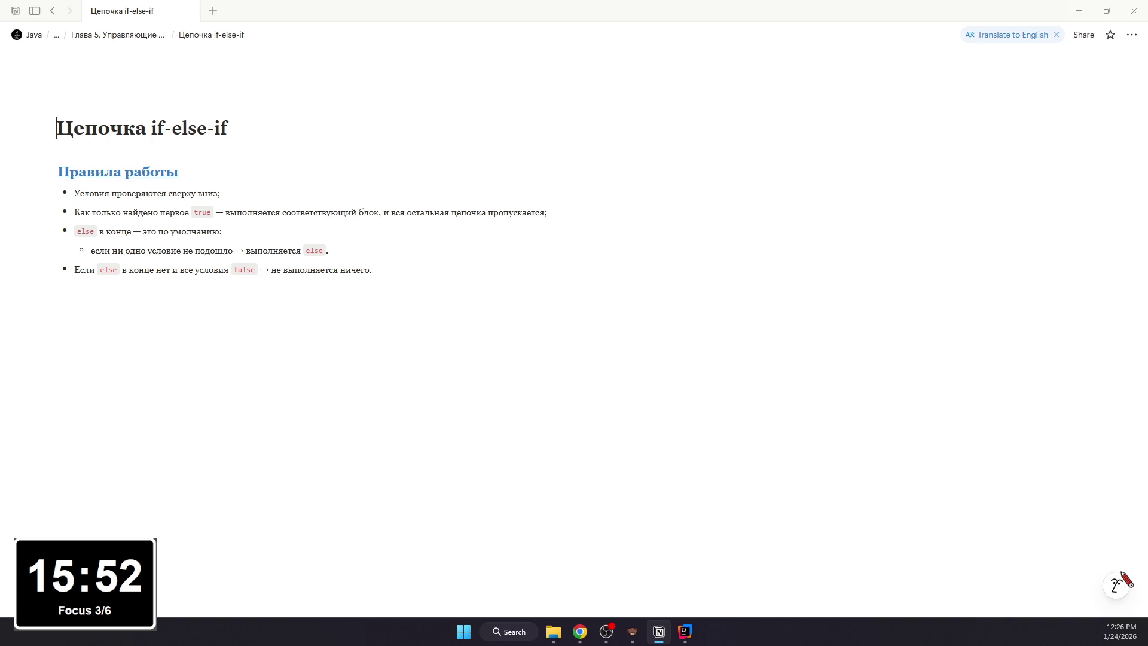
# - Add a second-level heading 'Разбор программы про времена года' below the rules list
pyautogui.click(256, 295)
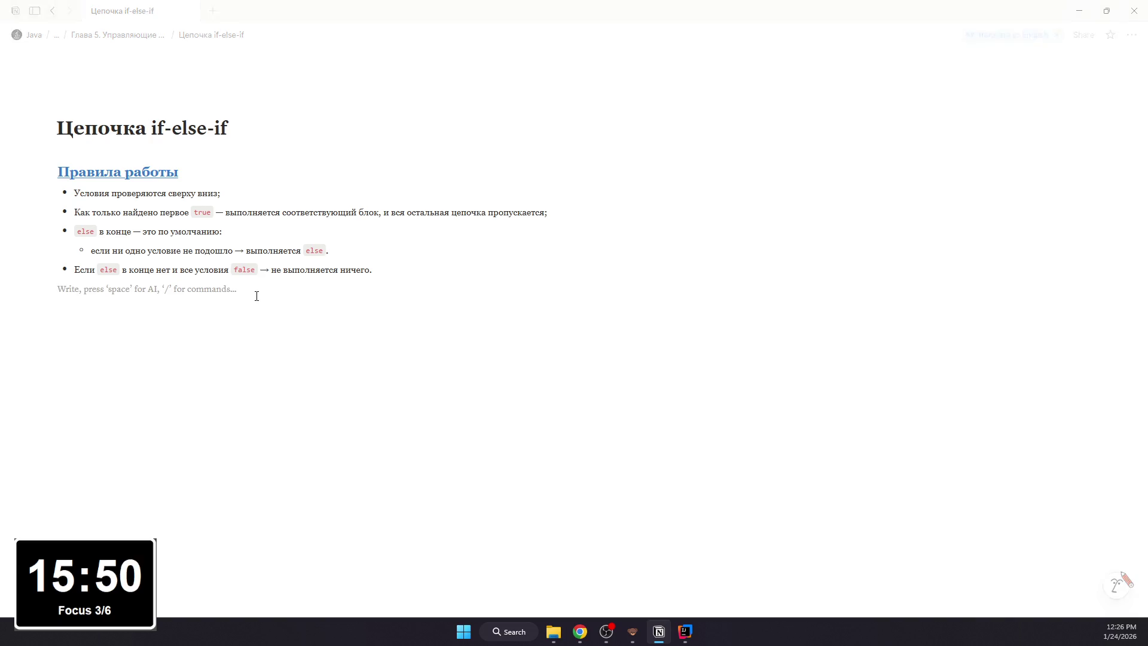
pyautogui.write('№№')
pyautogui.press('BackSpace')
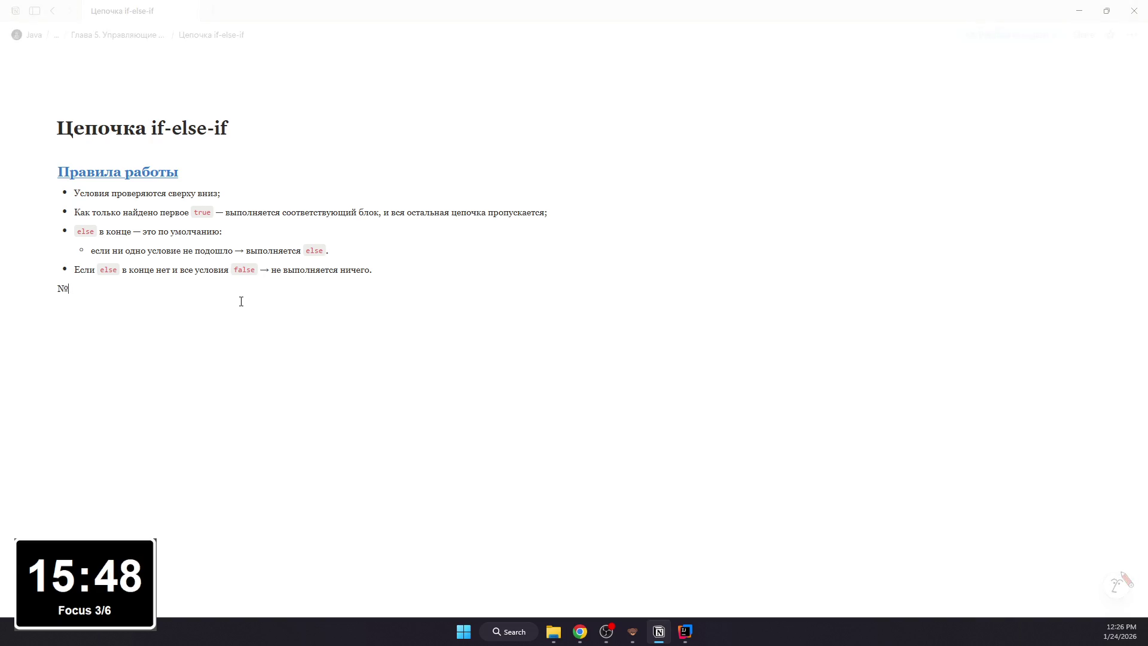
pyautogui.press('BackSpace')
pyautogui.write('# z')
pyautogui.press('BackSpace')
pyautogui.press('BackSpace')
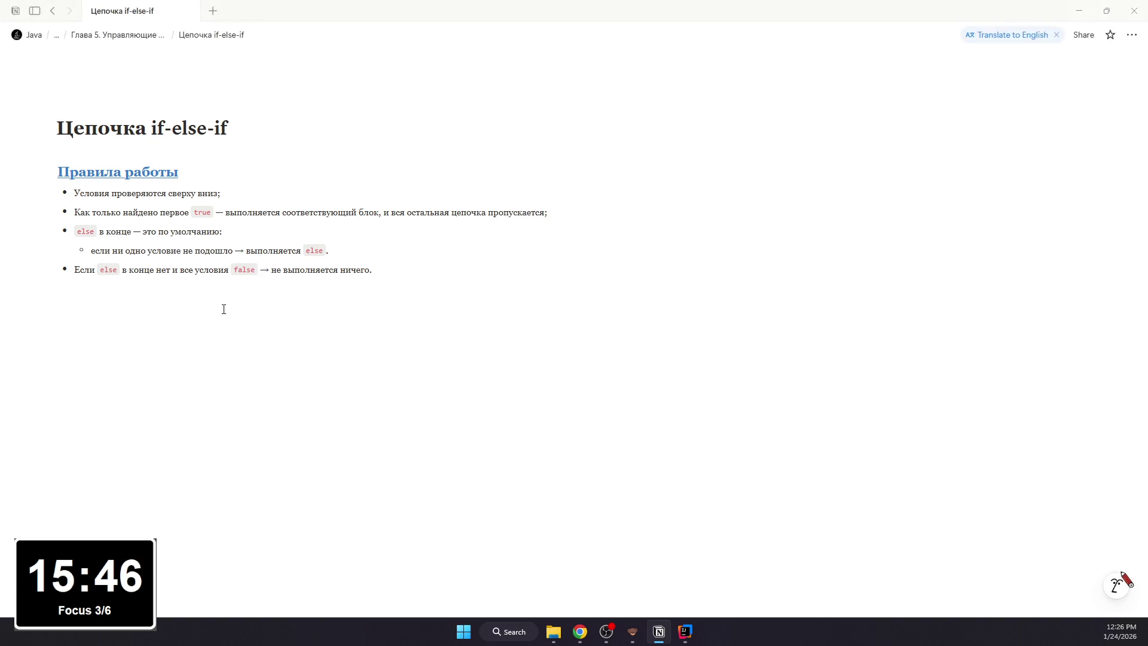
pyautogui.write('##')
pyautogui.hotkey('ctrl', 'z')
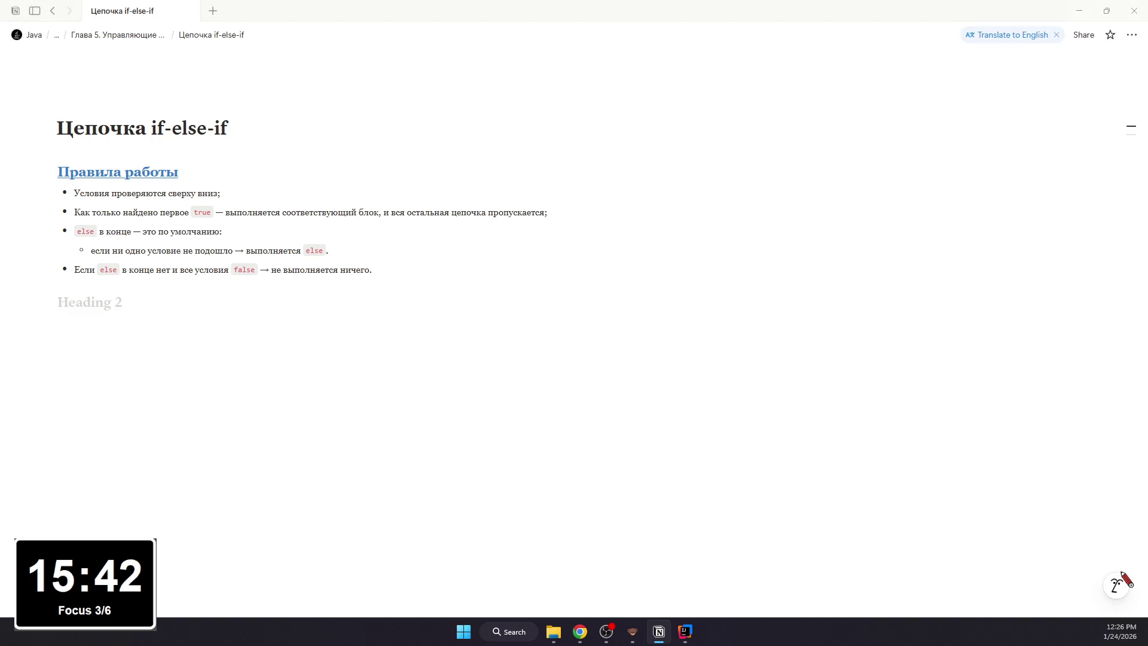
pyautogui.write('Разбо')
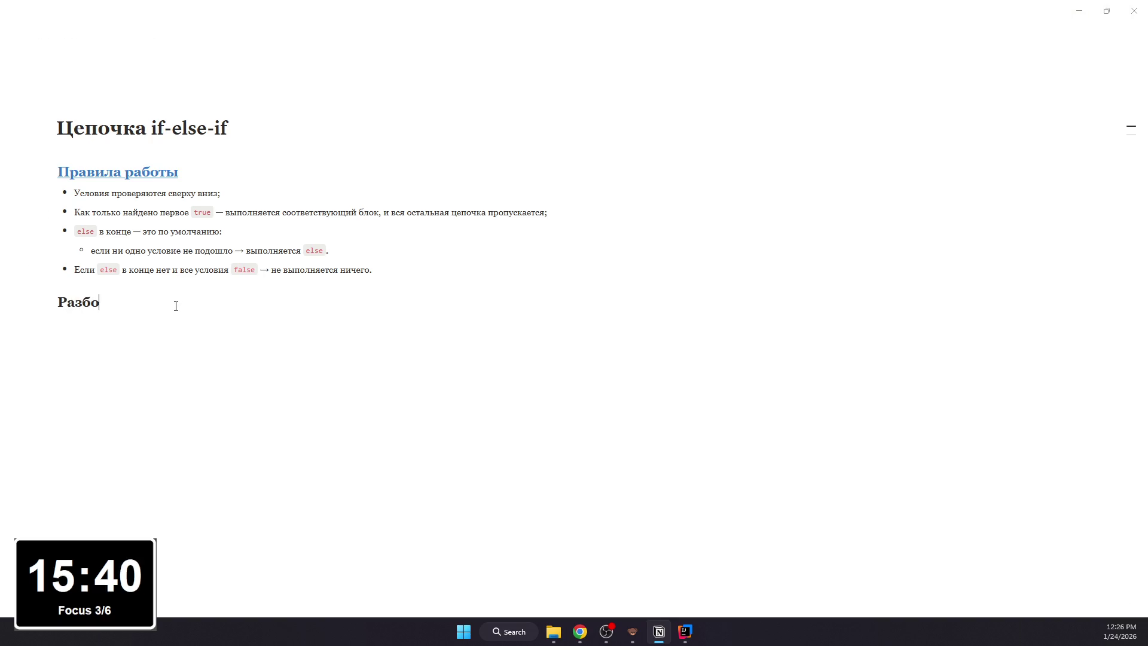
pyautogui.write('р програм')
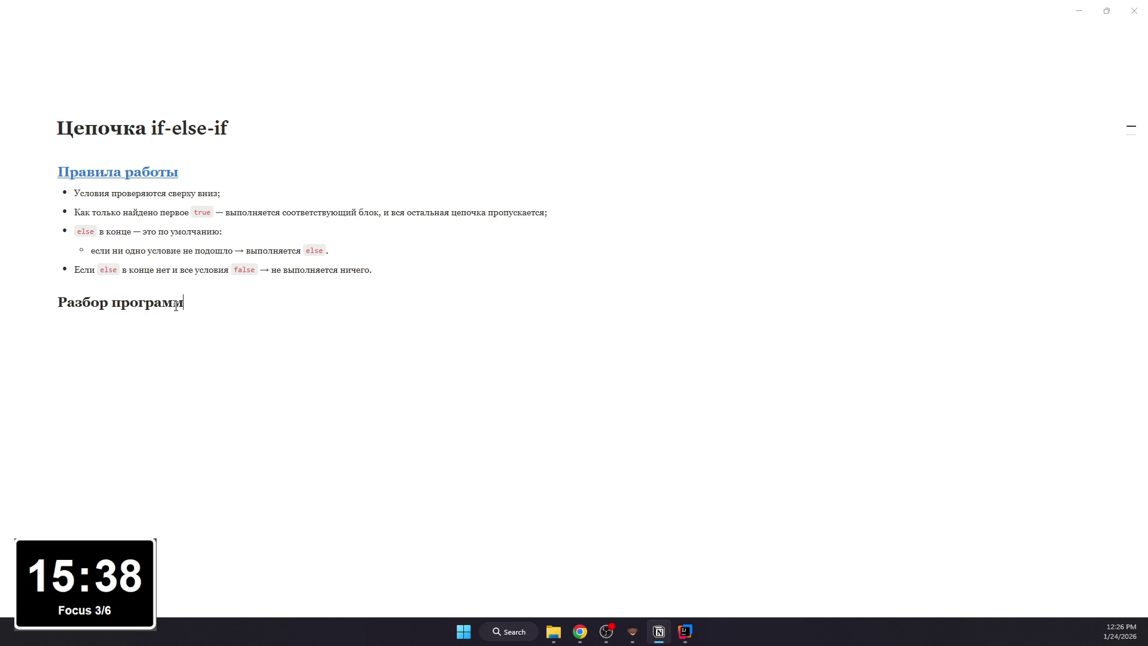
pyautogui.write('ы про времена года')
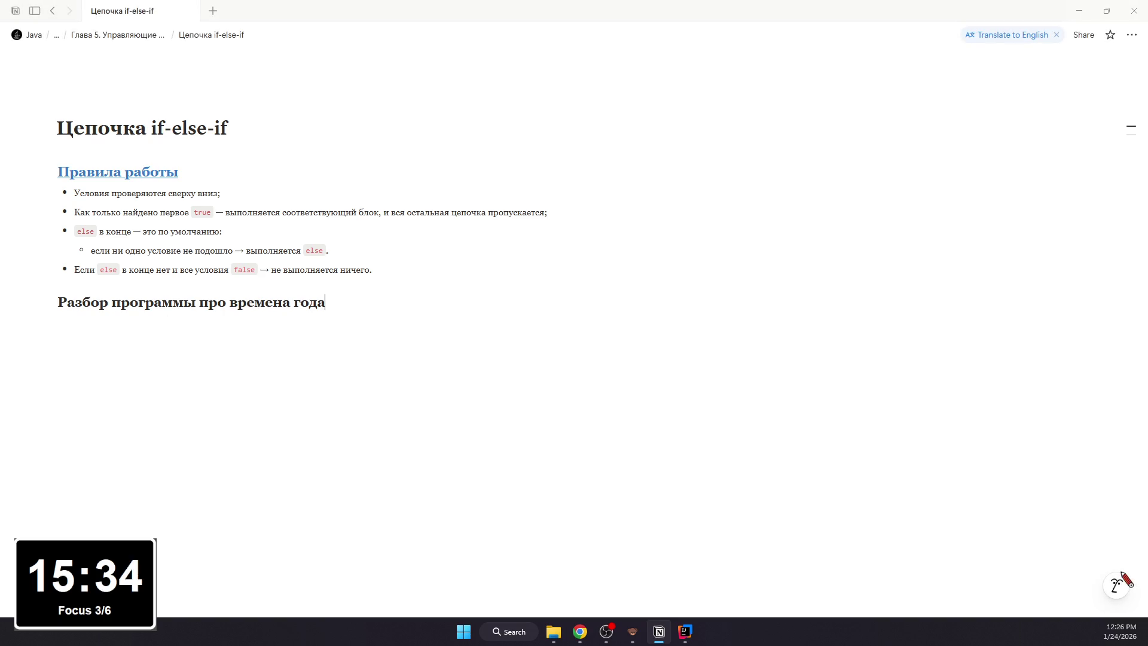
# - Colour the heading blue and insert an empty code block beneath it
pyautogui.moveTo(326, 303); pyautogui.dragTo(57, 303)
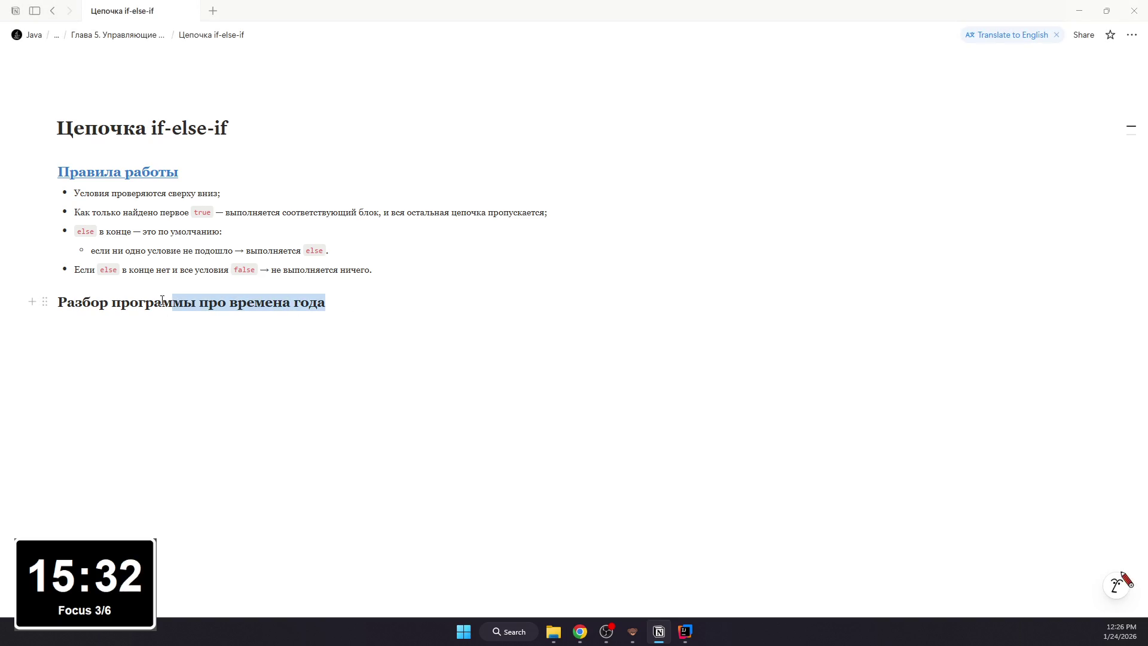
pyautogui.hotkey('ctrl', 'z')
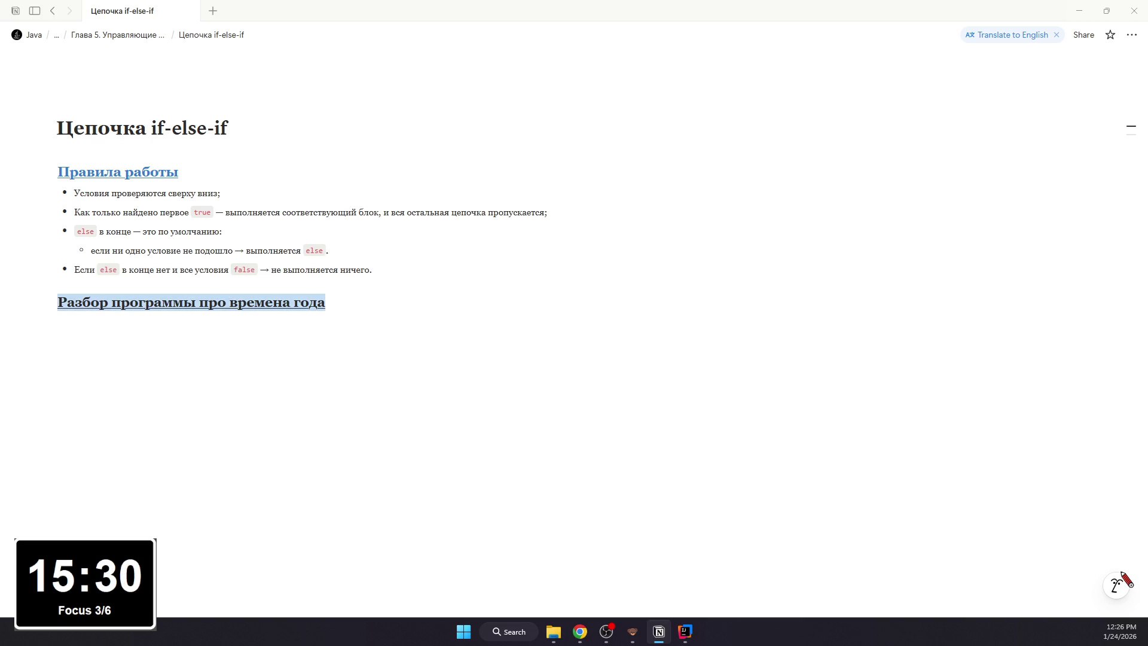
pyautogui.hotkey('ctrl', 'shift', 'z')
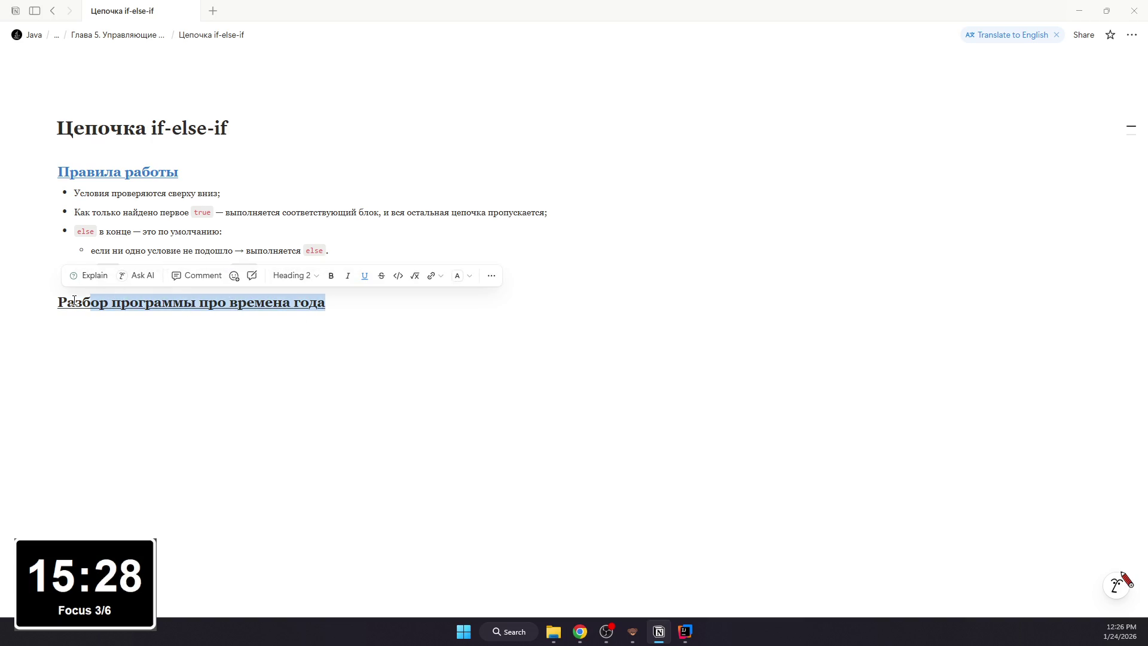
pyautogui.moveTo(59, 303); pyautogui.dragTo(254, 288)
pyautogui.hotkey('ctrl', 'z')
pyautogui.moveTo(326, 302); pyautogui.dragTo(56, 302)
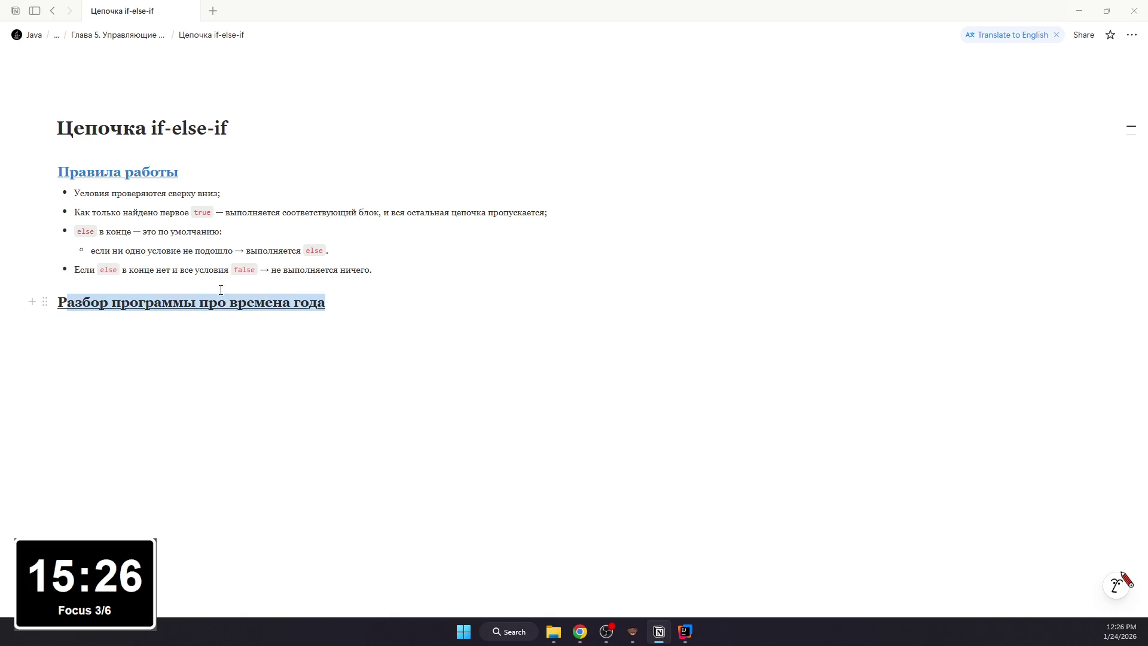
pyautogui.moveTo(326, 303); pyautogui.dragTo(2, 302)
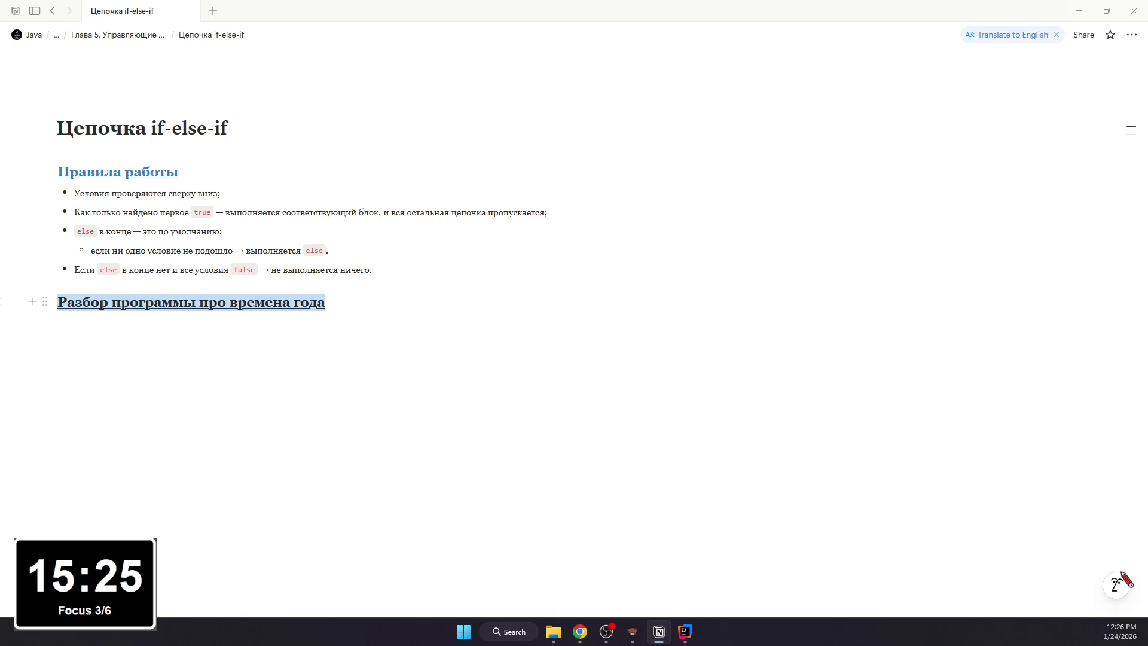
pyautogui.click(419, 277)
pyautogui.click(428, 312)
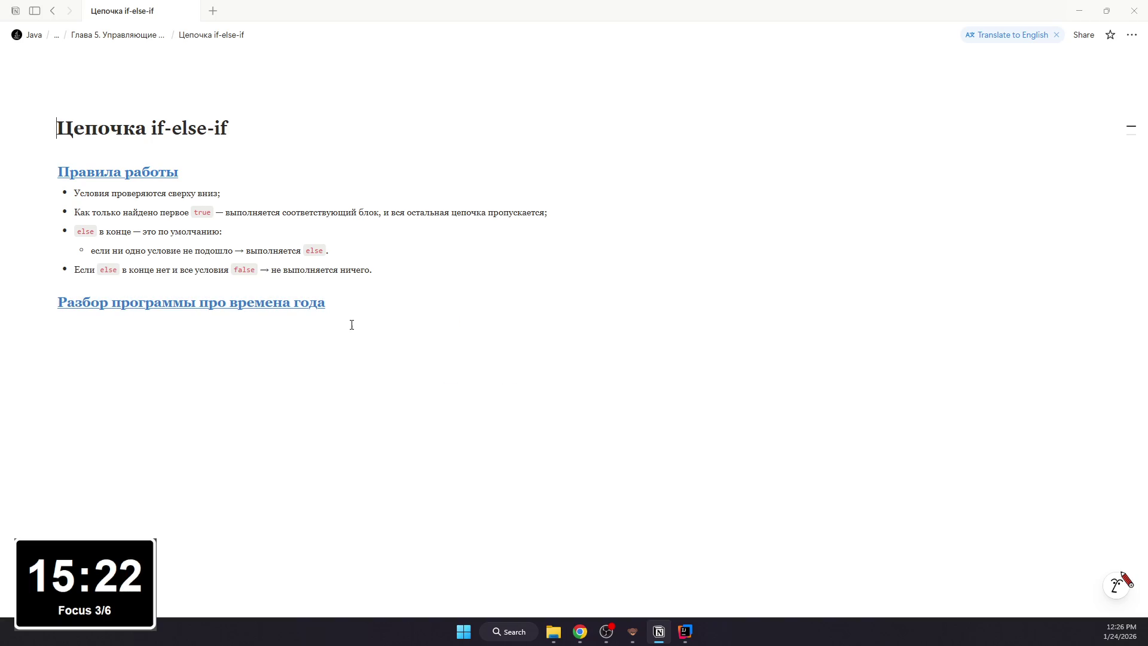
pyautogui.click(352, 324)
pyautogui.write('/code')
pyautogui.press('Return')
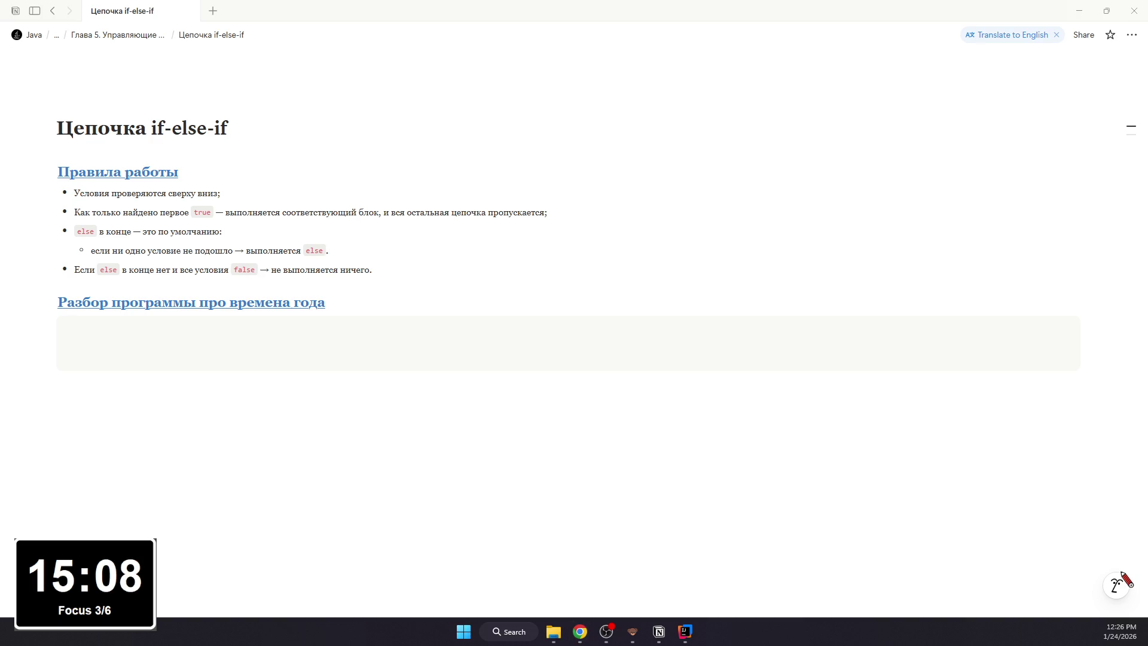
# - Switch back to the Java book PDF at the seasons program
pyautogui.hotkey('alt', 'Tab')
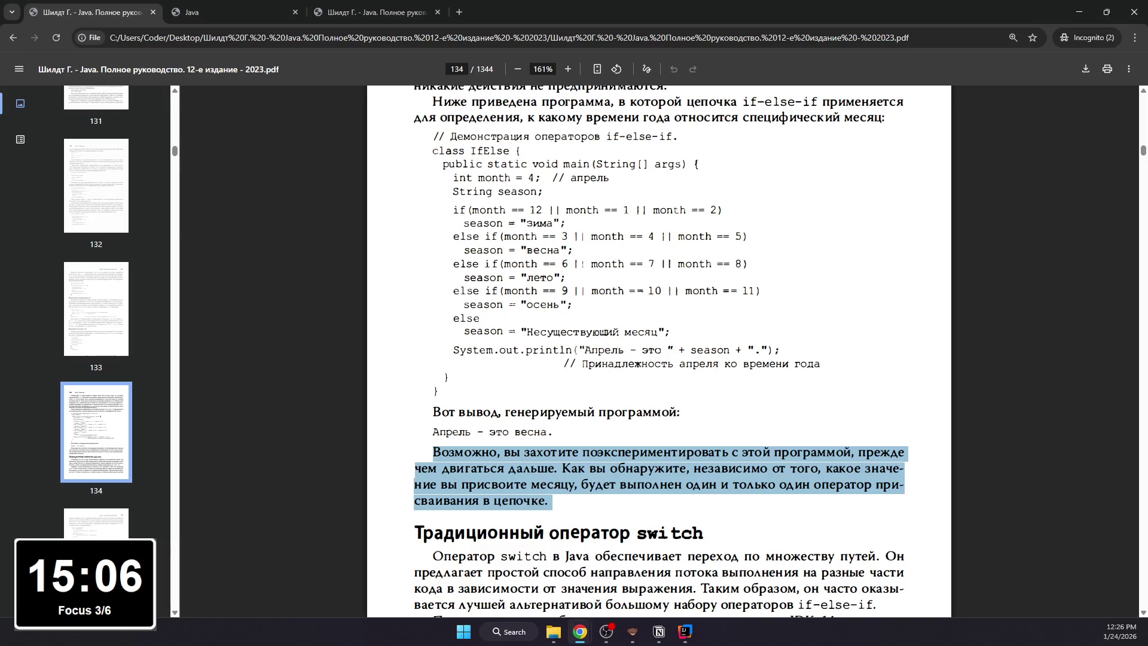
pyautogui.click(316, 6)
pyautogui.click(269, 12)
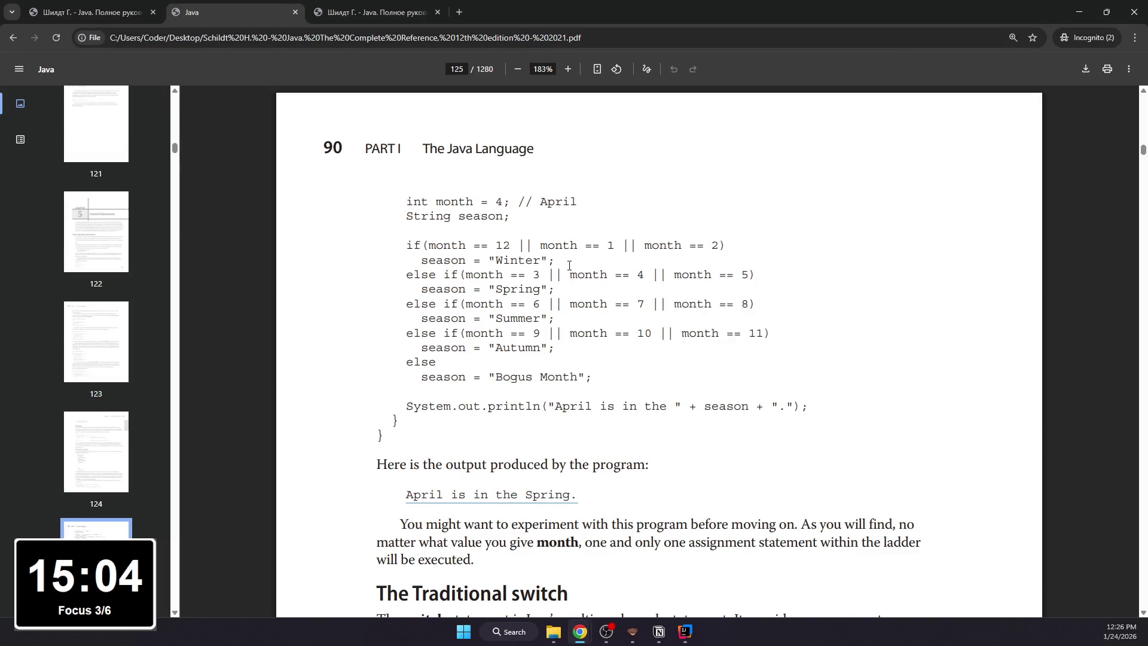
pyautogui.scroll(5, 592, 332)
pyautogui.click(88, 12)
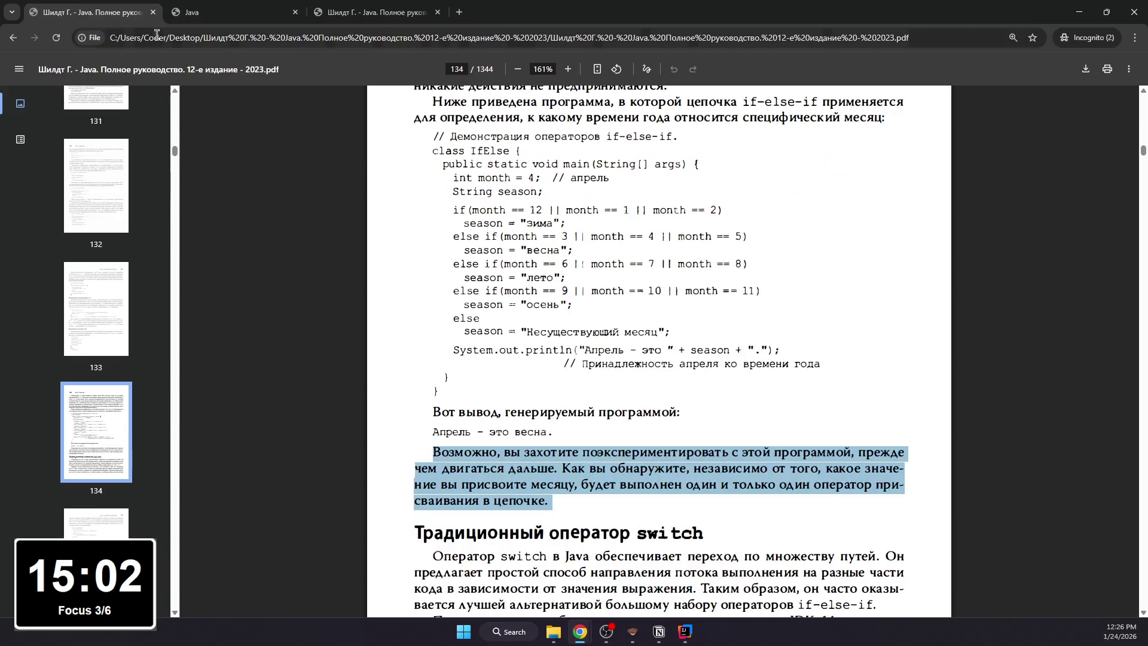
pyautogui.click(588, 640)
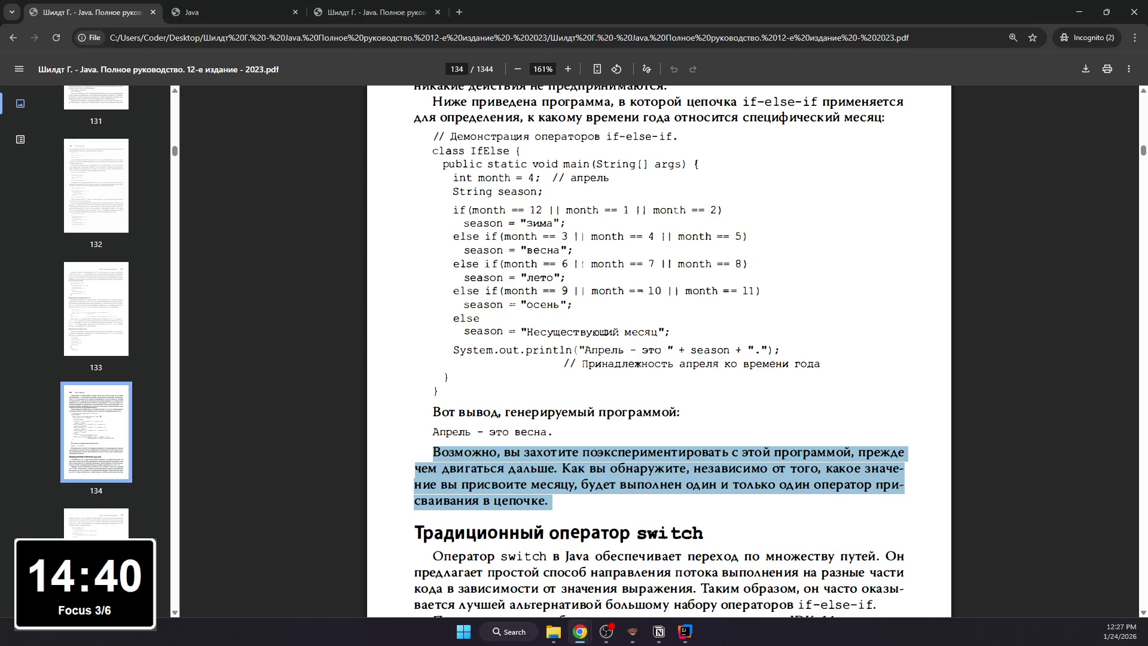
pyautogui.hotkey('ctrl', 'shift', 'Tab')
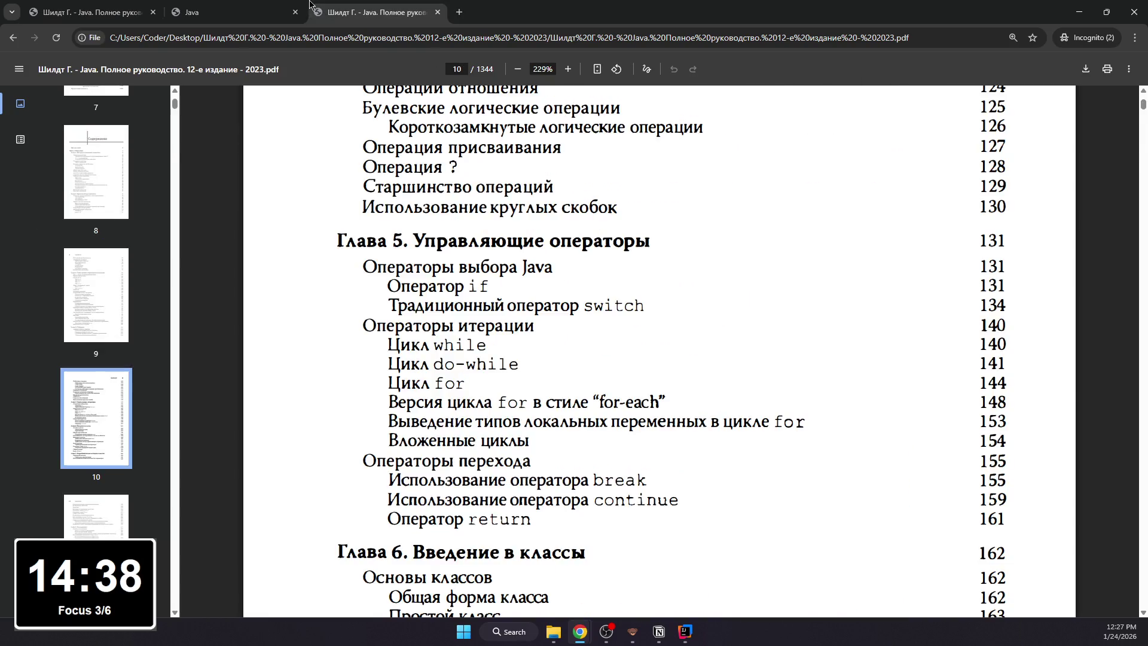
pyautogui.hotkey('ctrl', 'shift', 'Tab')
pyautogui.scroll(-3, 445, 273)
pyautogui.moveTo(503, 436); pyautogui.dragTo(564, 436)
pyautogui.click(564, 437)
pyautogui.click(88, 11)
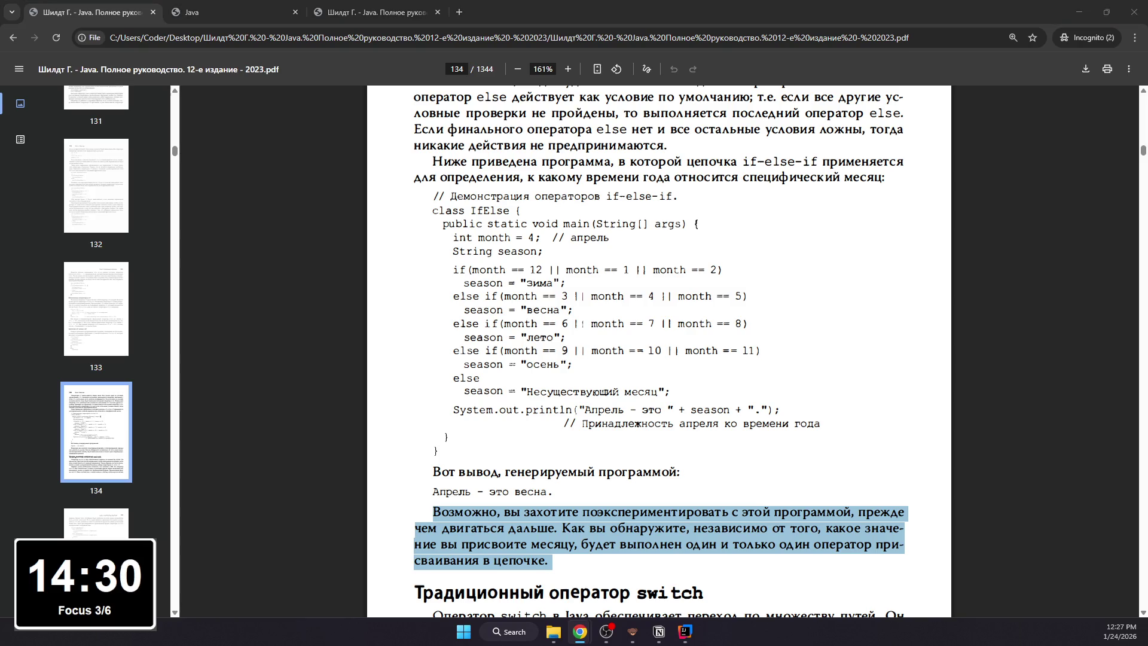
pyautogui.hotkey('alt', 'Tab')
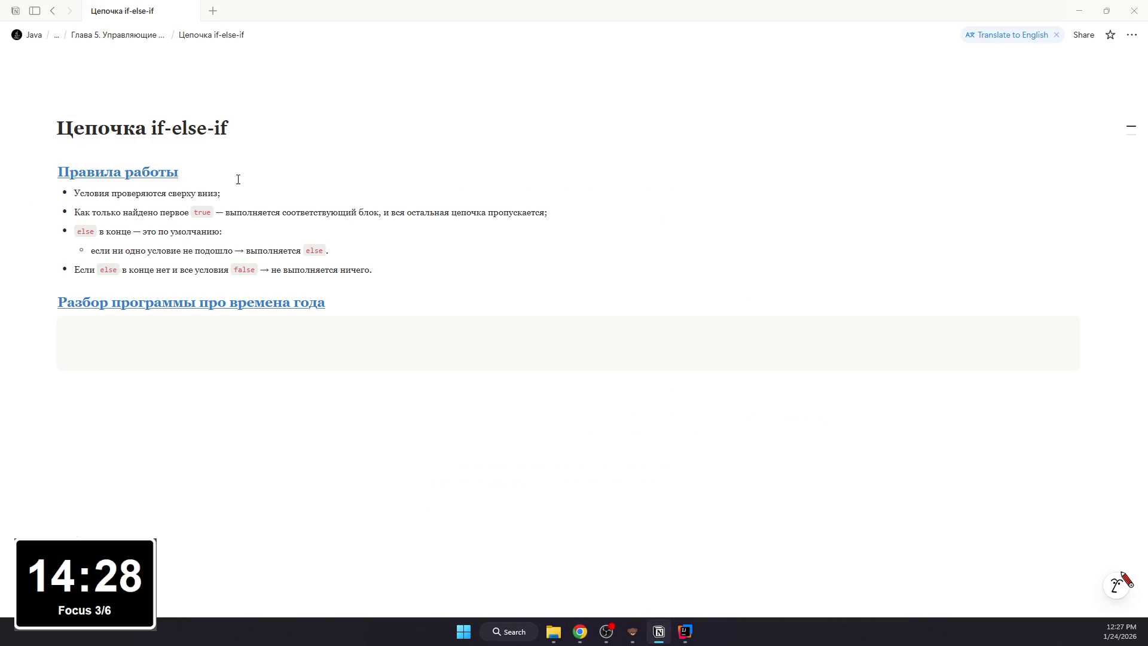
# - Paste the Java IfElse seasons program into the code block and start the 'Шаги при month' line below
pyautogui.write('public class IfElse {     public static void main(String[] args) {          int month = 4; // April         String season;          if (month == 12 || month == 1 || month == 2)             season = "Winter";         else if (month == 3 || month == 4 || month == 5)             season = "Spring";         else if (month == 6 || month == 7 || month == 8)             season = "Summer";         else if (month == 9 || month == 10 || month == 11)             season = "Autumn";         else             season = "Bogus Month";          System.out.println("April is in the " + season + ".");     } }')
pyautogui.scroll(-2, 206, 351)
pyautogui.click(202, 449)
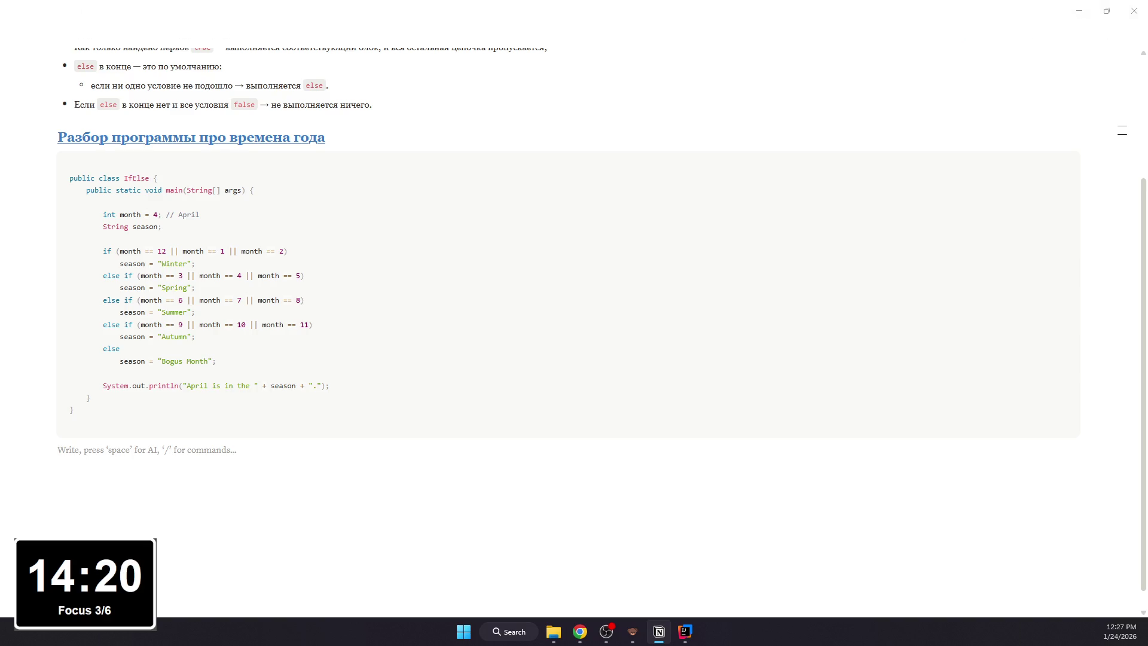
pyautogui.write('- ')
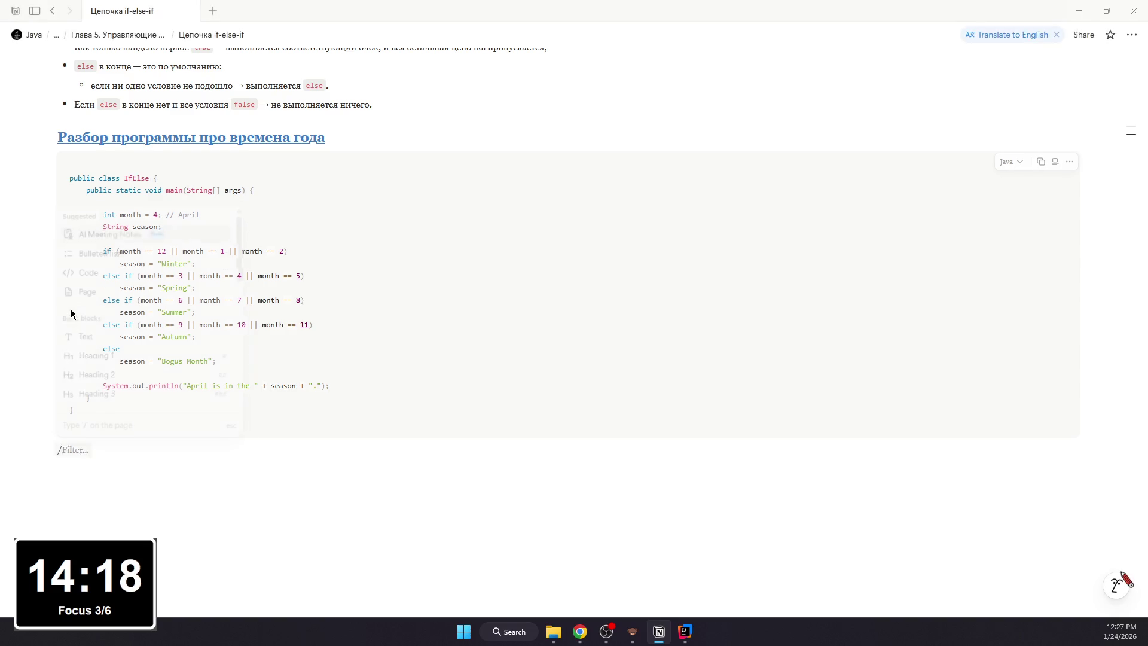
pyautogui.write('Шаги при month - ')
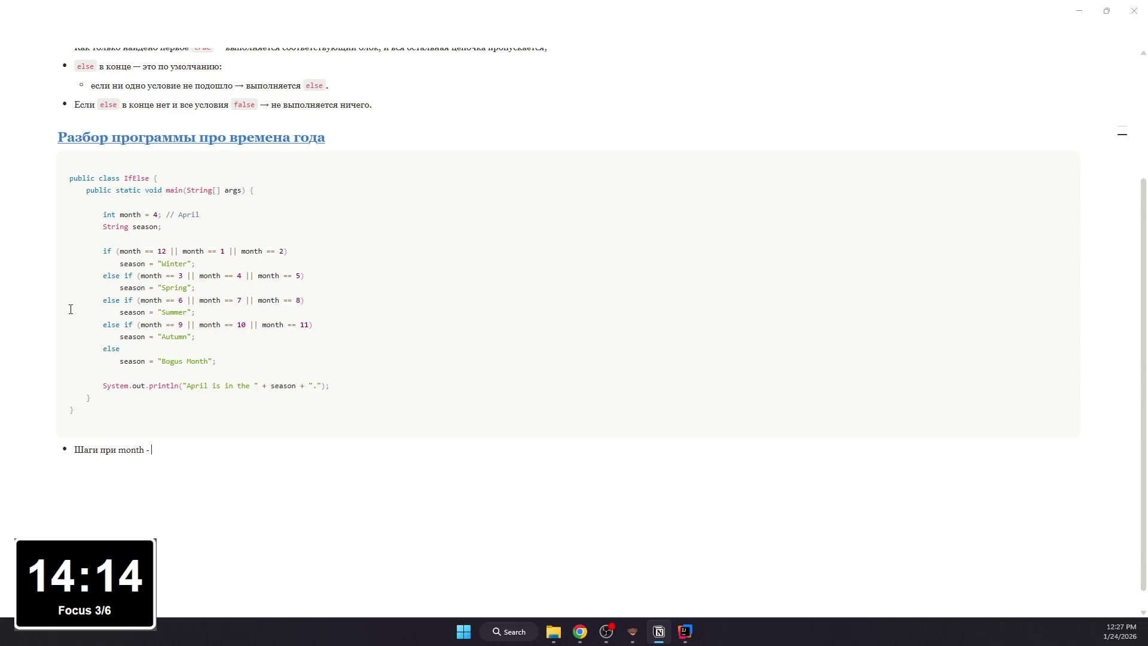
pyautogui.press('BackSpace')
pyautogui.press('BackSpace')
pyautogui.write('= 4:')
# - Add check 1 'month == 12 || month == 1 || month == 2:' with a nested bullet of the false comparisons
pyautogui.press('Return')
pyautogui.press('Return')
pyautogui.write('1. Проверк')
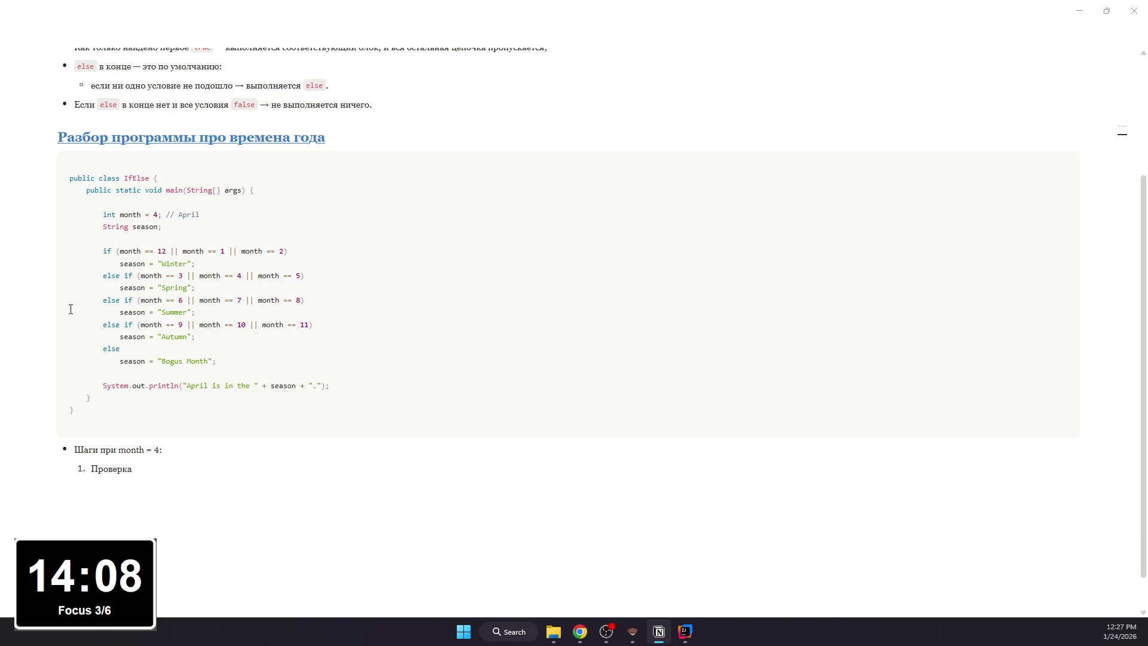
pyautogui.write(':')
pyautogui.write('а')
pyautogui.write(':')
pyautogui.write('mpn')
pyautogui.press('BackSpace')
pyautogui.write('onth == 12 || month == 1 ||')
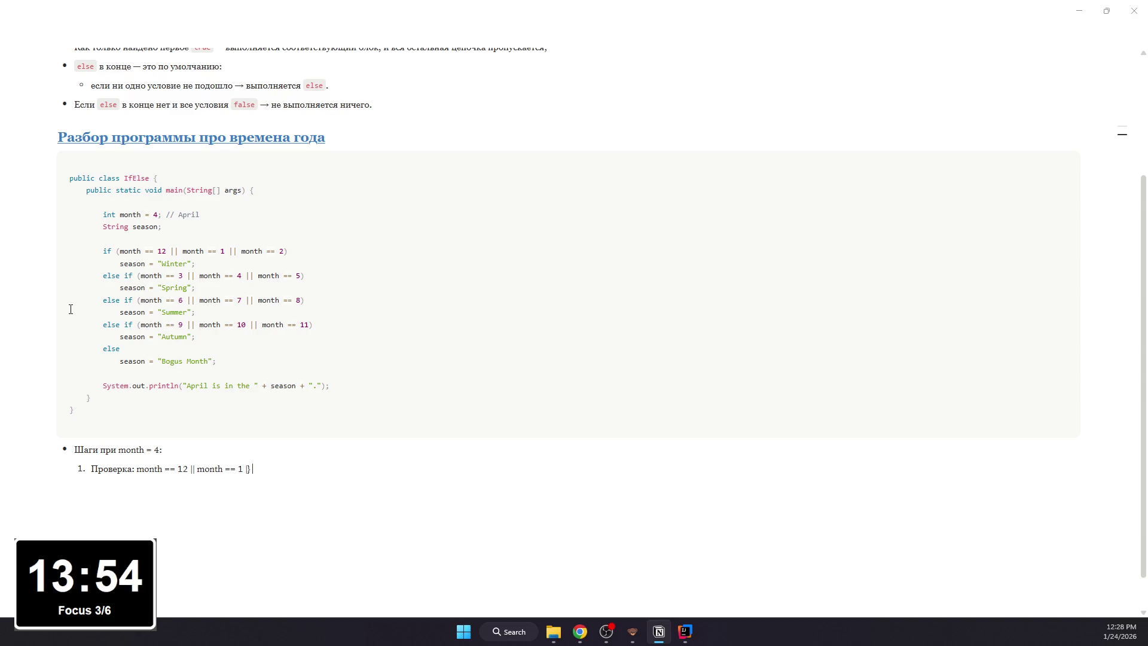
pyautogui.press('BackSpace')
pyautogui.press('BackSpace')
pyautogui.write('month == 2')
pyautogui.write(':')
pyautogui.press('Return')
pyautogui.press('Tab')
pyautogui.press('BackSpace')
pyautogui.write('/')
pyautogui.press('BackSpace')
pyautogui.write('- 4= 12:')
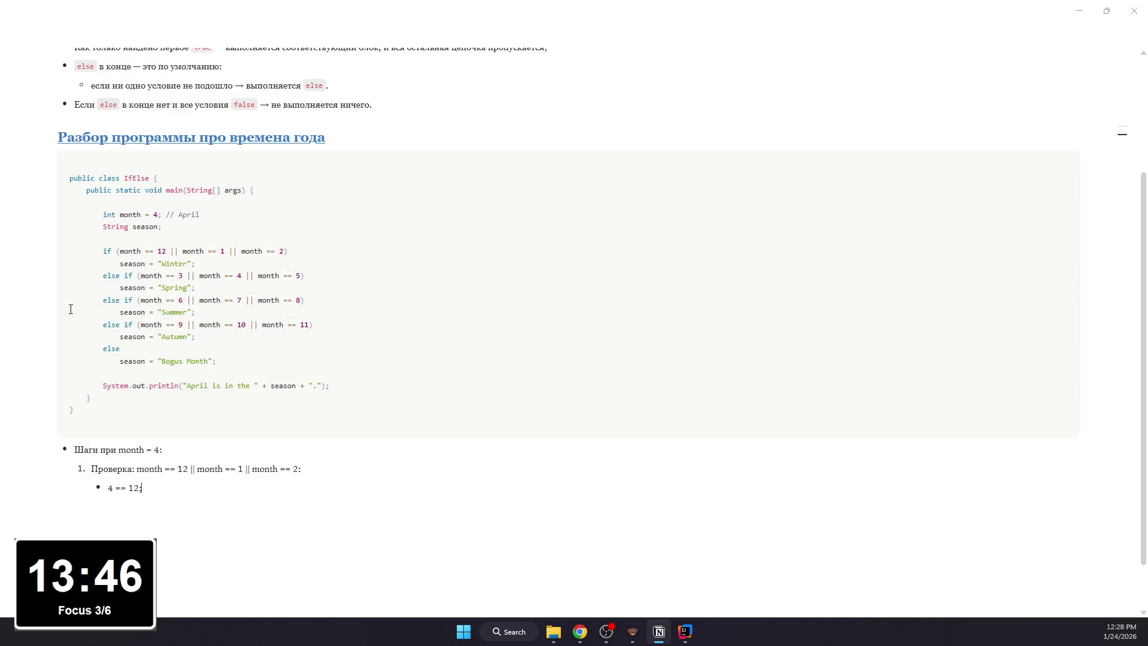
pyautogui.write('alse, 4 == 1 false, 4')
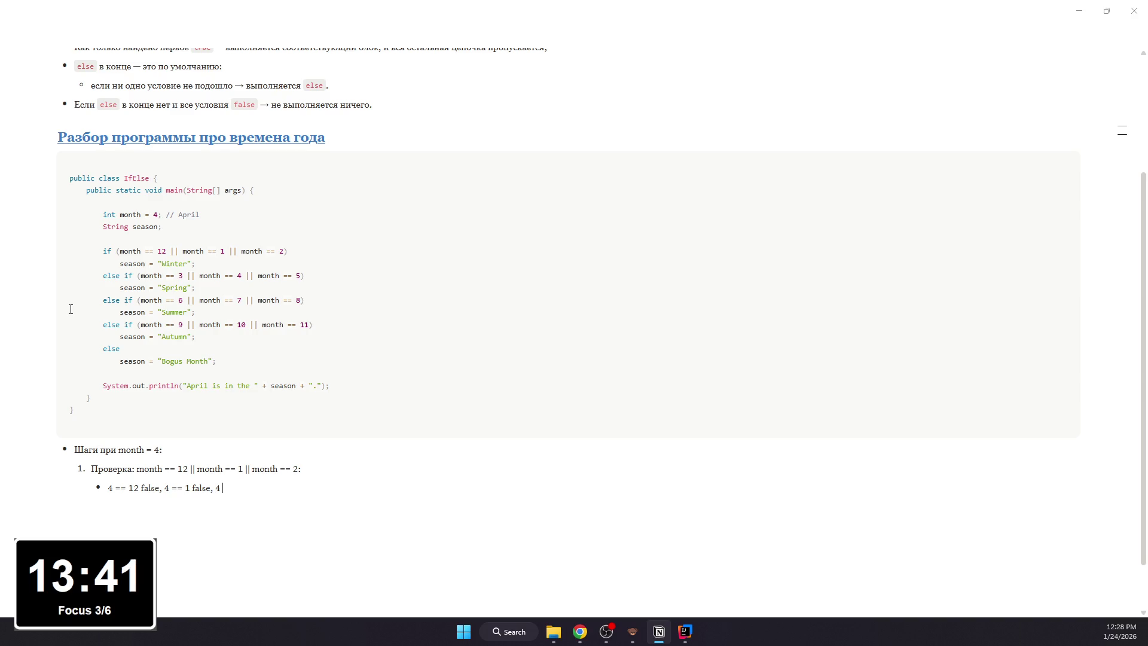
pyautogui.write(' == 2 false')
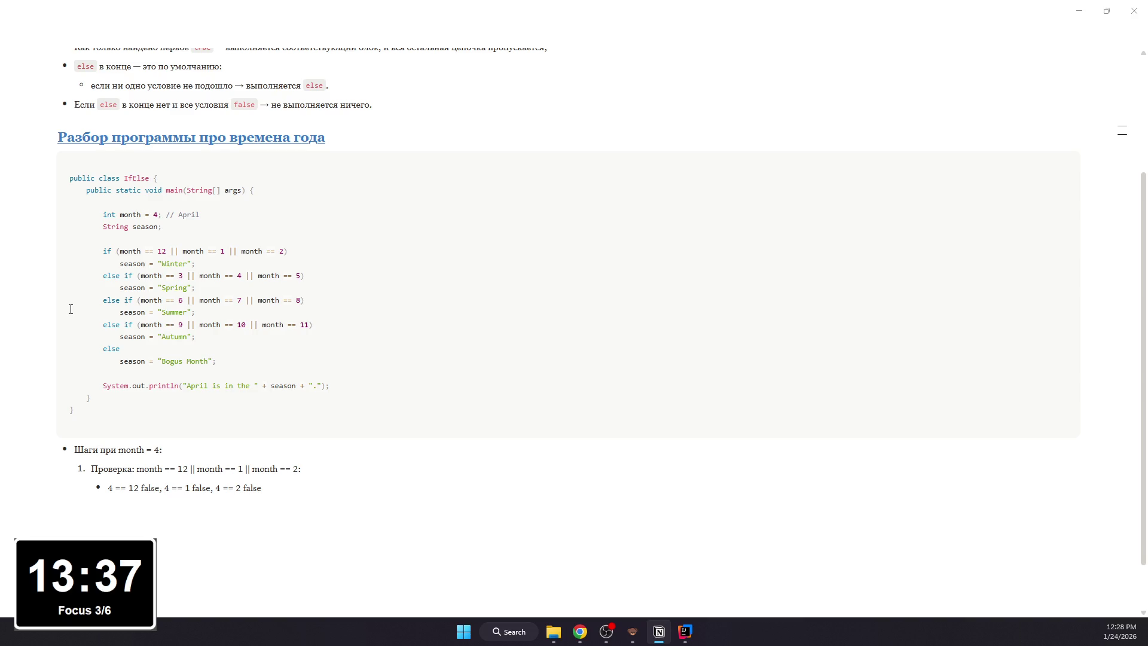
pyautogui.write('>')
pyautogui.write(' все')
pyautogui.write(' выражение')
pyautogui.scroll(-1, 283, 333)
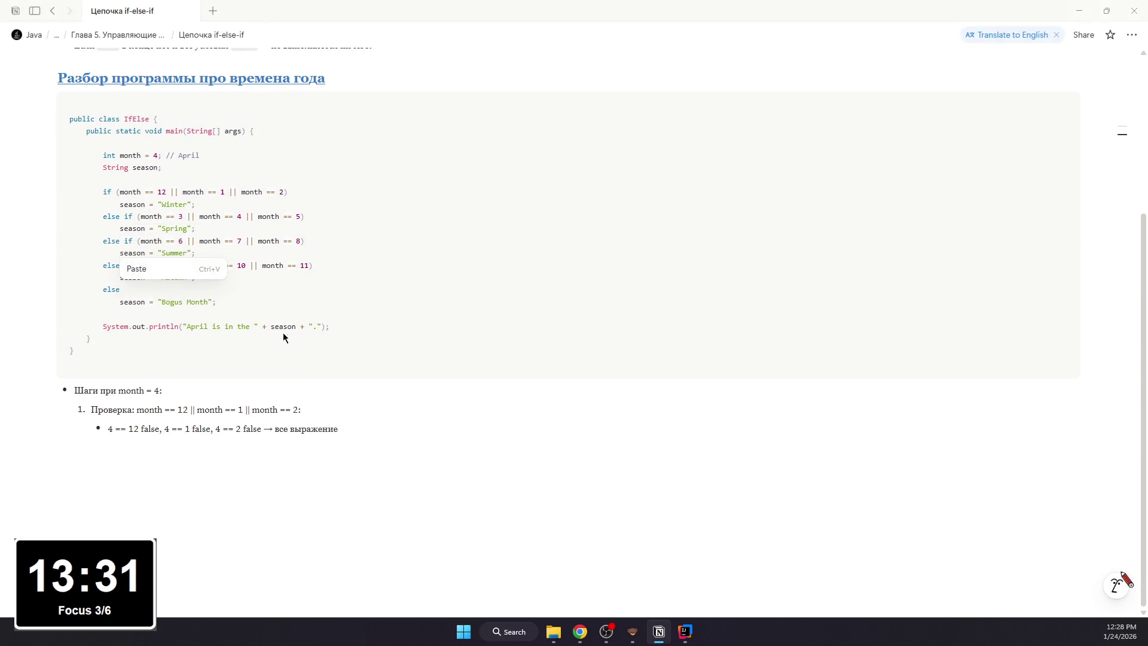
# - Correct 'все' to 'всё' and finish the bullet 'всё выражение false → идём дальше.'
pyautogui.click(290, 429)
pyautogui.press('BackSpace')
pyautogui.write('ё')
pyautogui.press('End')
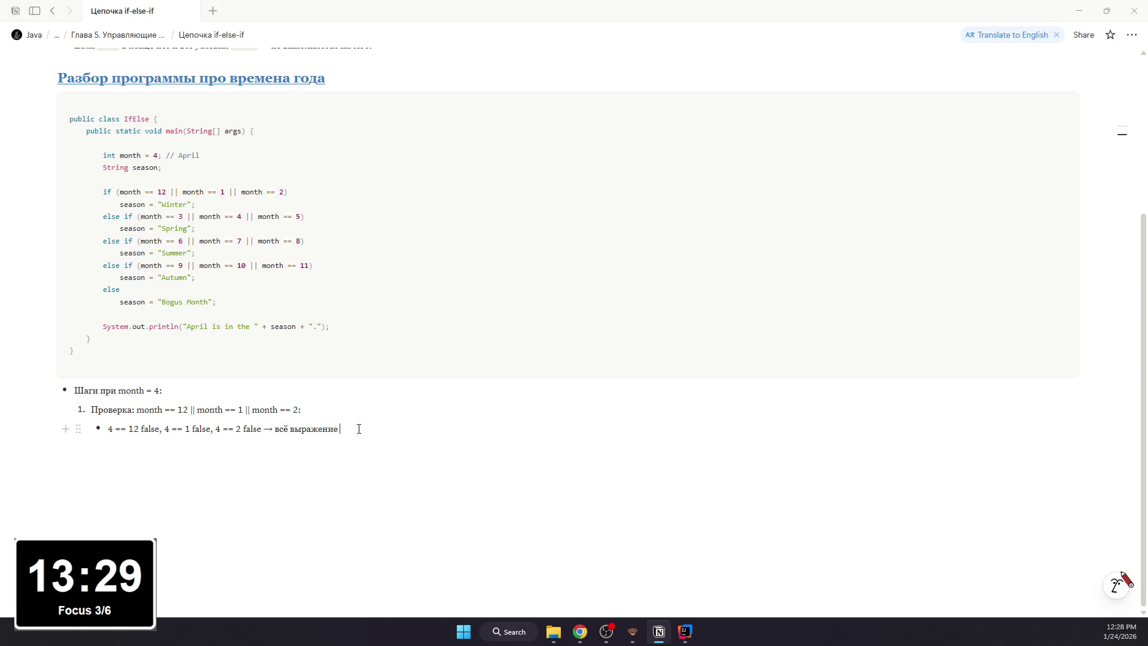
pyautogui.write('alse →')
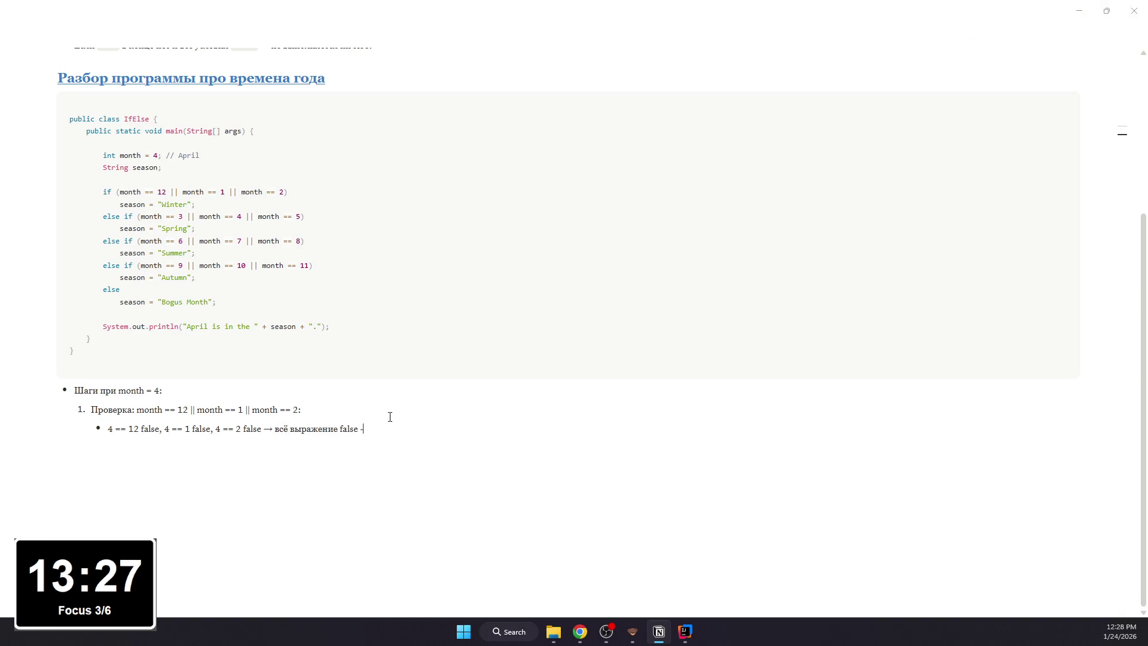
pyautogui.write(' идём дальше.')
pyautogui.press('Return')
pyautogui.press('Return')
pyautogui.write('Проверка:')
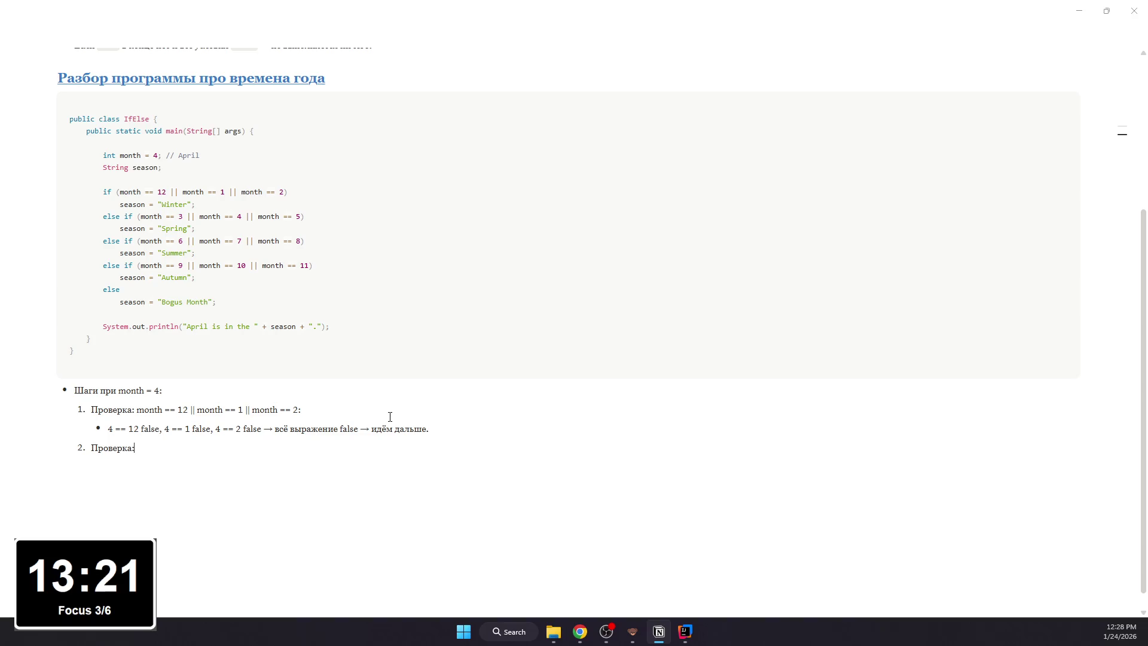
# - Add check 2 'month == 3 || month == 4 || month == 5:' with a nested bullet starting '4 == 3 false,'
pyautogui.press('BackSpace')
pyautogui.press('BackSpace')
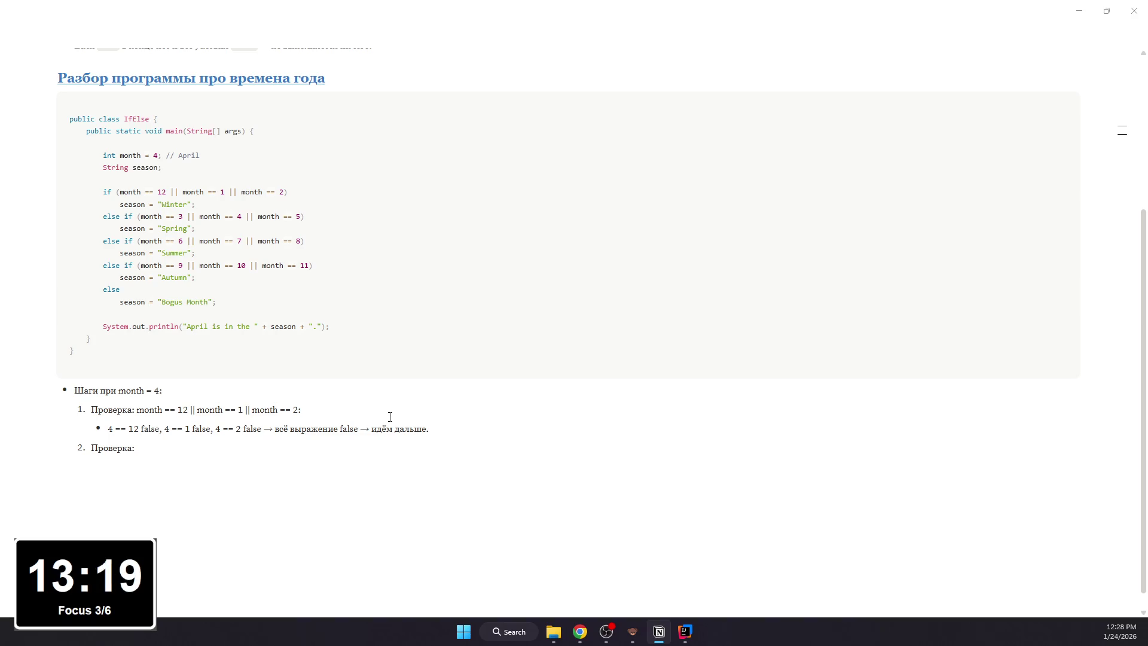
pyautogui.write('mon')
pyautogui.write('th == 3 || month == 4|| m')
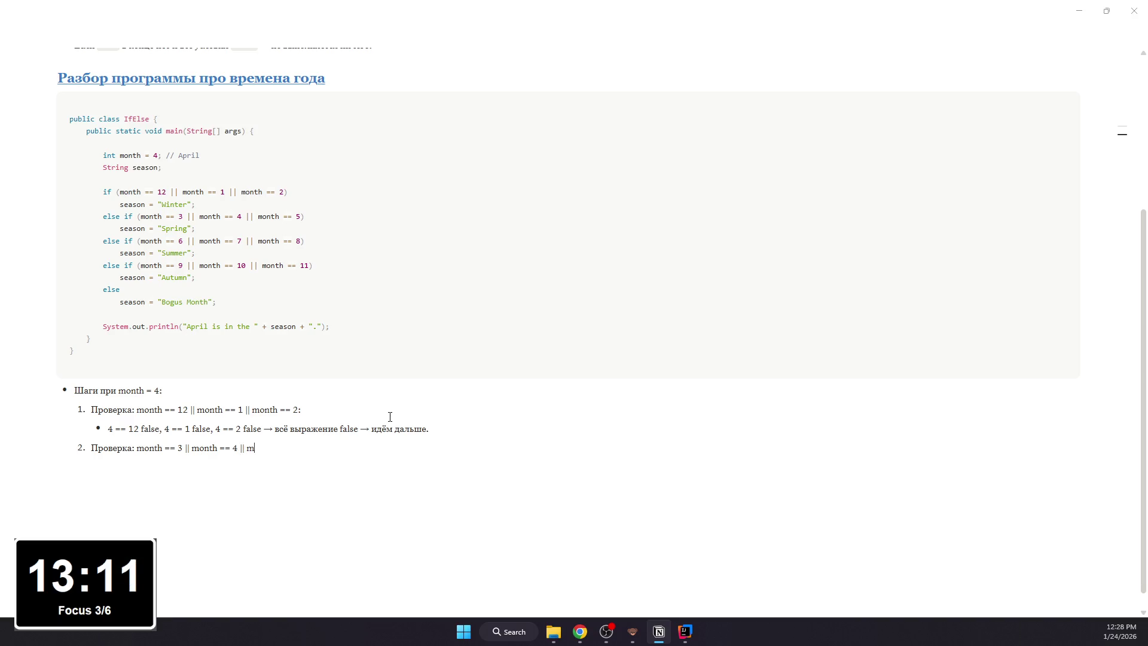
pyautogui.write('onth =')
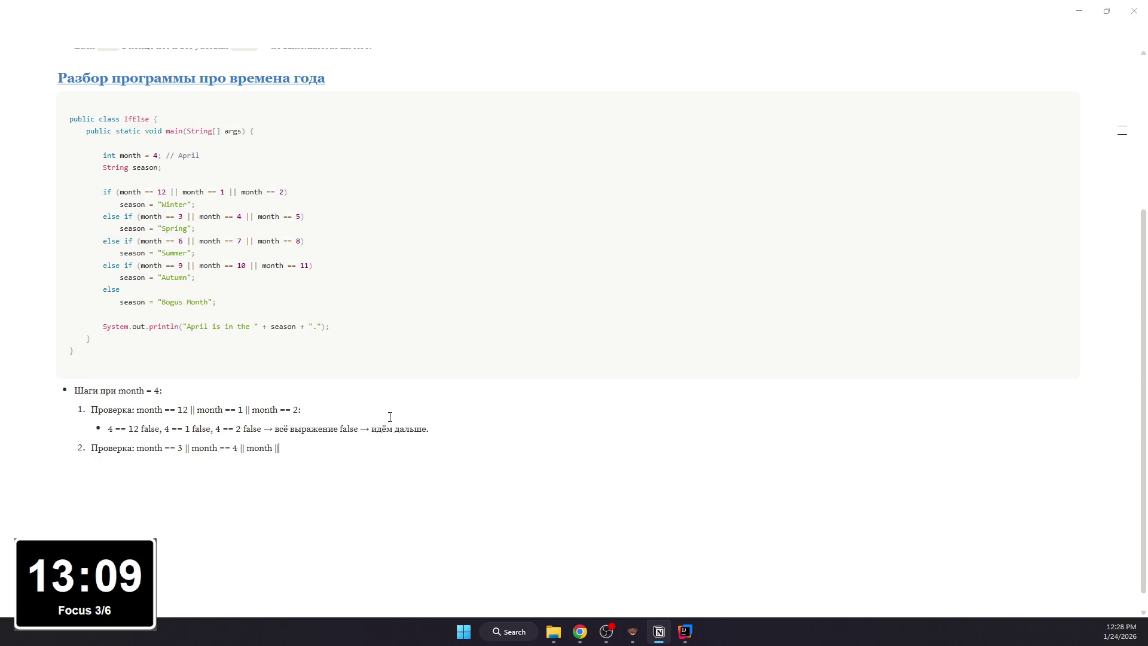
pyautogui.write('= 5;')
pyautogui.write(':')
pyautogui.press('Return')
pyautogui.press('Tab')
pyautogui.press('BackSpace')
pyautogui.write('- ')
pyautogui.write('4 ==3')
pyautogui.write(' false,')
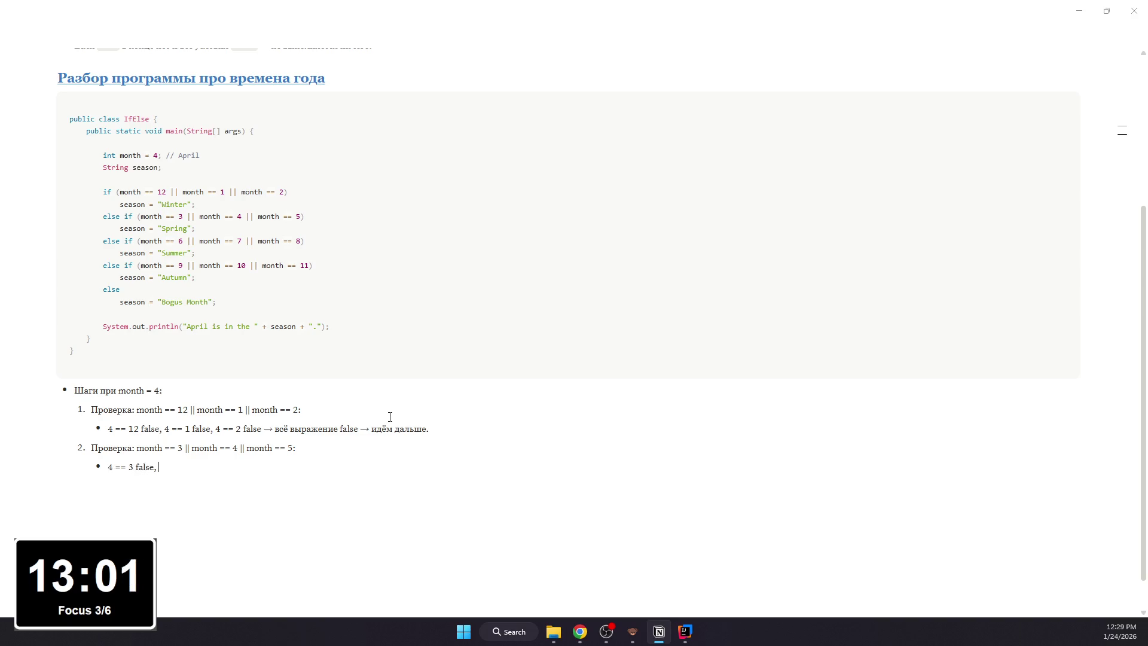
pyautogui.write('4 == 4 true, 4')
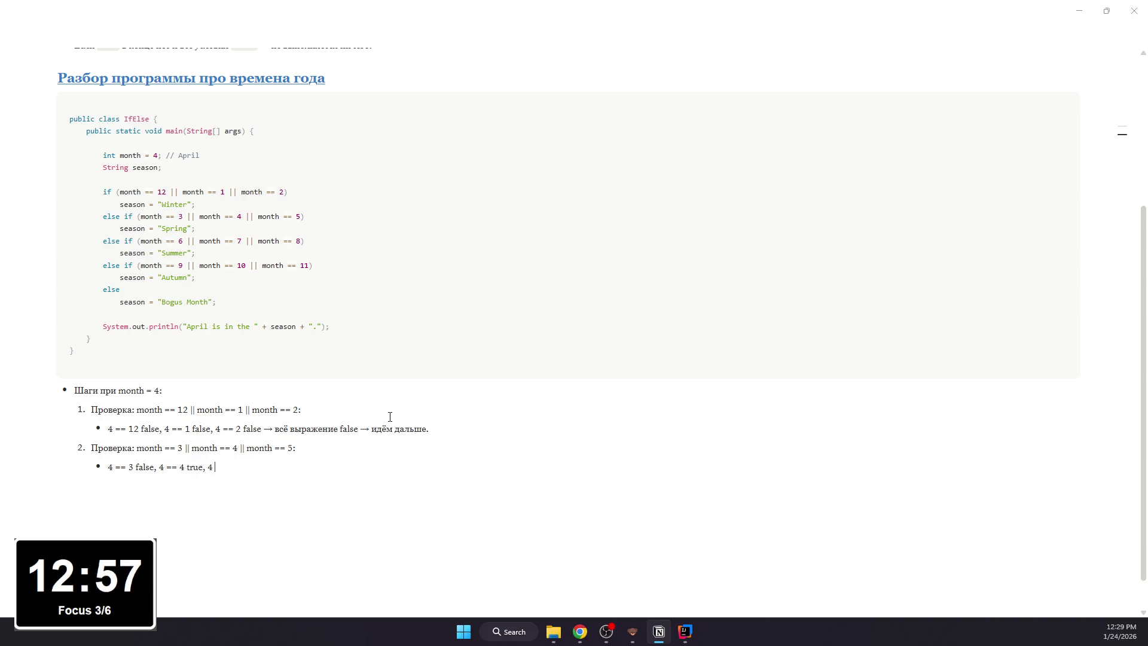
pyautogui.write(' == 5 false → вс')
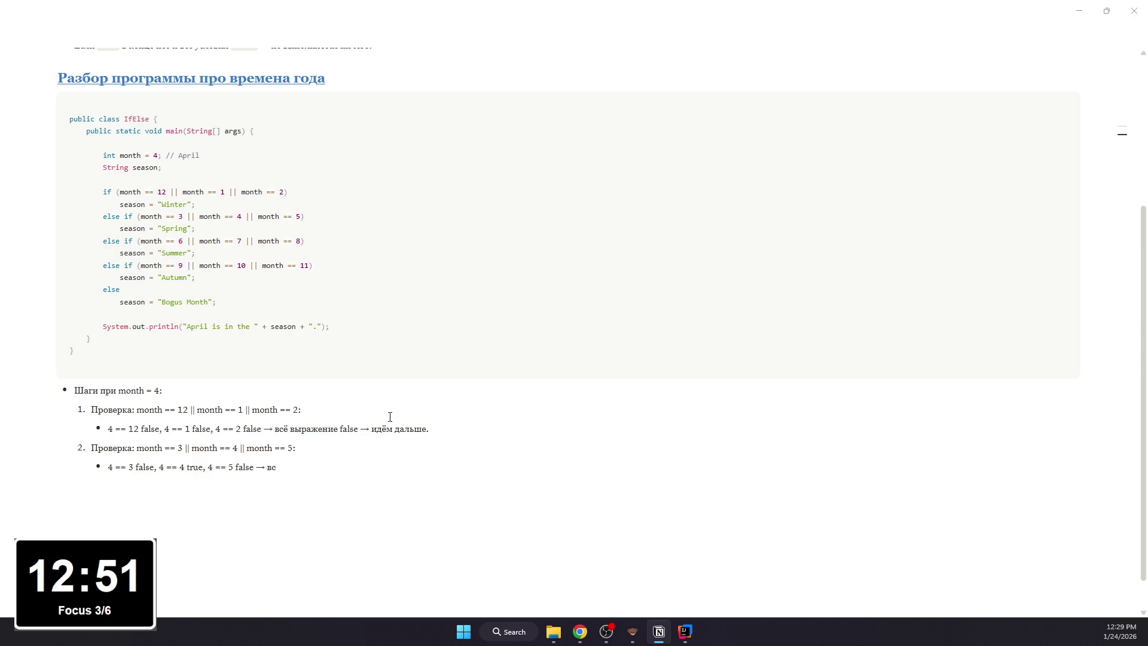
# - Finish step 2's sub-bullet so it ends with the season = "Spring" assignment
pyautogui.press('BackSpace')
pyautogui.write('раже')
pyautogui.press('BackSpace')
pyautogui.press('BackSpace')
pyautogui.press('BackSpace')
pyautogui.press('BackSpace')
pyautogui.press('BackSpace')
pyautogui.press('BackSpace')
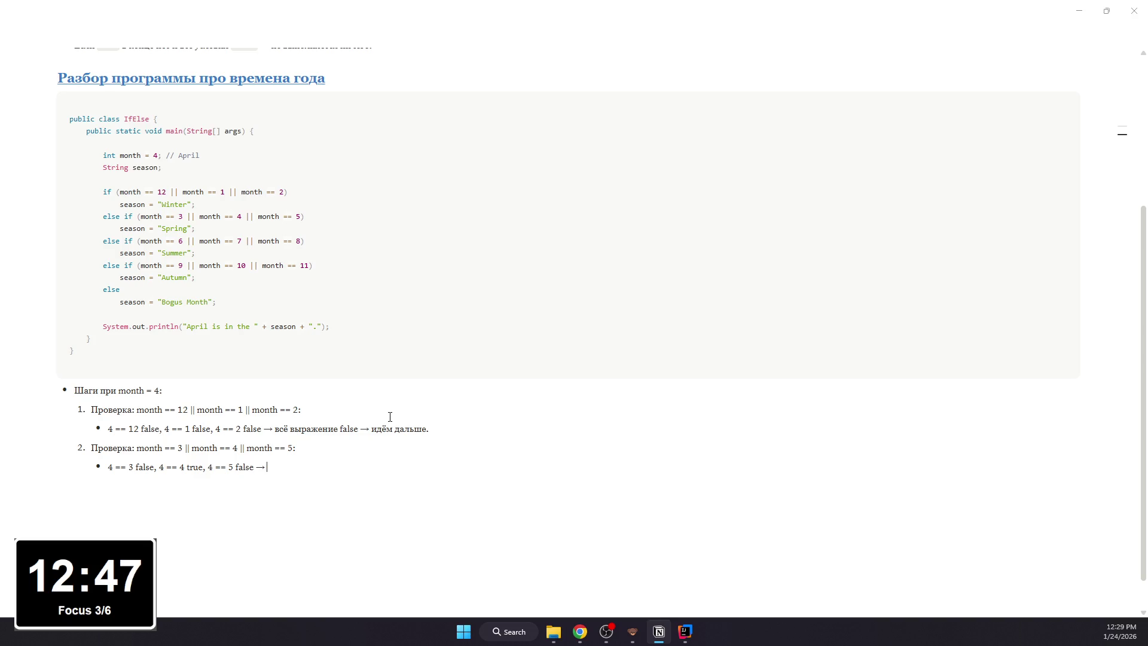
pyautogui.write('выражение true')
pyautogui.press('BackSpace')
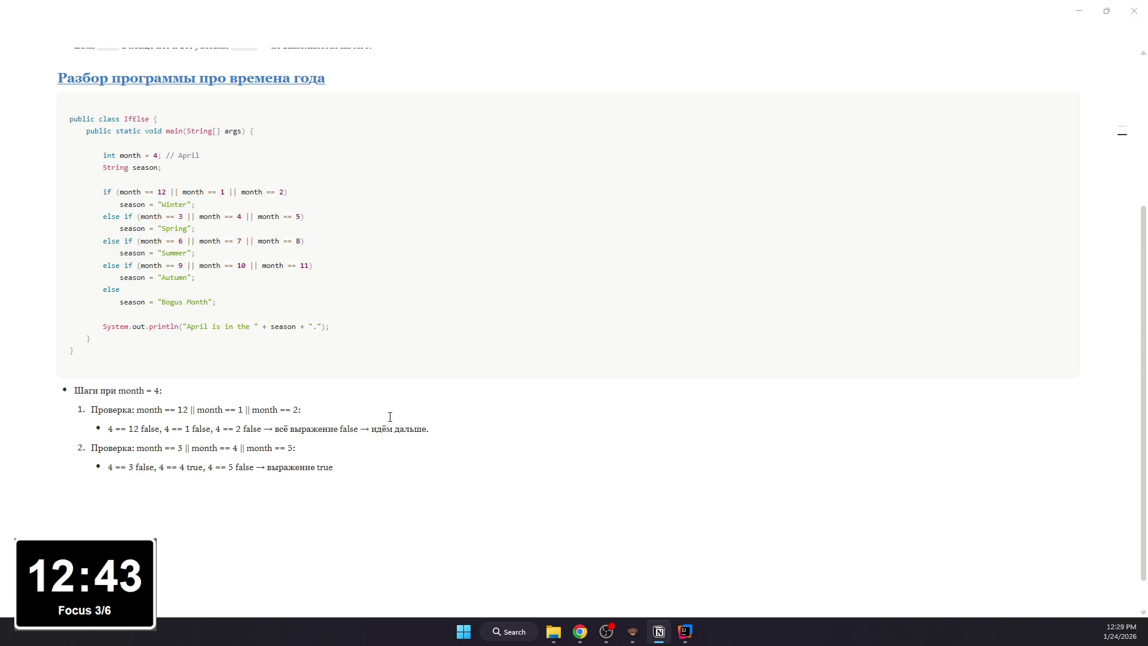
pyautogui.write('-')
pyautogui.write(' значит выполняется ')
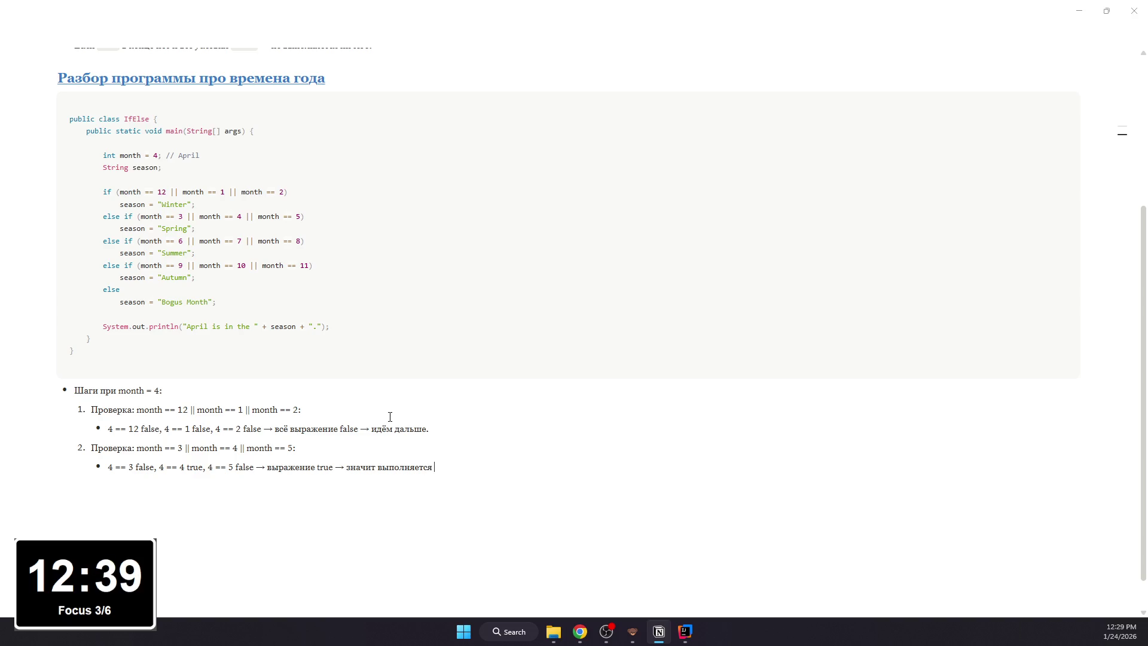
pyautogui.write(': season = “')
pyautogui.write('Spring";')
pyautogui.press('Return')
pyautogui.press('Return')
pyautogui.write('Остальные')
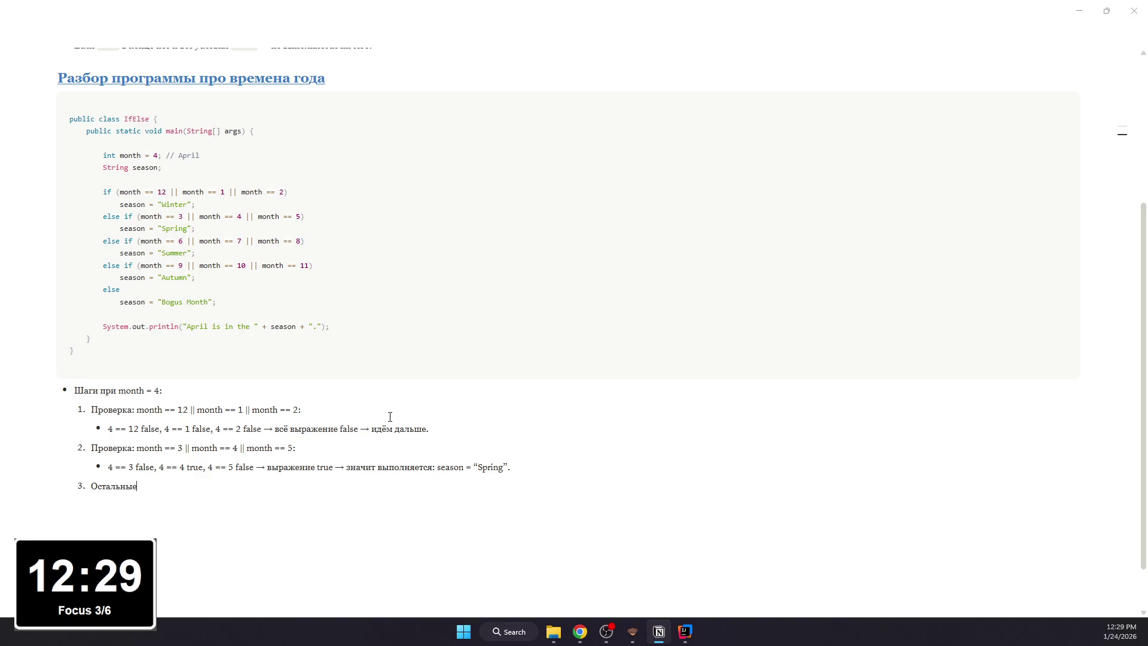
pyautogui.write(' else if')
pyautogui.write(' уже не проверятются вообще, потому что ветка уже найдена;')
# - Add step 3 noting later branches are skipped and step 4 printing "April is in the Spring."
pyautogui.press('Return')
pyautogui.write('Печать: Ар')
pyautogui.press('BackSpace')
pyautogui.press('BackSpace')
pyautogui.write('“April')
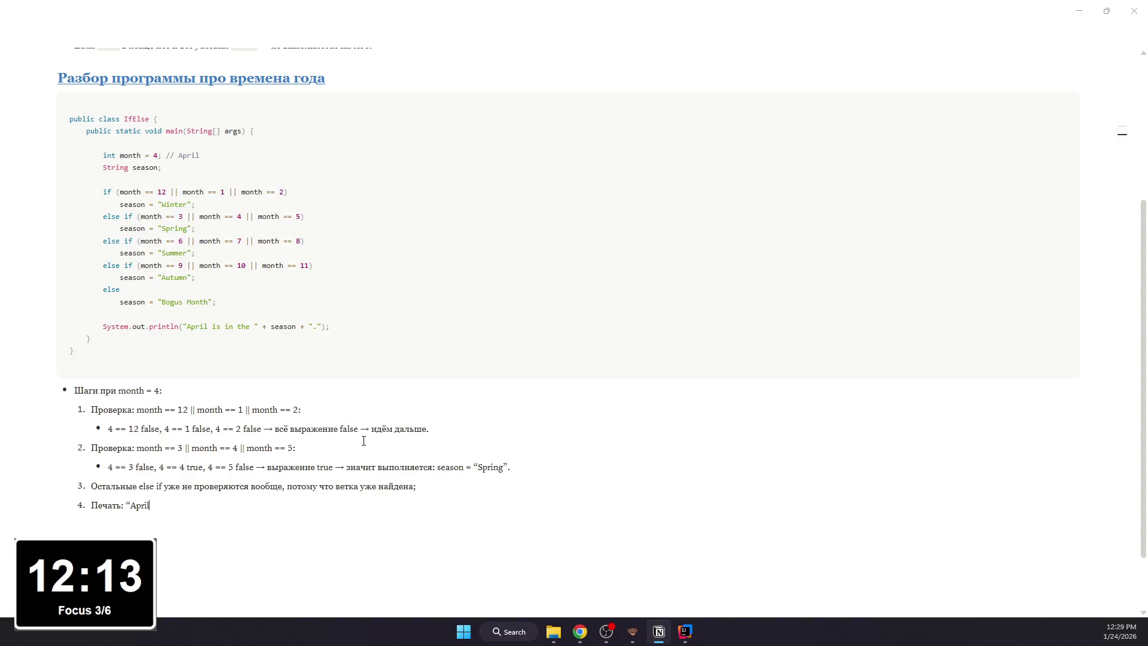
pyautogui.write(' is in the “')
pyautogui.press('BackSpace')
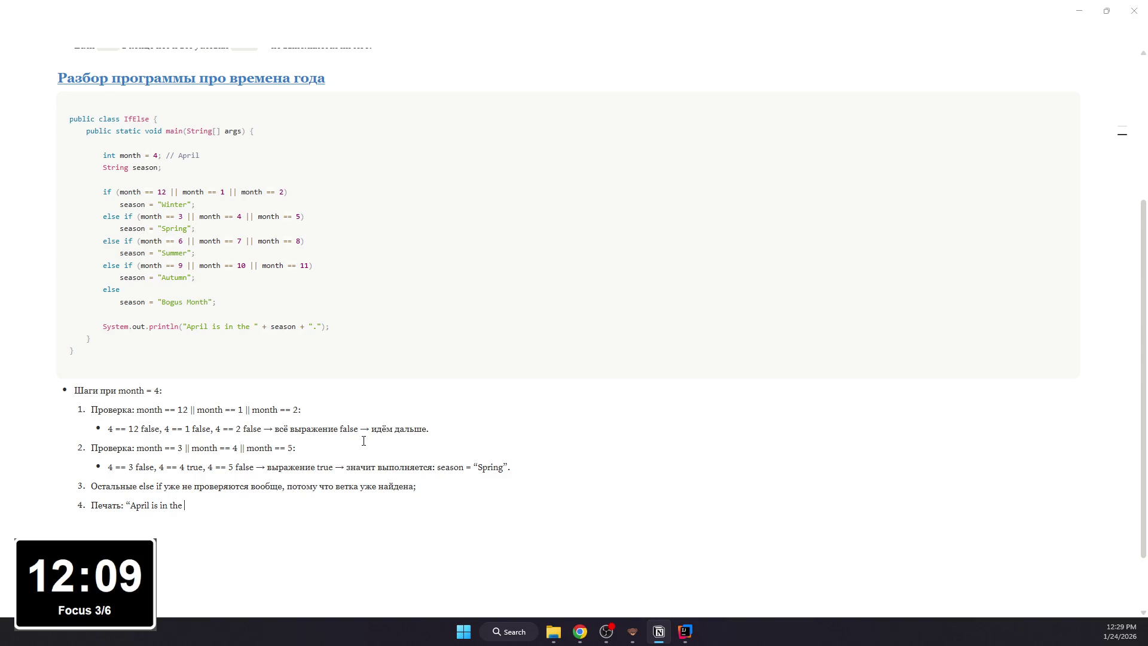
pyautogui.write('”')
pyautogui.press('Left')
pyautogui.write('+ season + “')
pyautogui.write('.')
pyautogui.press('BackSpace')
pyautogui.write('>')
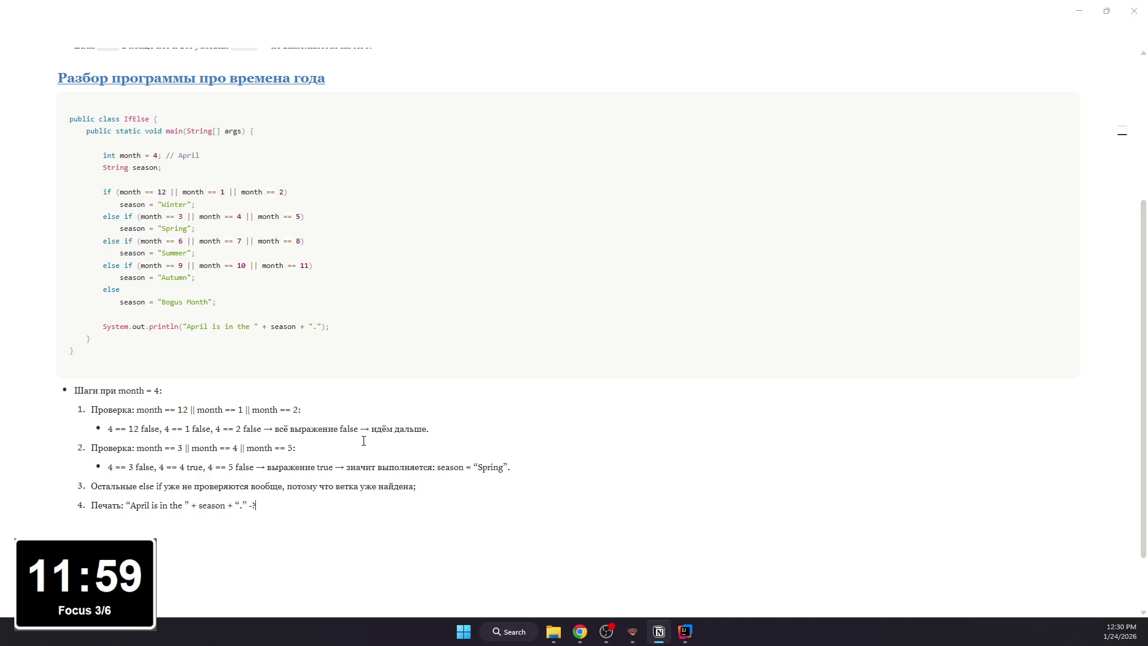
pyautogui.write(' April')
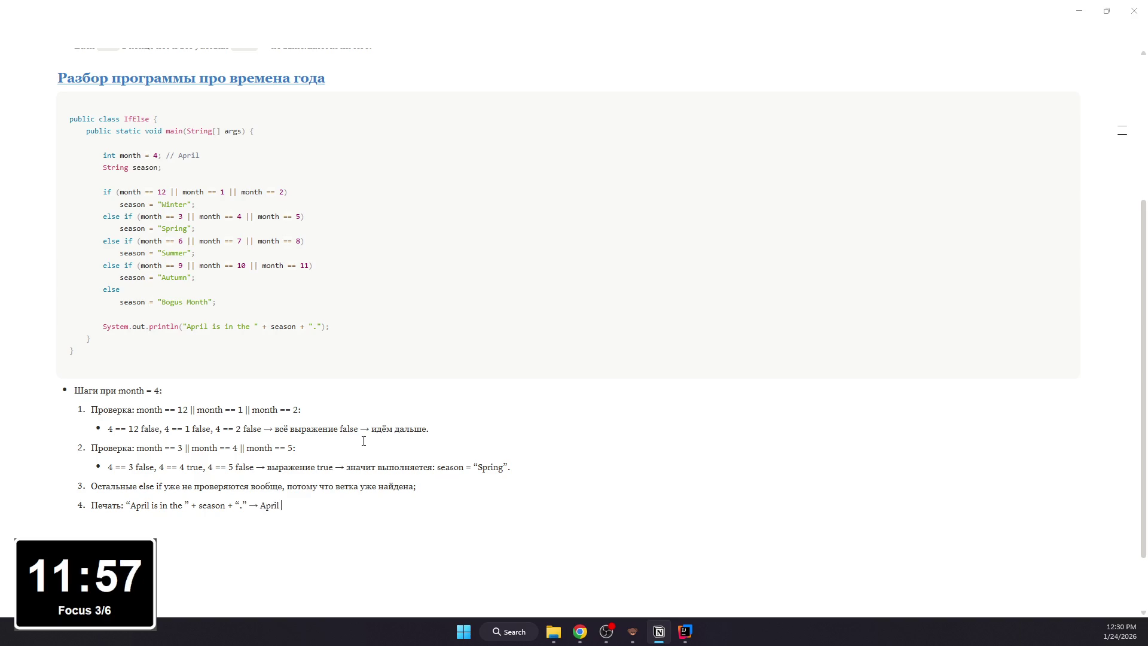
pyautogui.write('s in the Spring.')
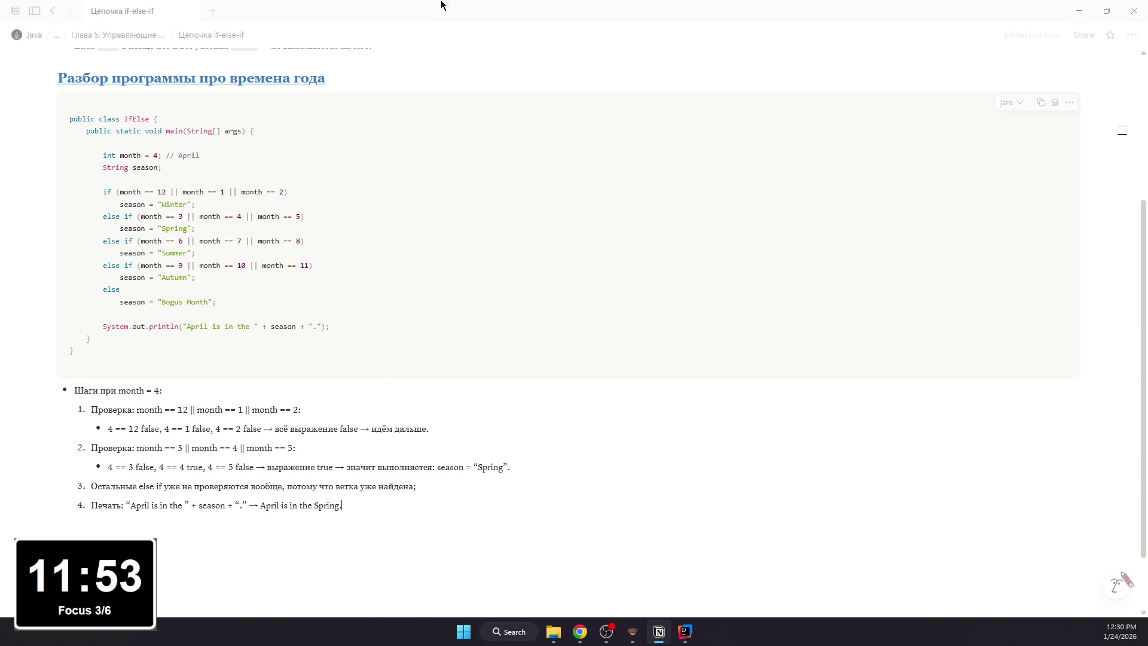
pyautogui.scroll(3, 117, 365)
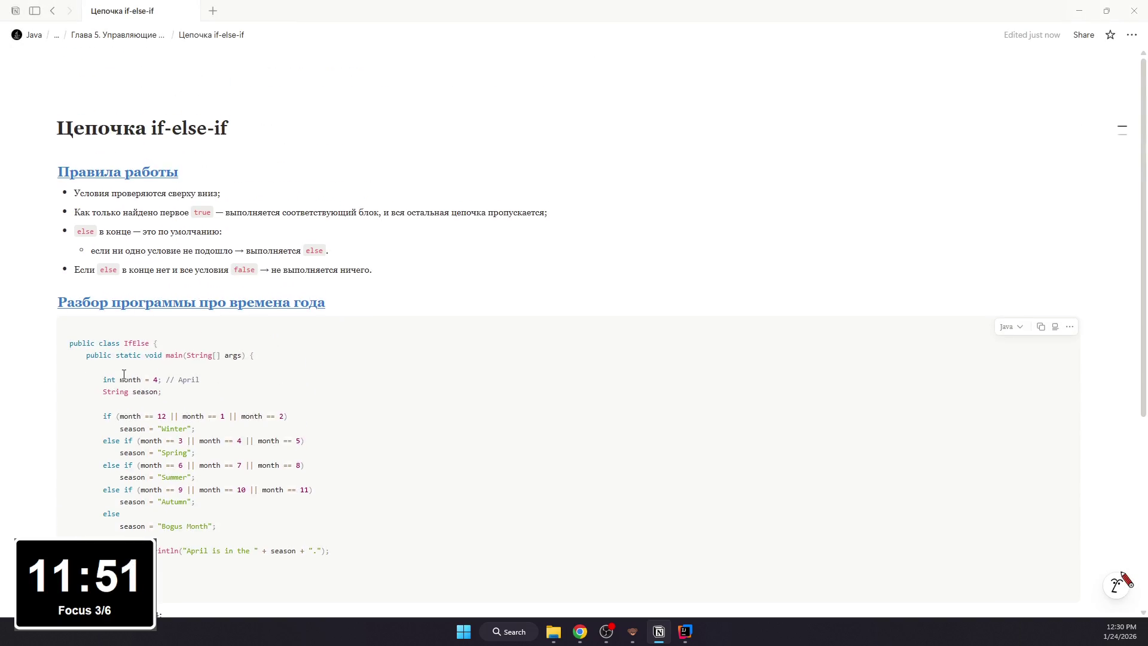
pyautogui.scroll(-2, 117, 365)
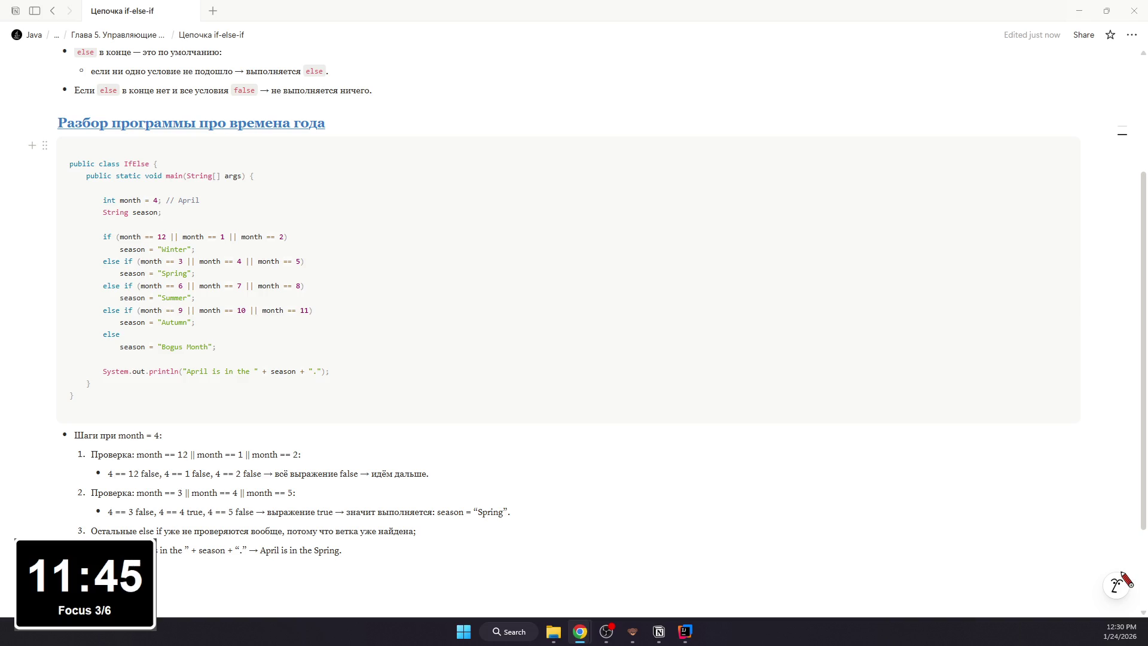
# - Format month = 4, the first condition with 4 == 12, and the whole month == 3 condition as inline code
pyautogui.moveTo(160, 436)
pyautogui.mouseDown()
pyautogui.moveTo(121, 435)
pyautogui.moveTo(304, 454)
pyautogui.mouseUp()
pyautogui.hotkey('ctrl', 'e')
pyautogui.hotkey('ctrl', 'e')
pyautogui.click(210, 475)
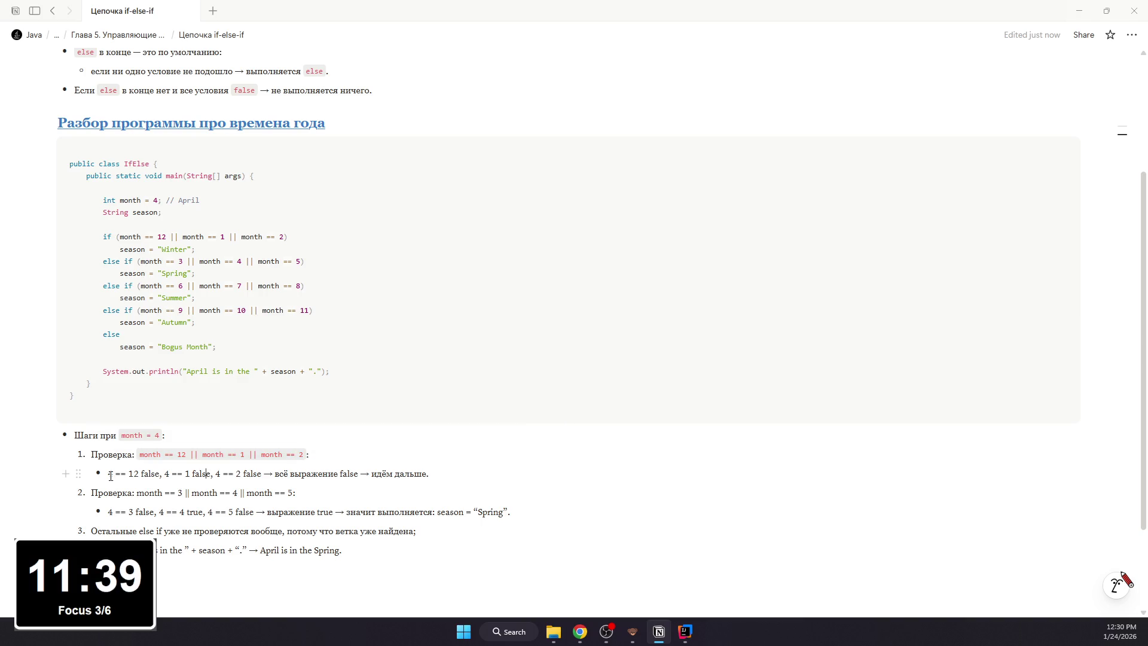
pyautogui.moveTo(109, 474); pyautogui.dragTo(255, 474)
pyautogui.hotkey('ctrl', 'e')
pyautogui.hotkey('ctrl', 'e')
pyautogui.hotkey('ctrl', 'e')
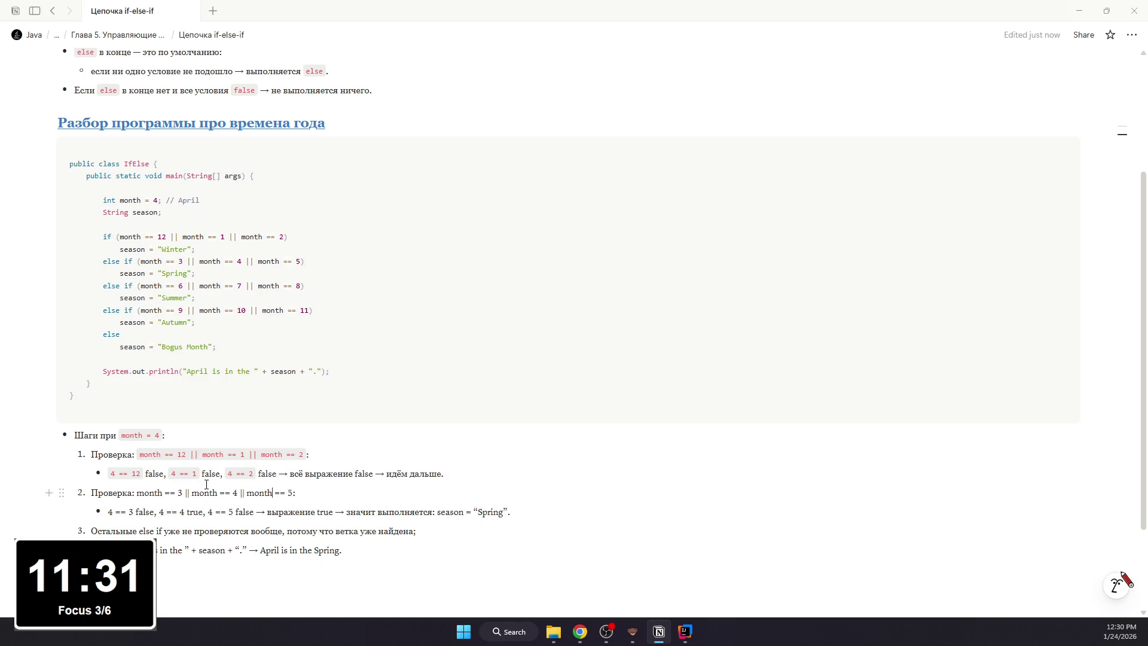
pyautogui.moveTo(137, 493); pyautogui.dragTo(299, 492)
pyautogui.click(188, 493)
pyautogui.hotkey('ctrl', 'e')
pyautogui.hotkey('ctrl', 'e')
pyautogui.hotkey('ctrl', 'e')
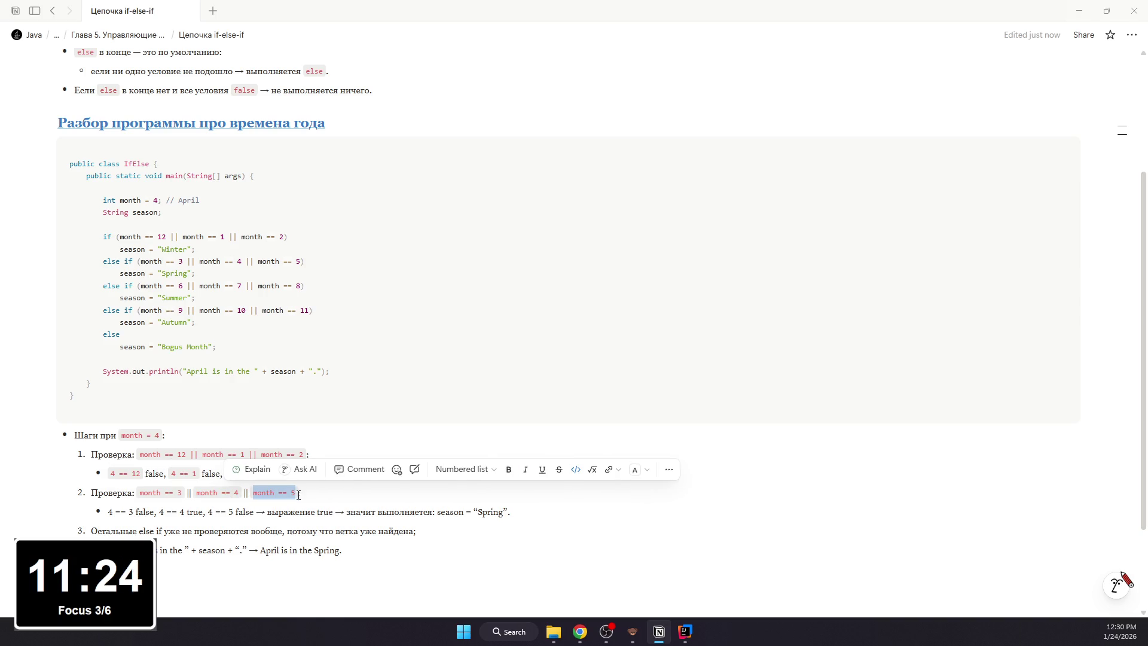
pyautogui.hotkey('ctrl', 'z')
pyautogui.hotkey('ctrl', 'z')
pyautogui.hotkey('ctrl', 'z')
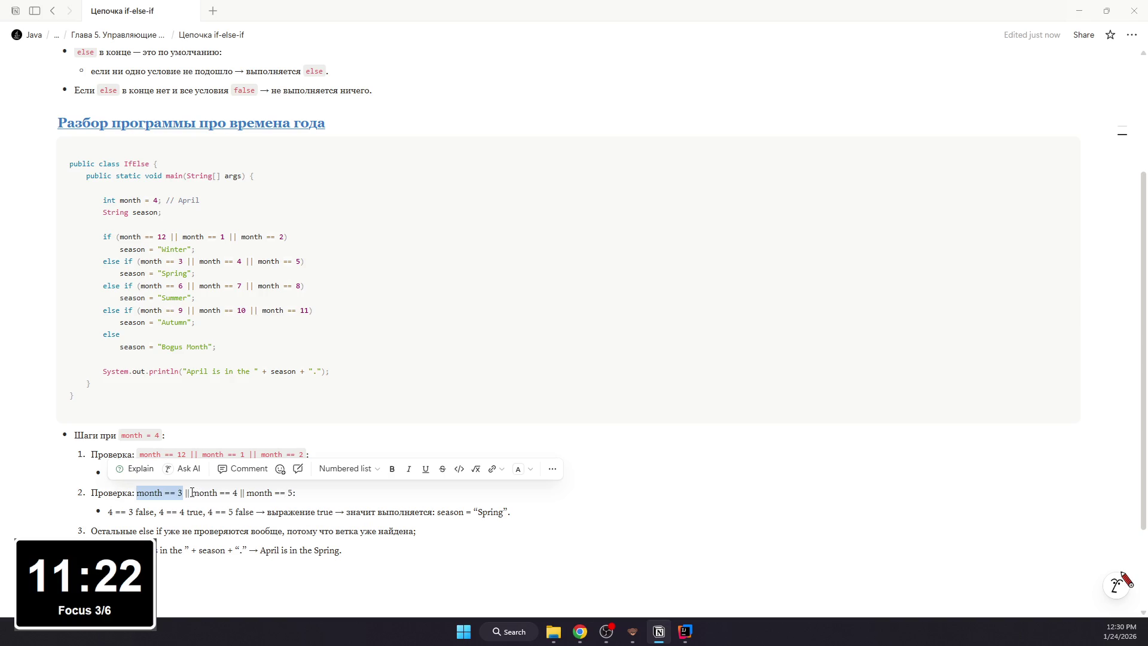
pyautogui.hotkey('ctrl', 'z')
pyautogui.moveTo(137, 493); pyautogui.dragTo(304, 493)
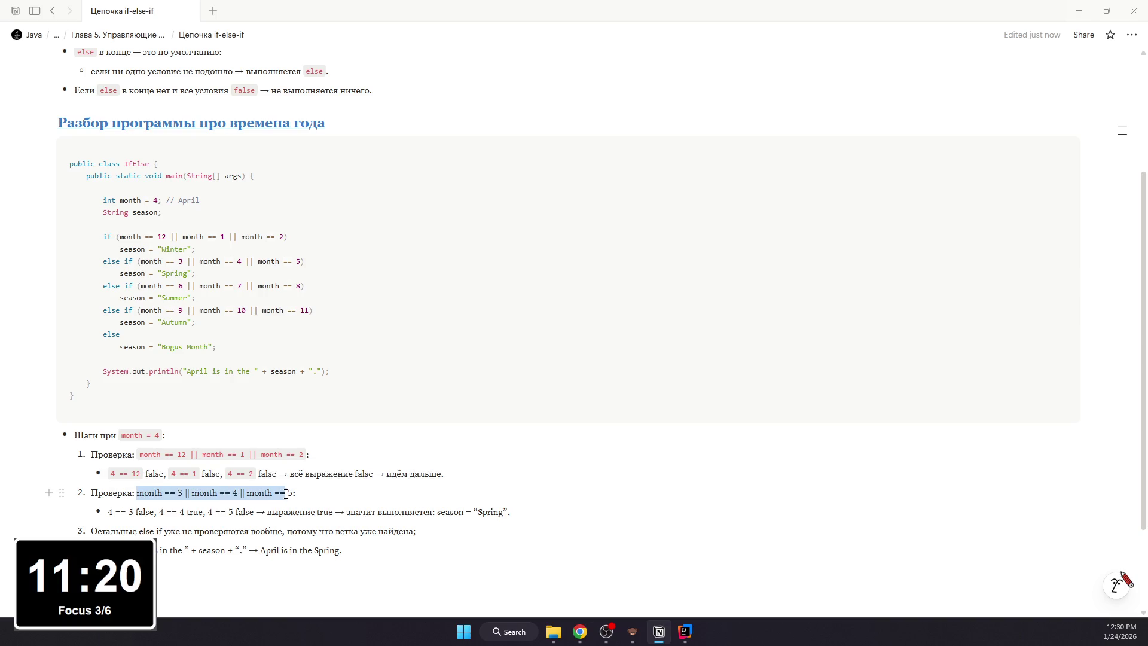
pyautogui.hotkey('ctrl', 'e')
# - Format the 4 == 3 comparison, the season = "Spring" assignment and else if as inline code
pyautogui.moveTo(109, 512); pyautogui.dragTo(248, 512)
pyautogui.hotkey('ctrl', 'e')
pyautogui.hotkey('ctrl', 'e')
pyautogui.hotkey('ctrl', 'e')
pyautogui.click(283, 513)
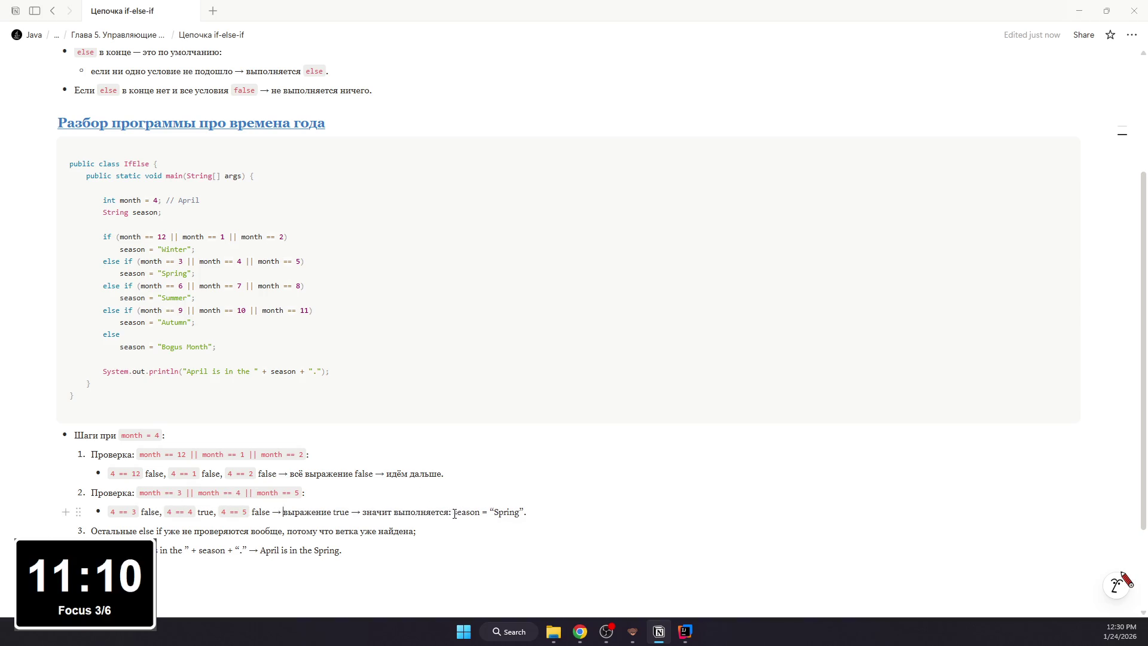
pyautogui.moveTo(454, 512); pyautogui.dragTo(526, 513)
pyautogui.hotkey('ctrl', 'e')
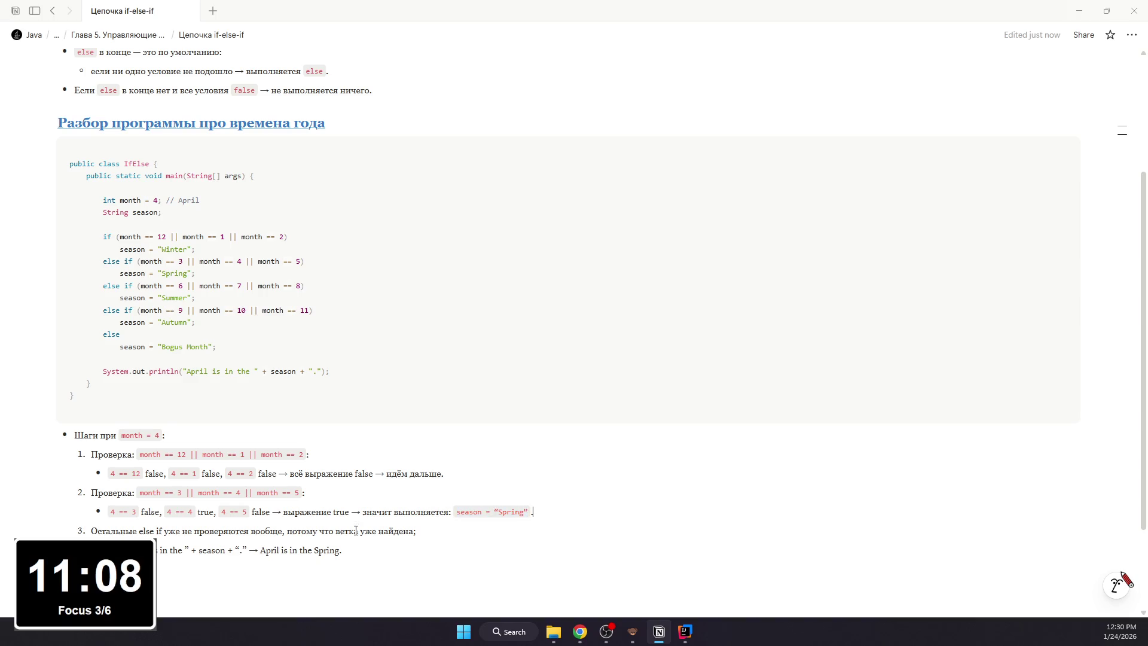
pyautogui.moveTo(139, 534); pyautogui.dragTo(171, 534)
pyautogui.hotkey('ctrl', 'e')
pyautogui.click(222, 531)
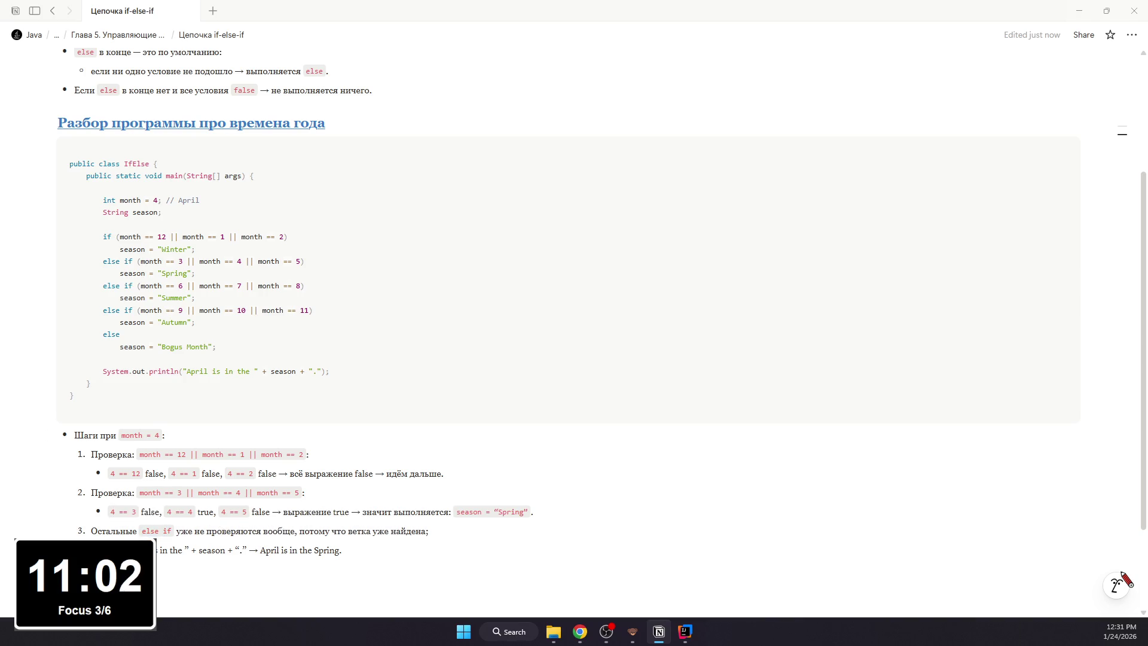
# - Format step 4's print expression and its April is in the Spring output as inline code
pyautogui.moveTo(134, 550); pyautogui.dragTo(247, 548)
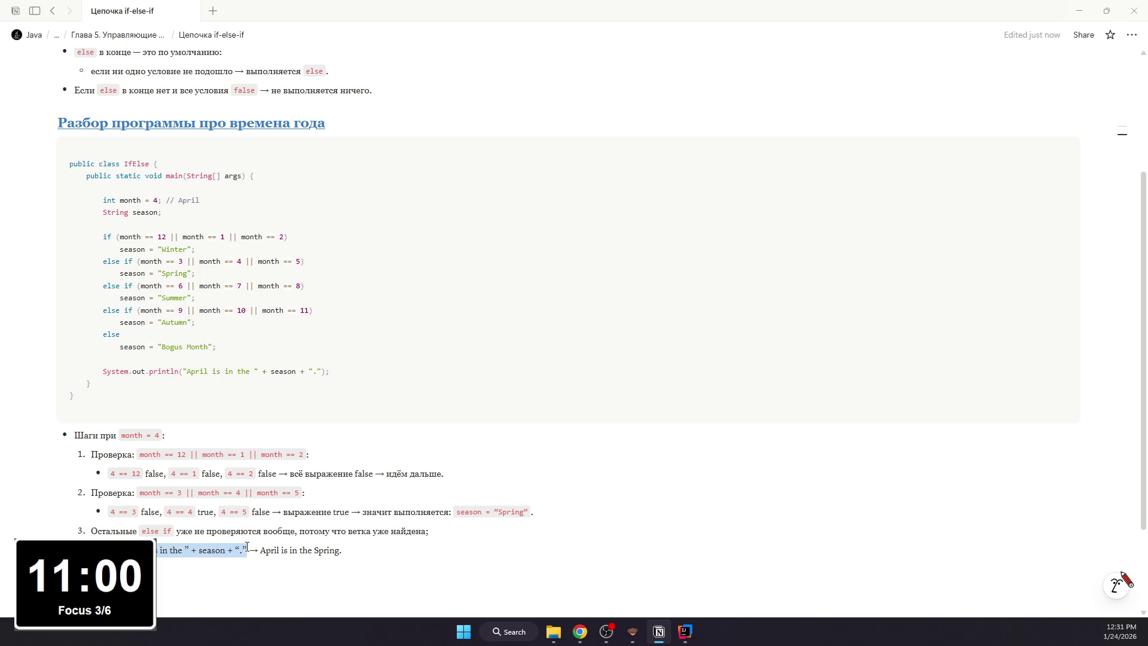
pyautogui.hotkey('ctrl', 'e')
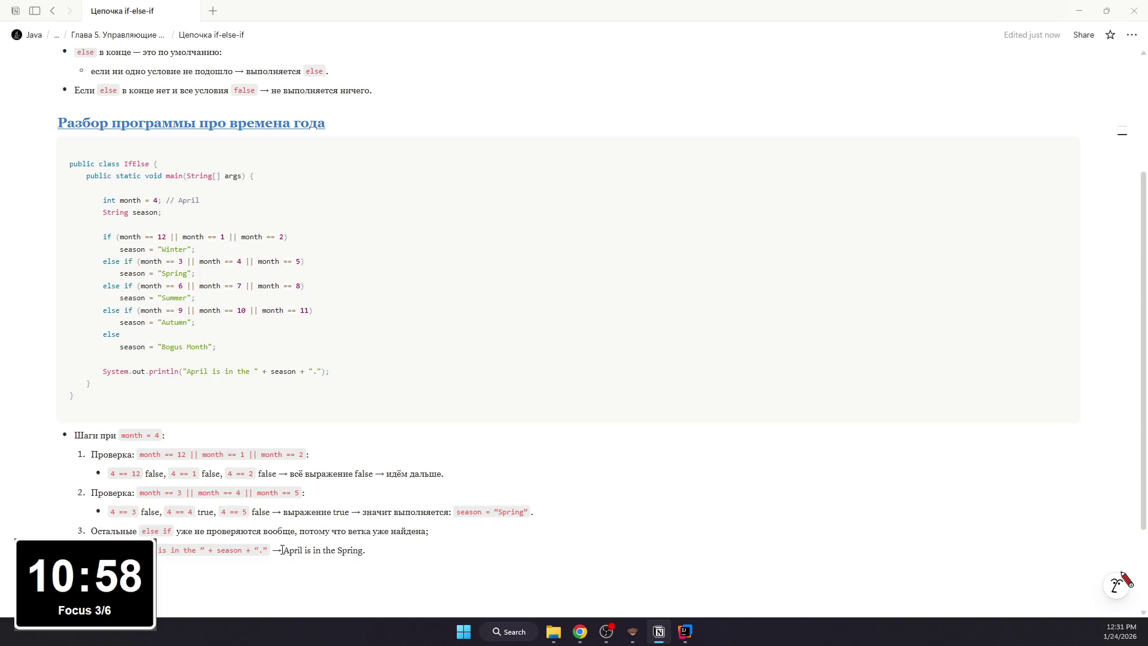
pyautogui.moveTo(281, 550); pyautogui.dragTo(351, 550)
pyautogui.hotkey('ctrl', 'e')
pyautogui.hotkey('ctrl', 'shift', 'Left')
pyautogui.hotkey('ctrl', 'shift', 'Left')
pyautogui.hotkey('ctrl', 'shift', 'Left')
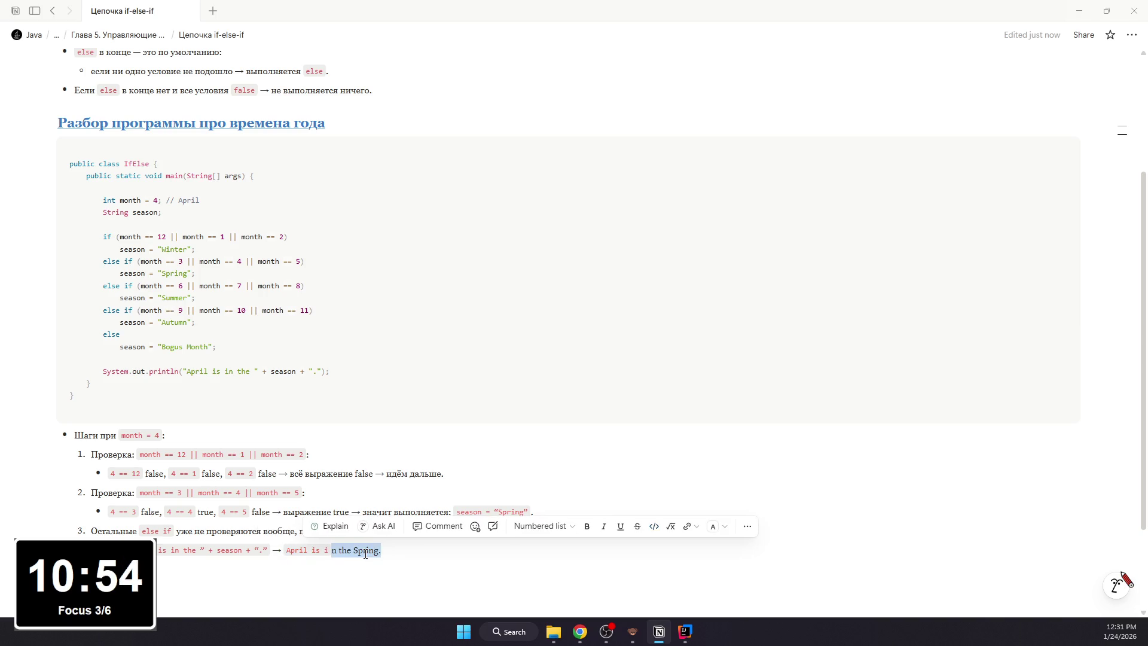
pyautogui.click(395, 554)
pyautogui.scroll(2, 269, 507)
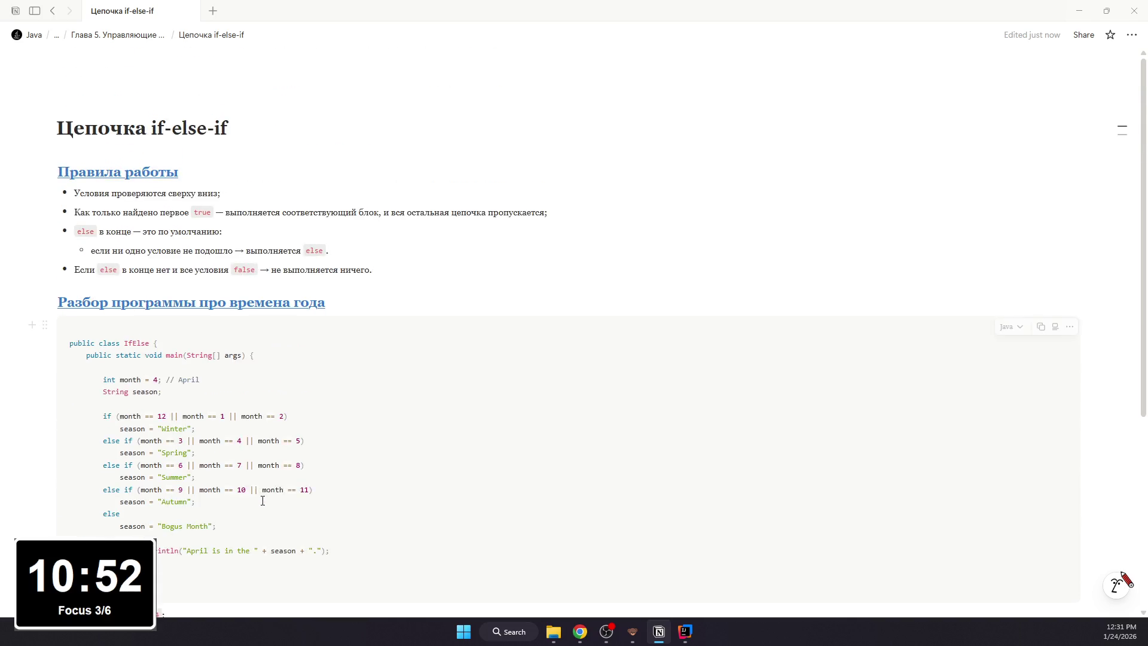
pyautogui.scroll(-4, 261, 500)
pyautogui.click(282, 500)
pyautogui.scroll(3, 359, 512)
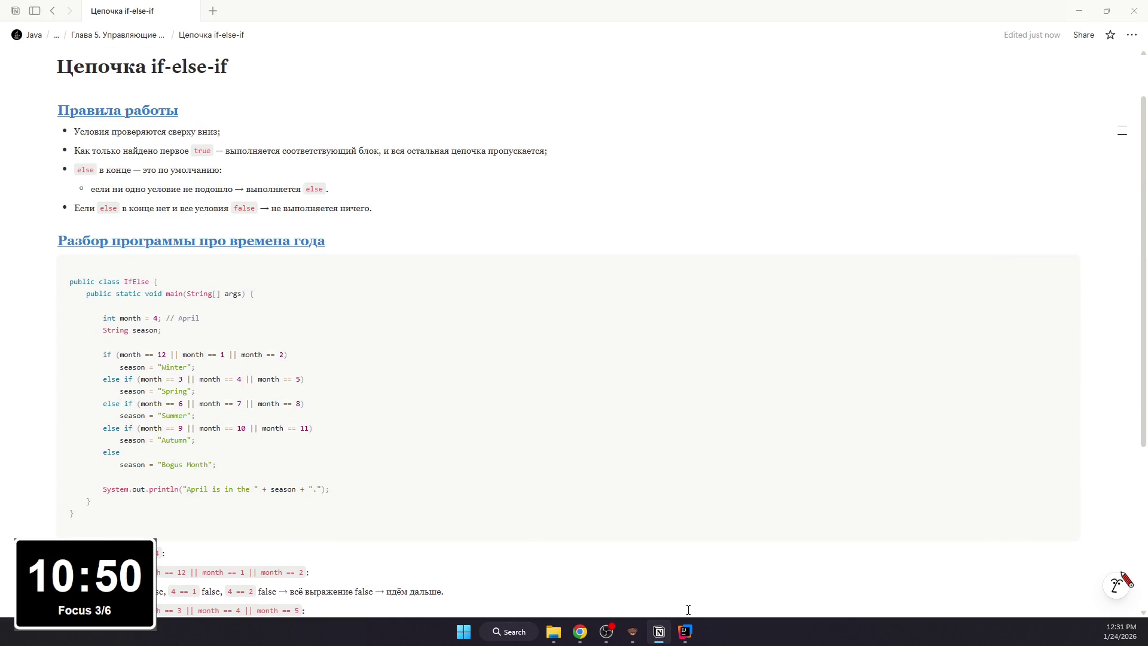
pyautogui.click(685, 631)
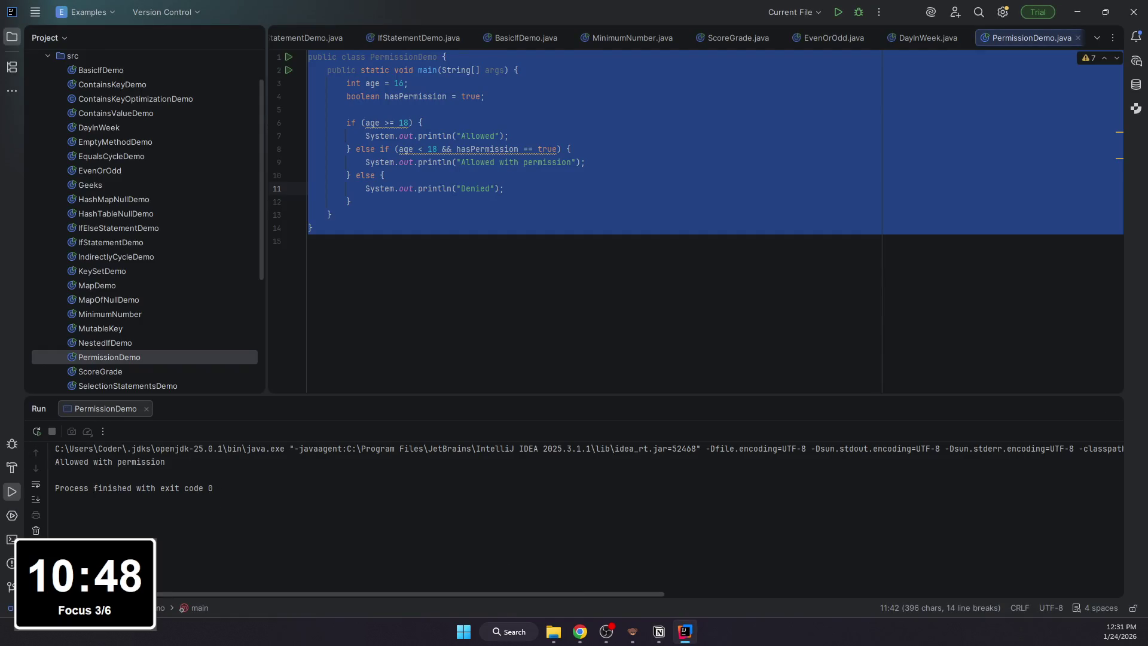
# - Start a new Java class in the src folder from its context menu
pyautogui.click(543, 318)
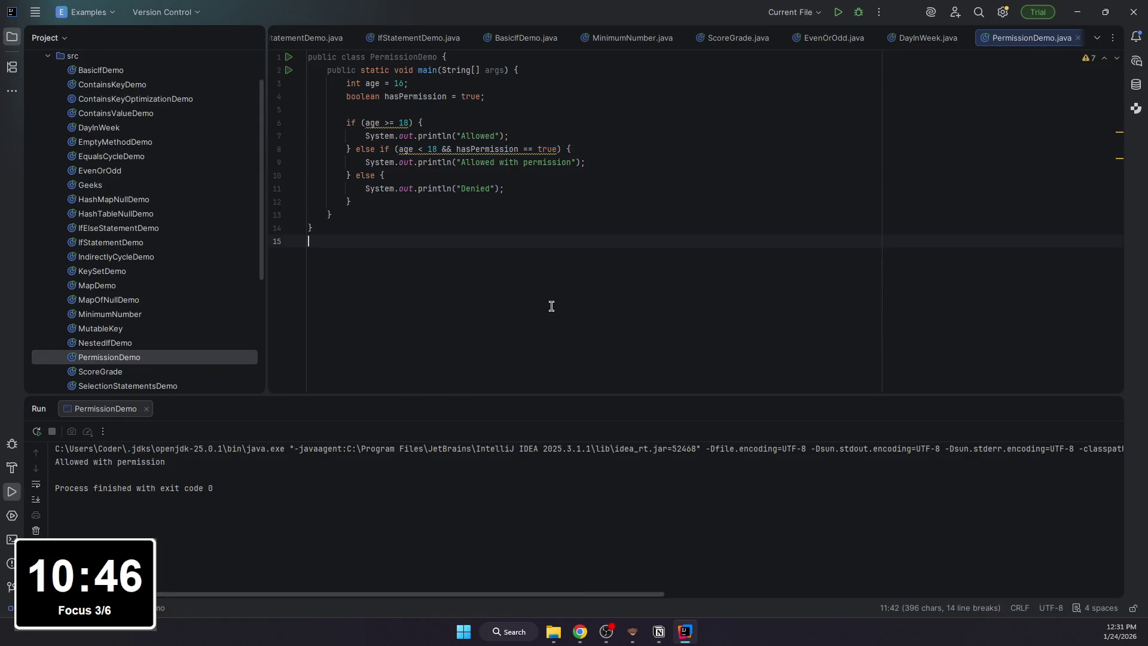
pyautogui.scroll(3, 159, 185)
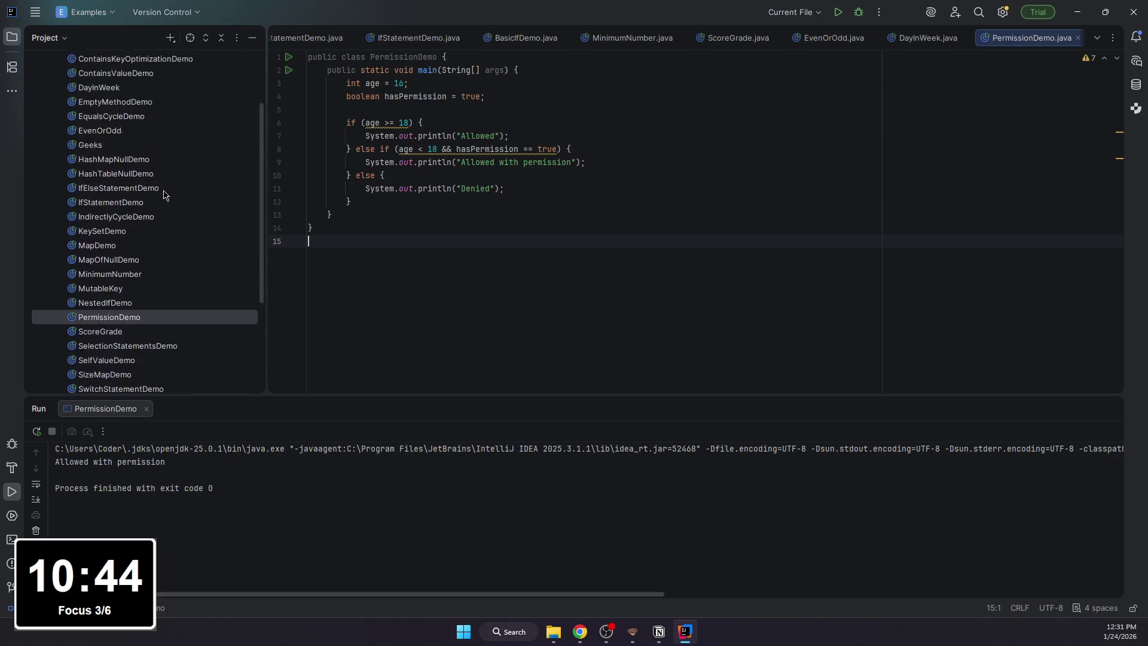
pyautogui.rightClick(128, 102)
pyautogui.click(315, 112)
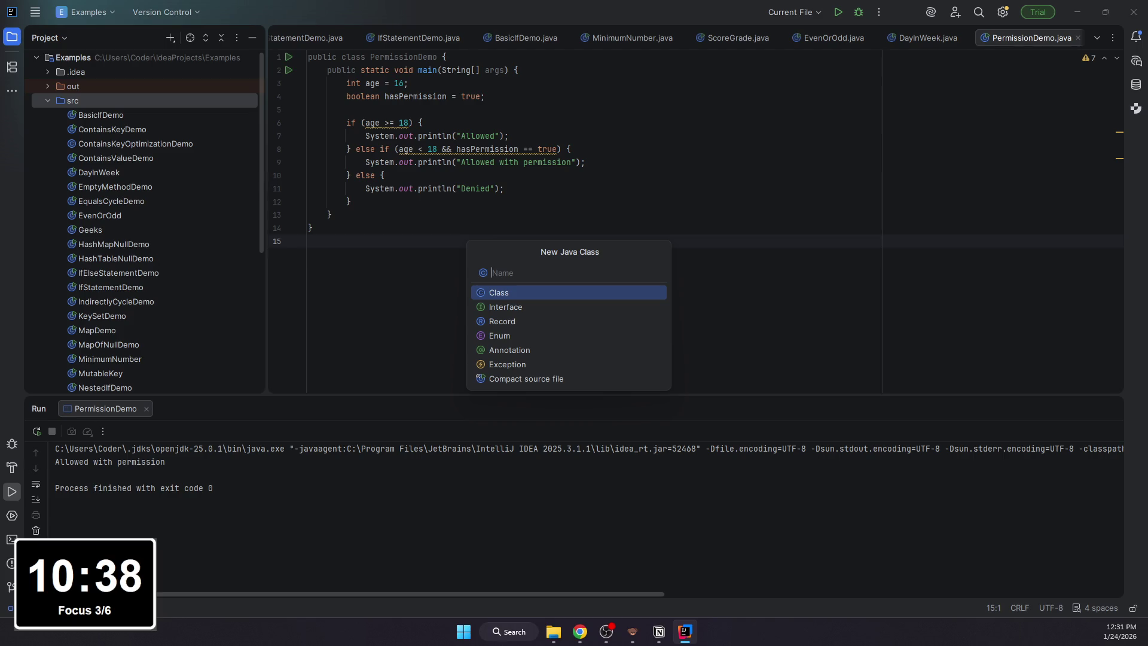
pyautogui.write('Clse')
# - Create IfElse with int month = 4 and a Winter branch for month 12, 1 or 2 assigning season
pyautogui.press('Return')
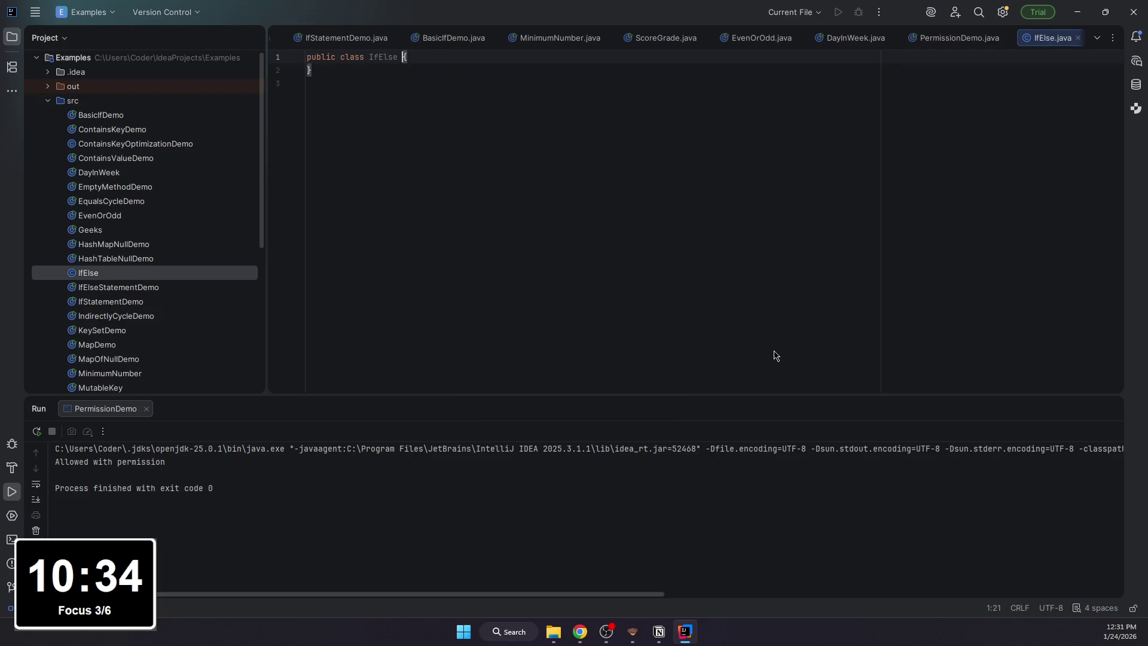
pyautogui.write('publ')
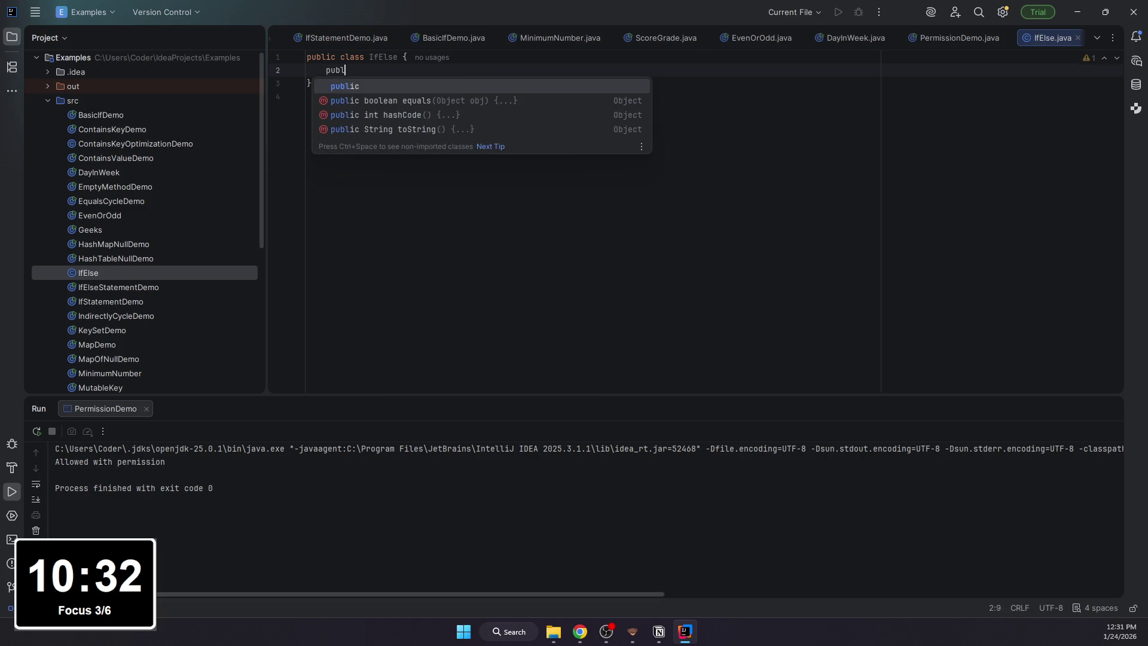
pyautogui.write('ic static void main(')
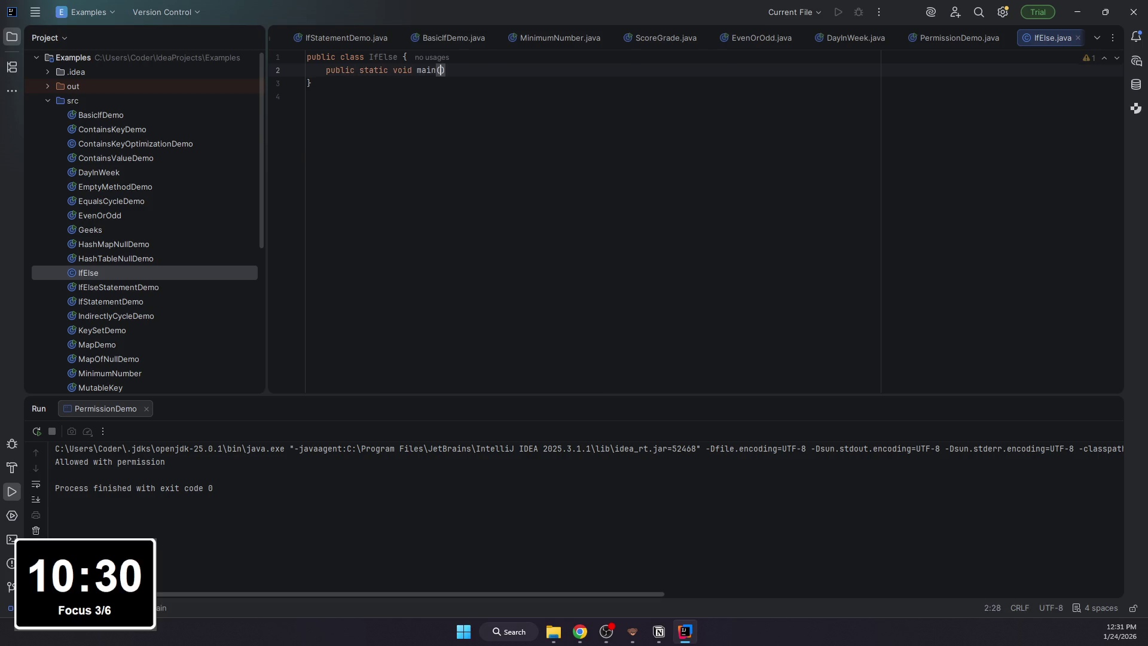
pyautogui.write('String[] arfgs')
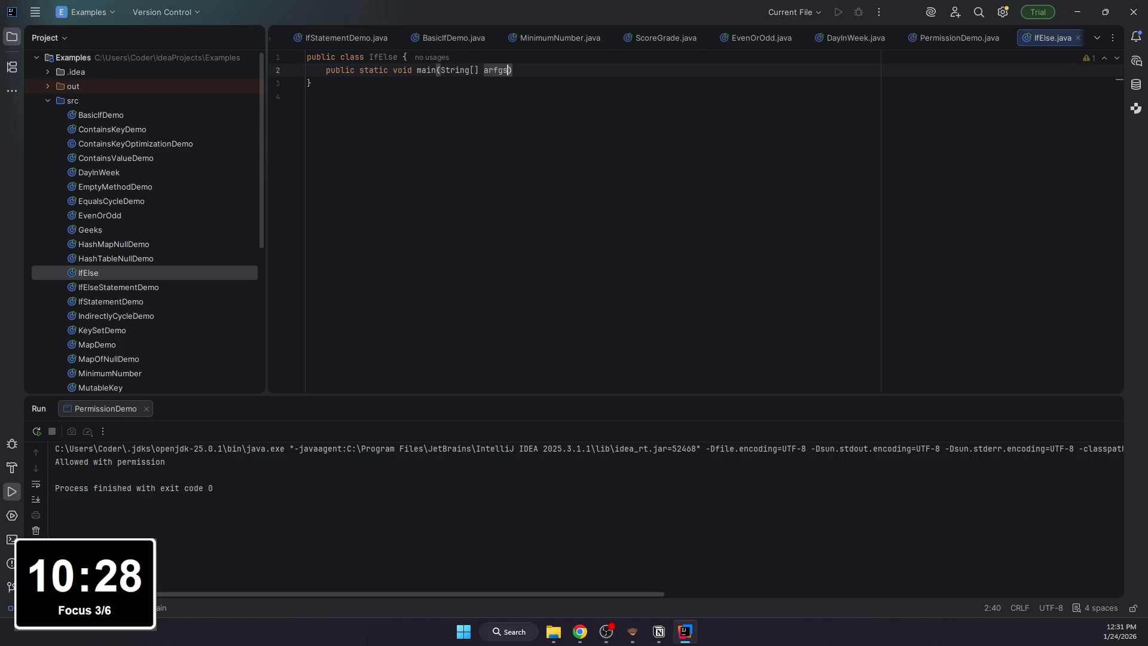
pyautogui.write(')')
pyautogui.write(') ')
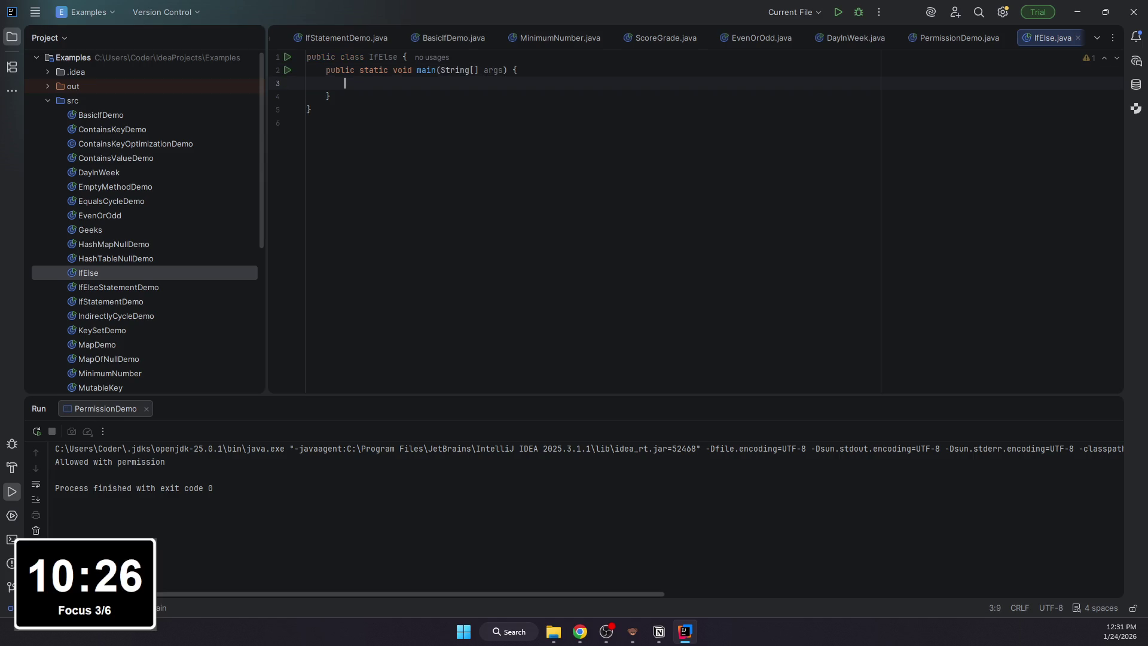
pyautogui.write('int ')
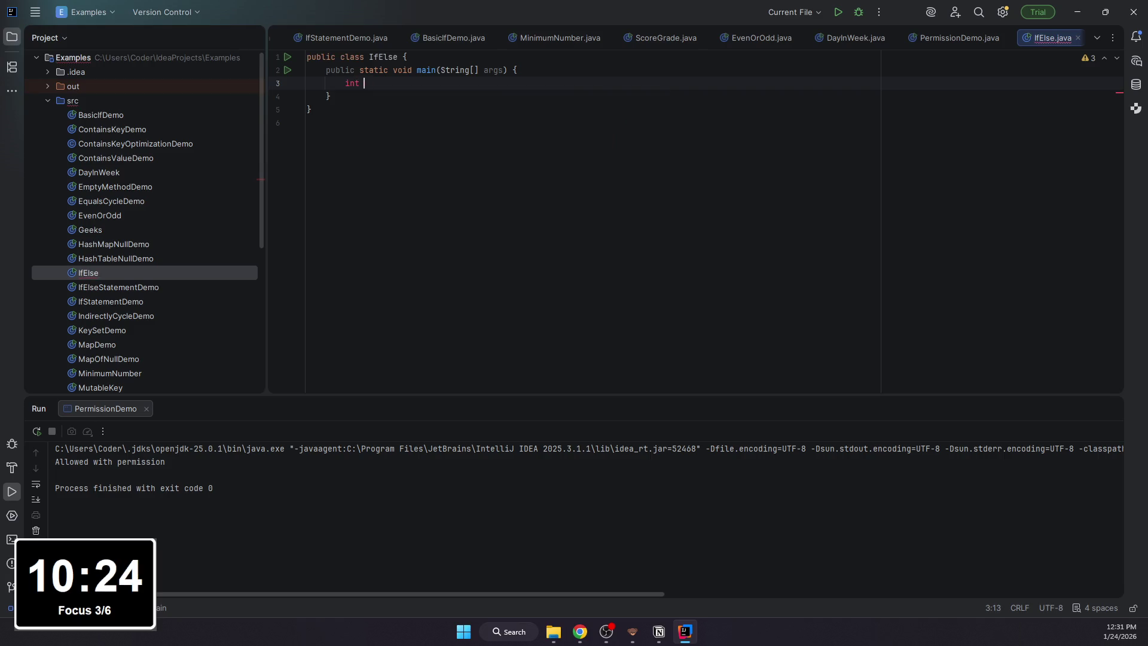
pyautogui.write('month =4;')
pyautogui.press('Return')
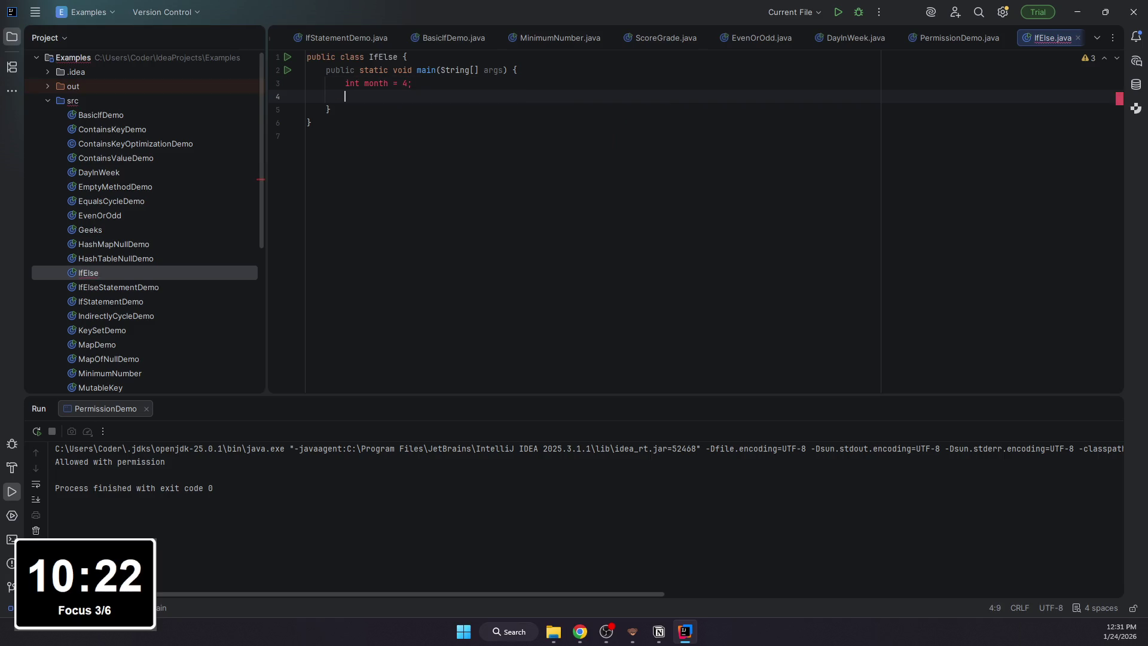
pyautogui.write('String ')
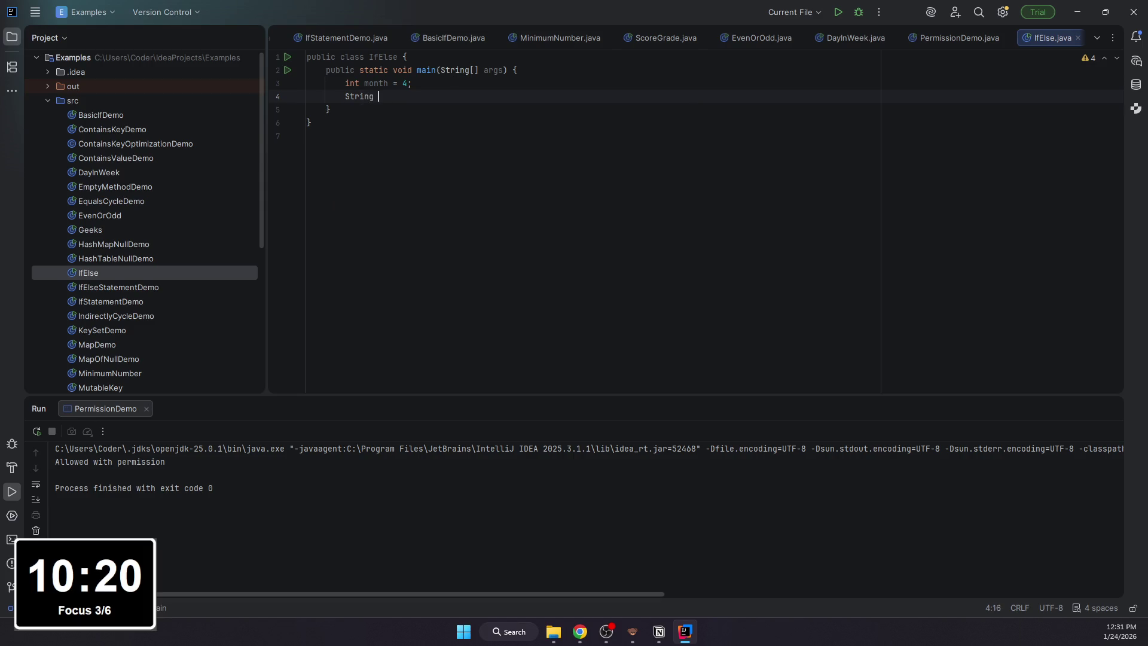
pyautogui.write('seas')
pyautogui.press('Return')
pyautogui.press('Return')
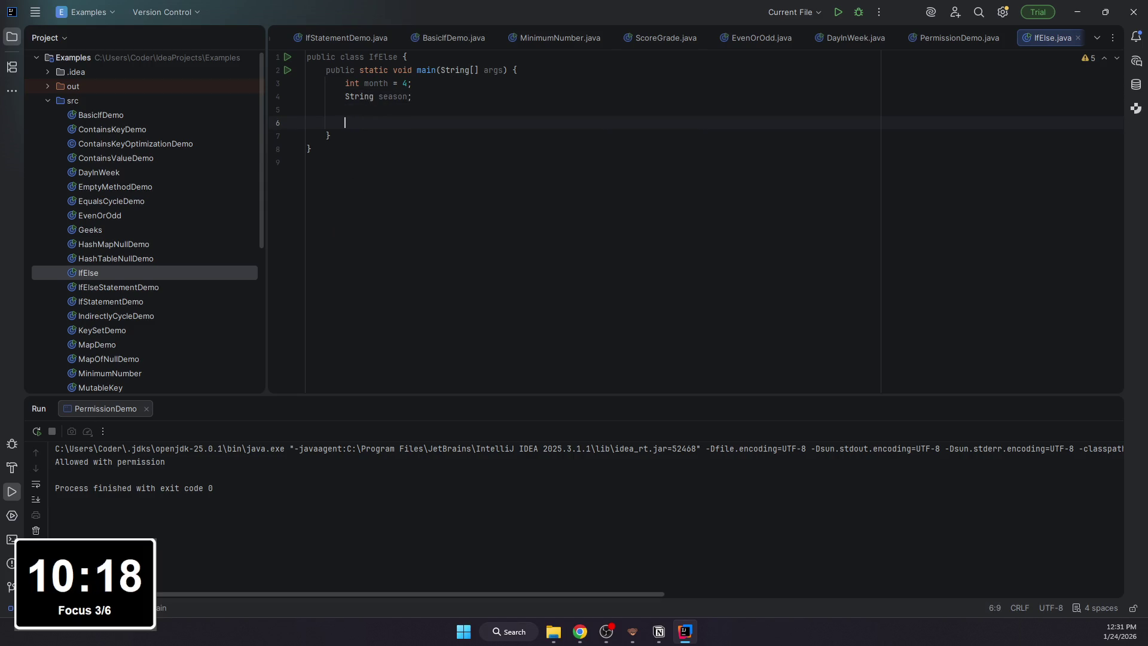
pyautogui.write('if (')
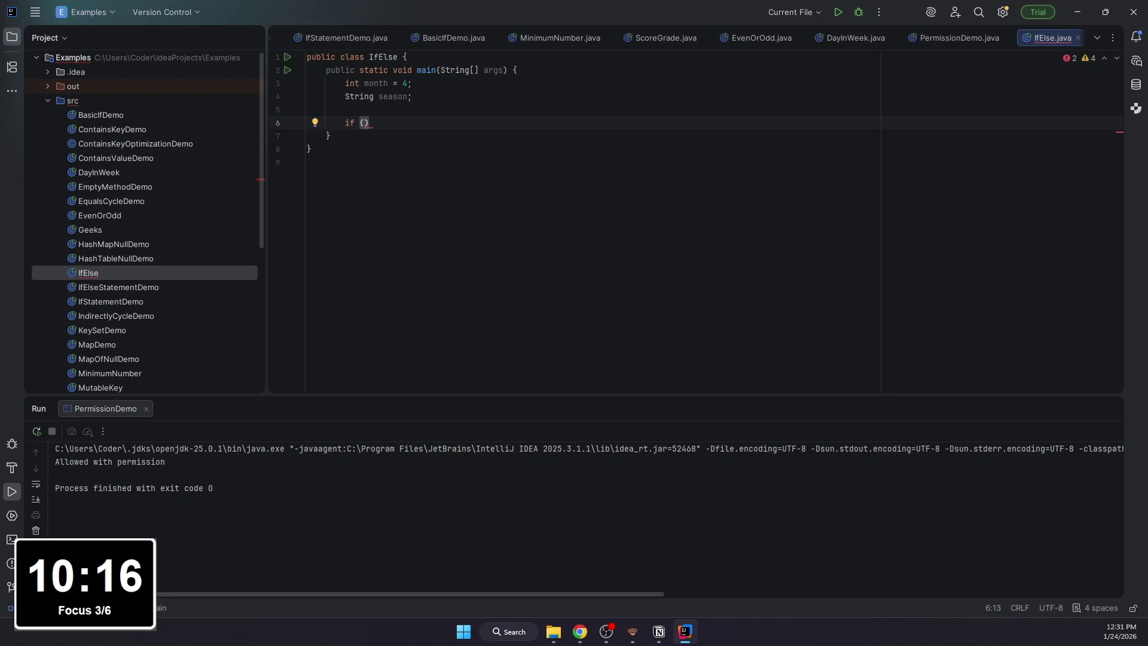
pyautogui.write('season')
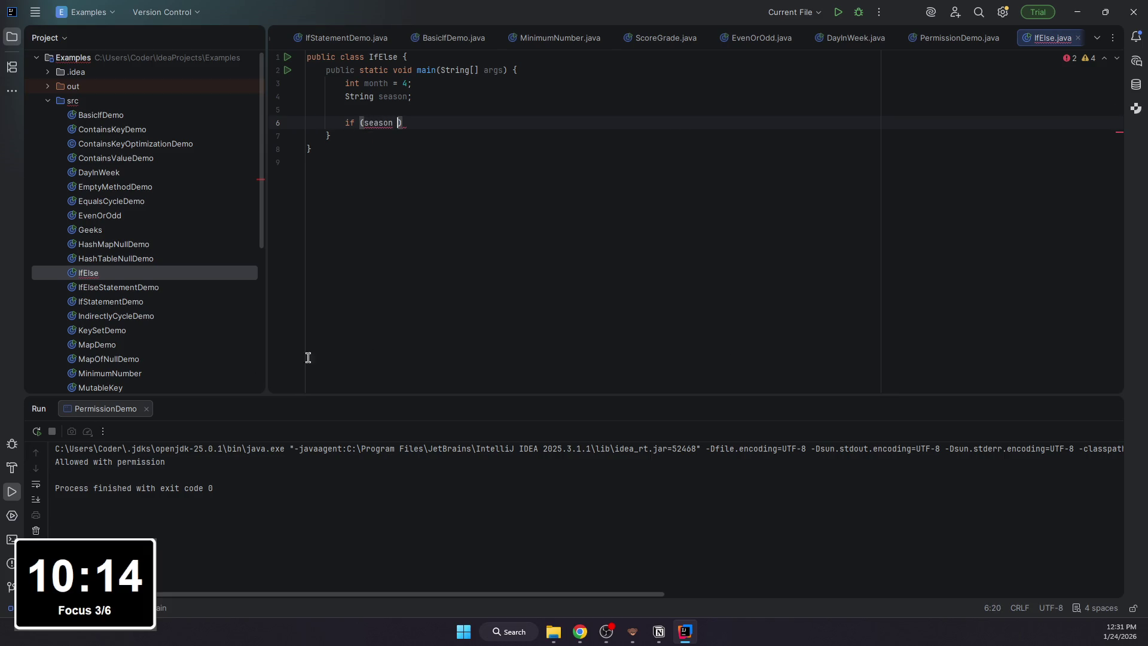
pyautogui.hotkey('ctrl', 'shift', 'Left')
pyautogui.write('nonth')
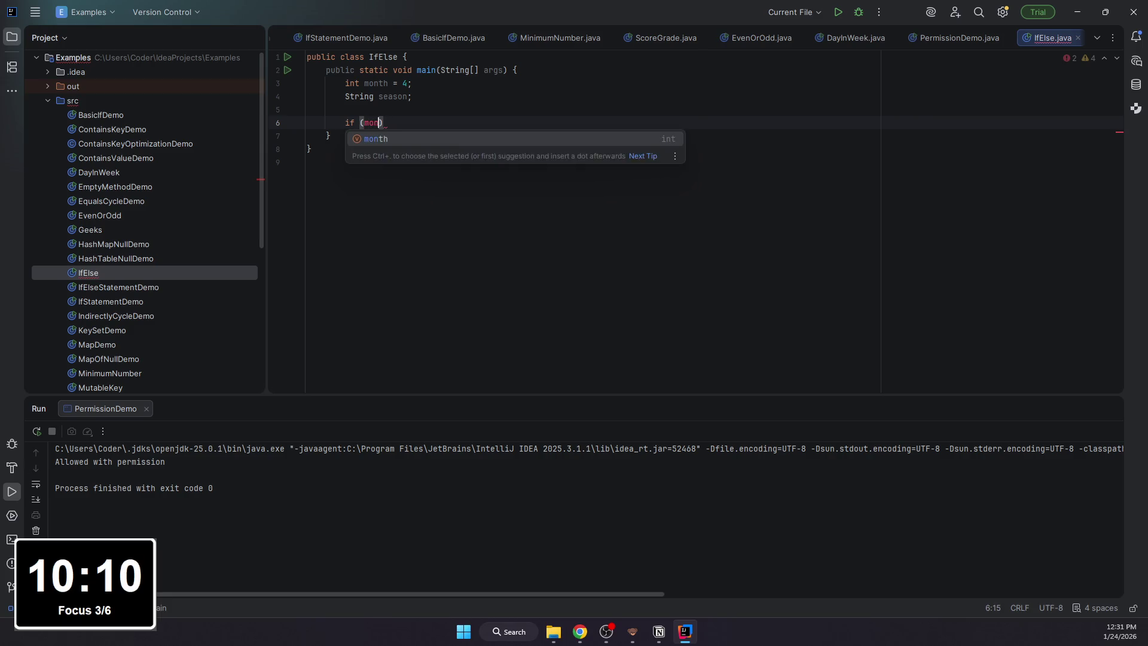
pyautogui.write(' == 12 |')
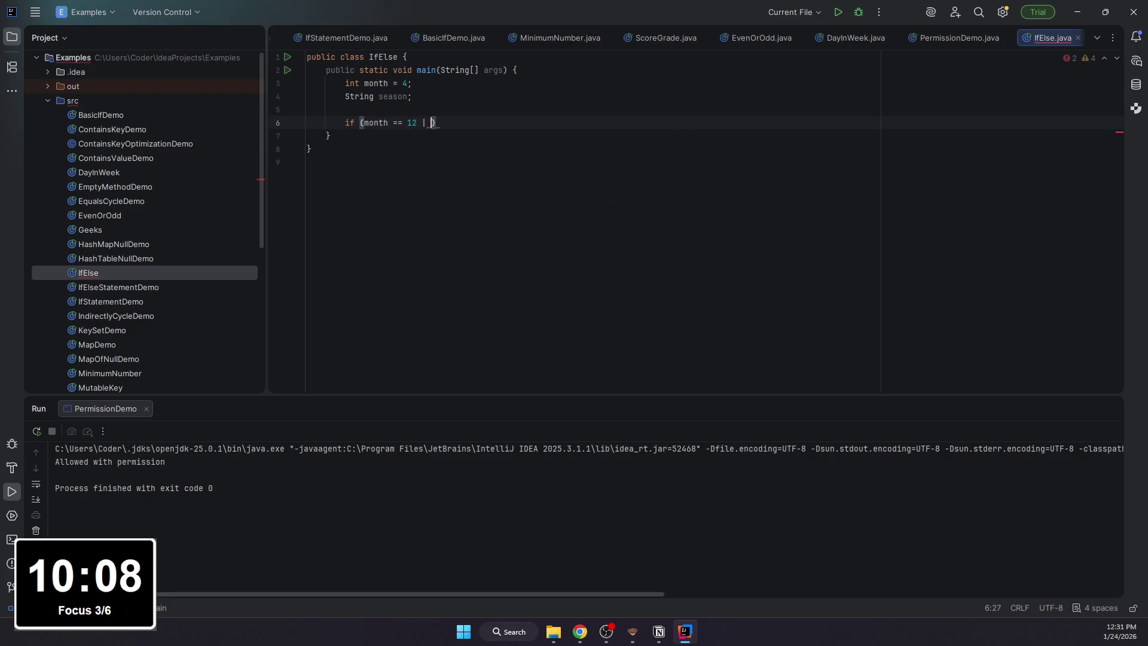
pyautogui.write(' month -')
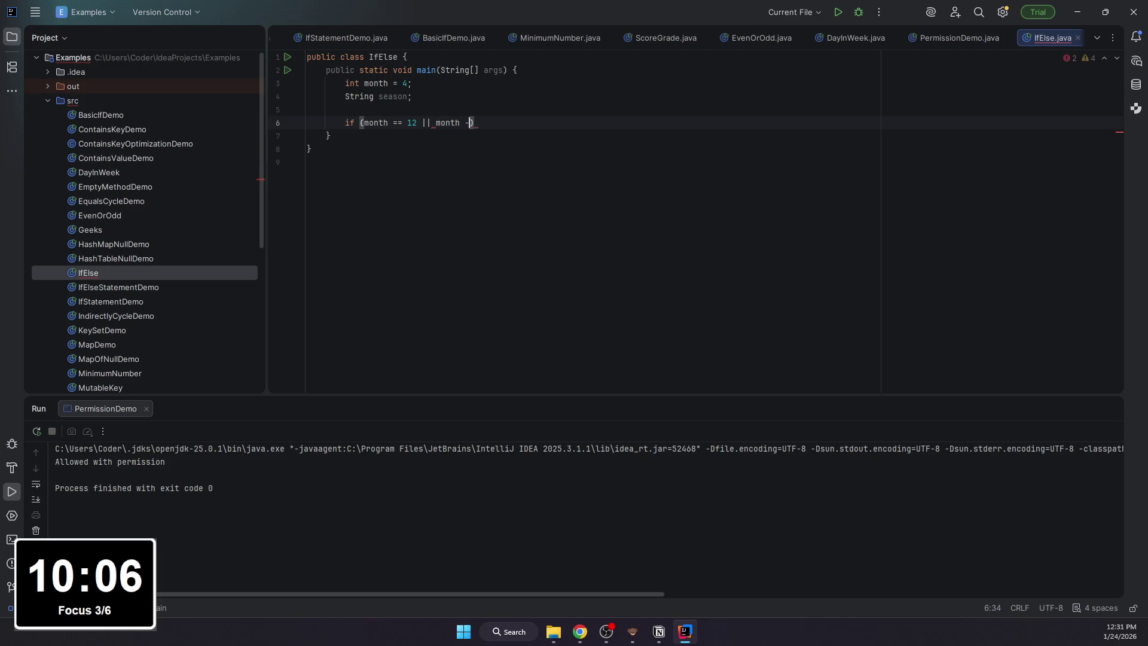
pyautogui.write('=')
pyautogui.write(' )')
pyautogui.press('Return')
pyautogui.press('Return')
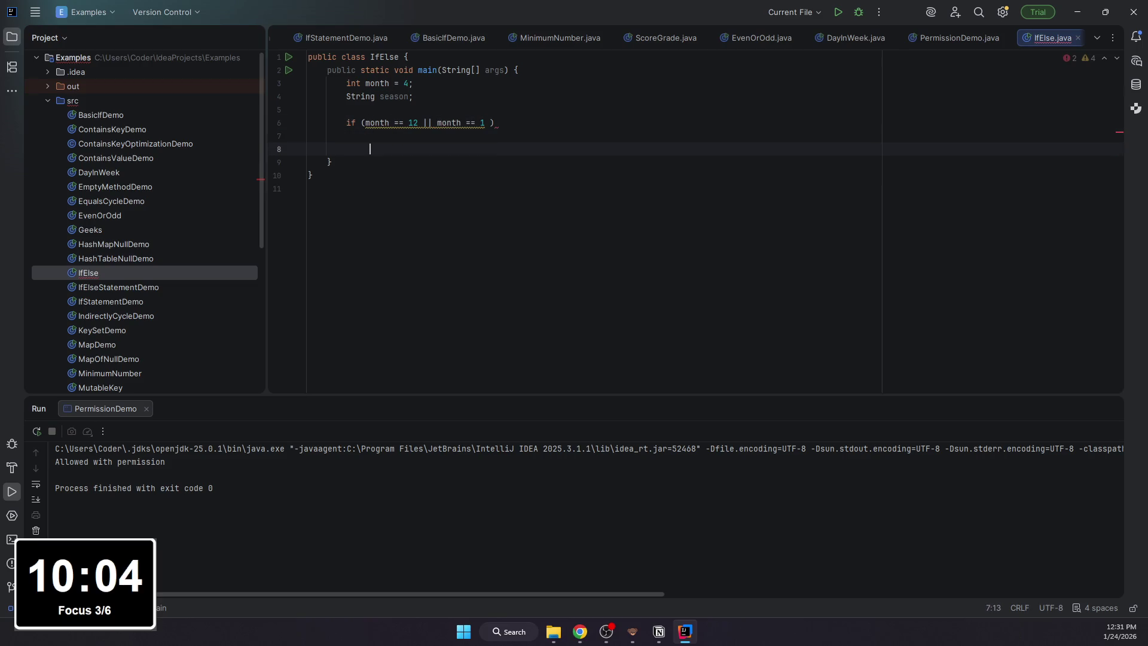
pyautogui.press('BackSpace')
pyautogui.press('BackSpace')
pyautogui.press('Left')
pyautogui.write('|| m')
pyautogui.press('Return')
pyautogui.write('== 2) {')
pyautogui.press('Return')
pyautogui.write('System')
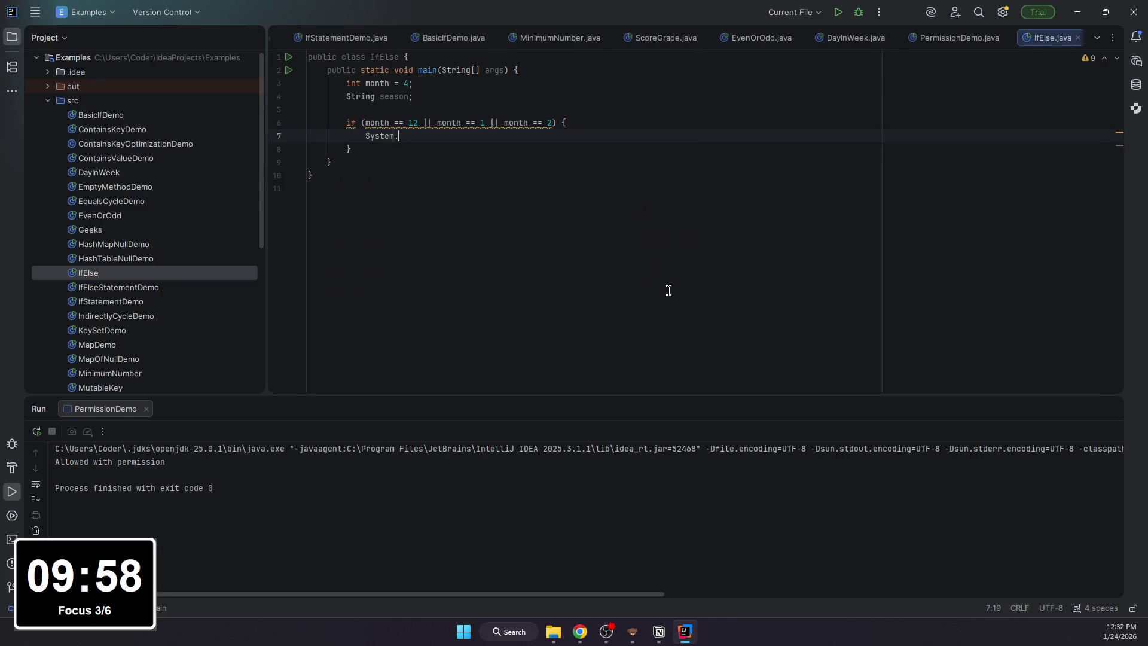
pyautogui.write('.oiut')
pyautogui.press('BackSpace')
pyautogui.press('BackSpace')
pyautogui.press('BackSpace')
pyautogui.write('ut.println)')
pyautogui.press('BackSpace')
pyautogui.press('BackSpace')
pyautogui.press('BackSpace')
pyautogui.press('BackSpace')
pyautogui.press('BackSpace')
pyautogui.press('BackSpace')
pyautogui.write('season = "W')
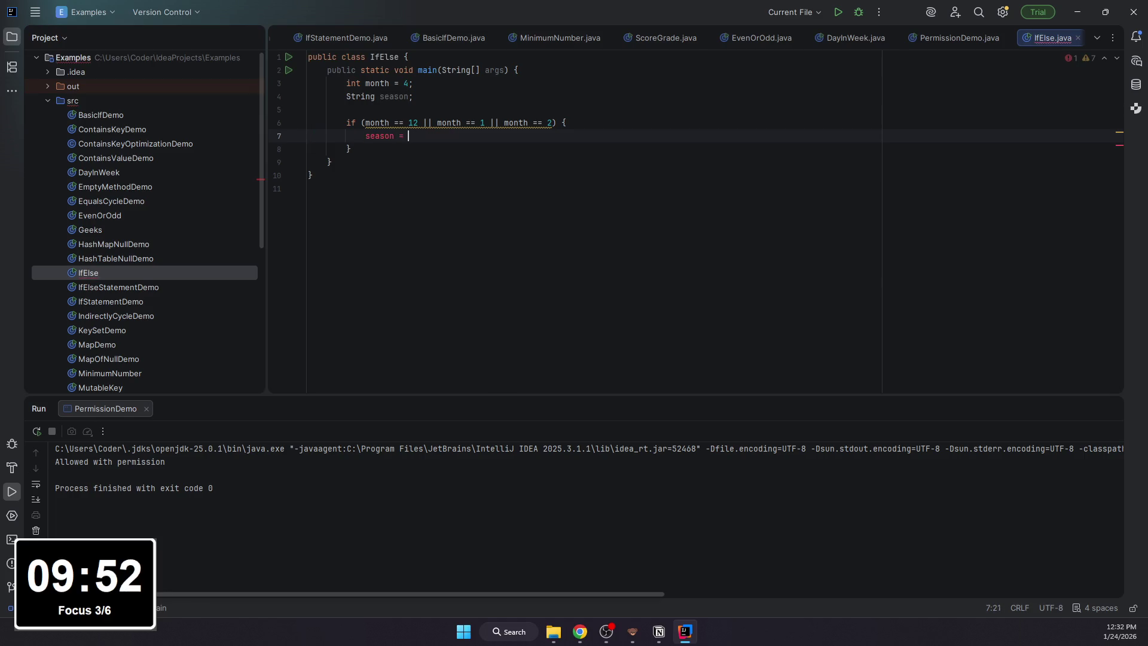
pyautogui.write('inter";')
pyautogui.press('Down')
pyautogui.write('else if (month == ')
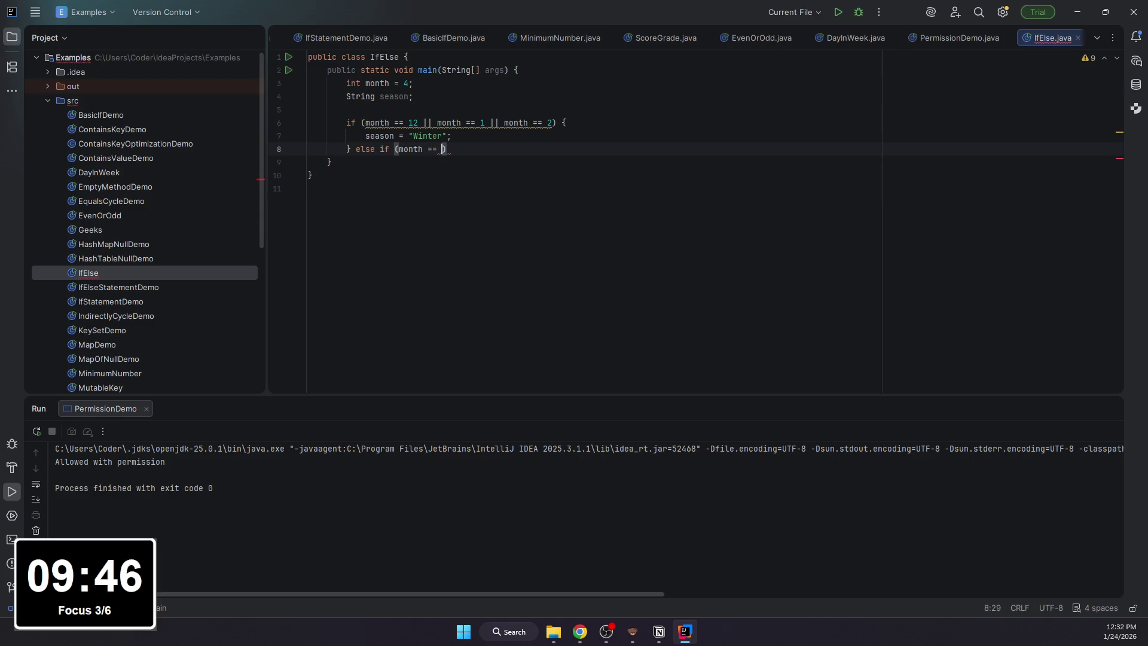
pyautogui.write(' month ')
pyautogui.write('++ 4')
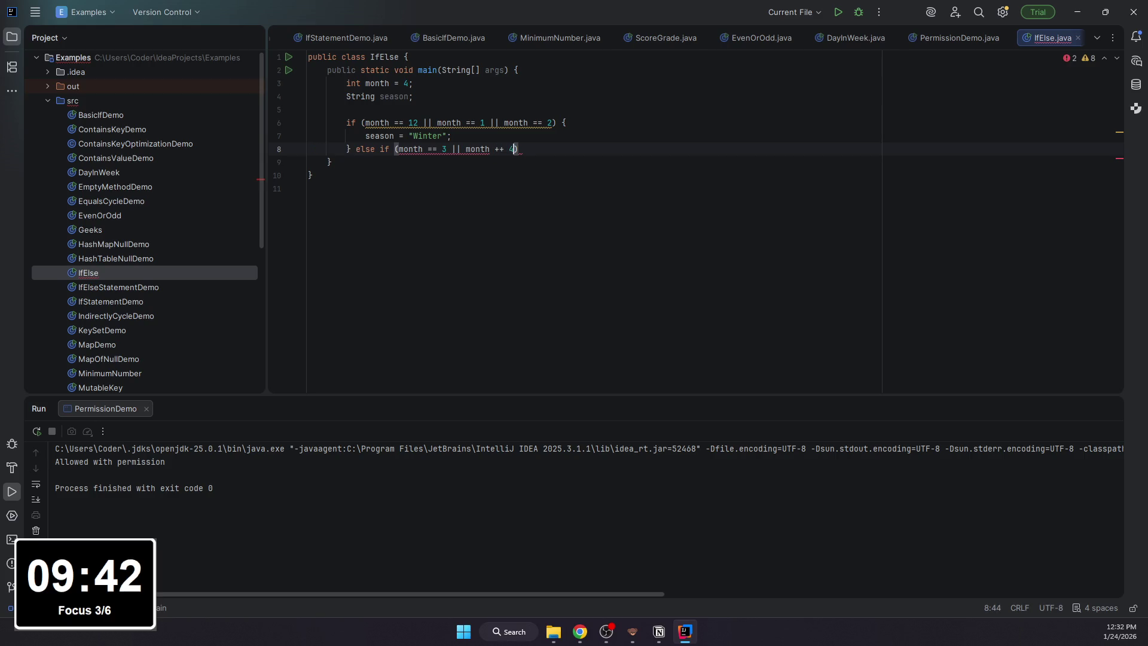
pyautogui.write(' 4 || month =')
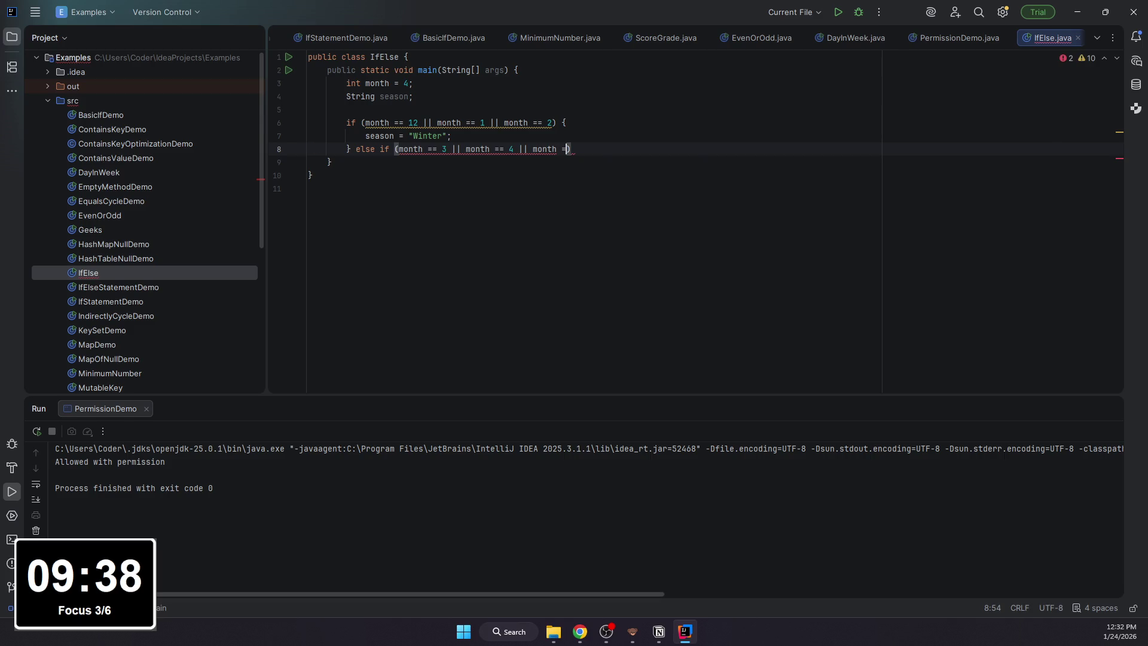
# - Add else-if branches assigning Spring for months 3–5 and Summer for months 6–8
pyautogui.press('BackSpace')
pyautogui.press('BackSpace')
pyautogui.write(') {')
pyautogui.press('Return')
pyautogui.write('season = "S')
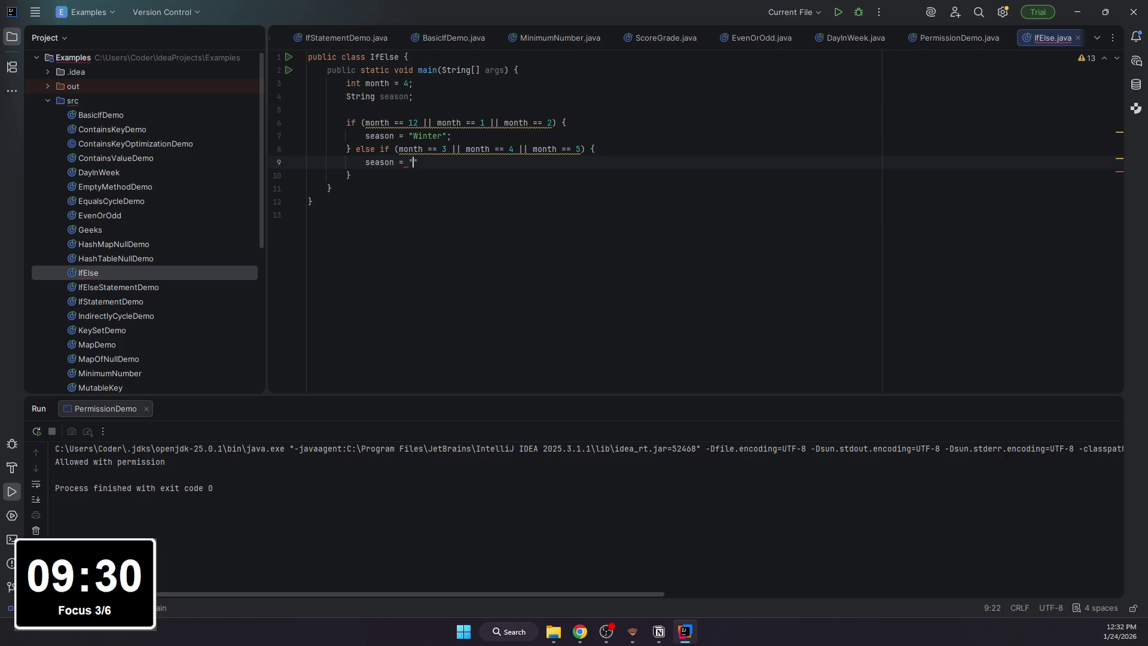
pyautogui.write('pring";         } e')
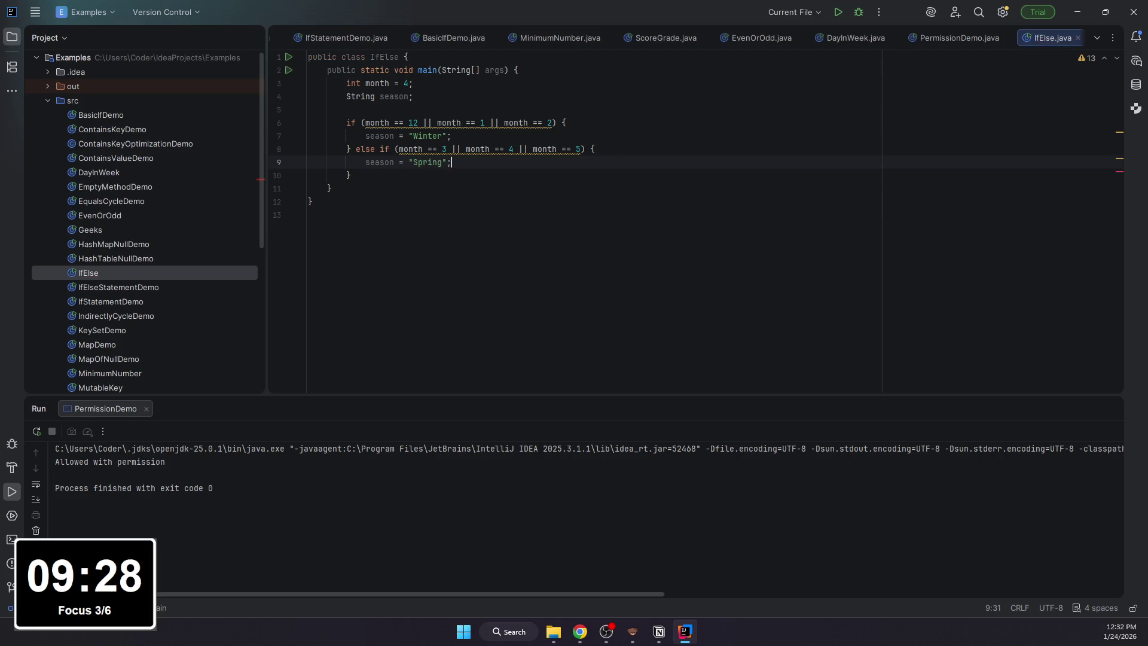
pyautogui.write('lse if (month ==')
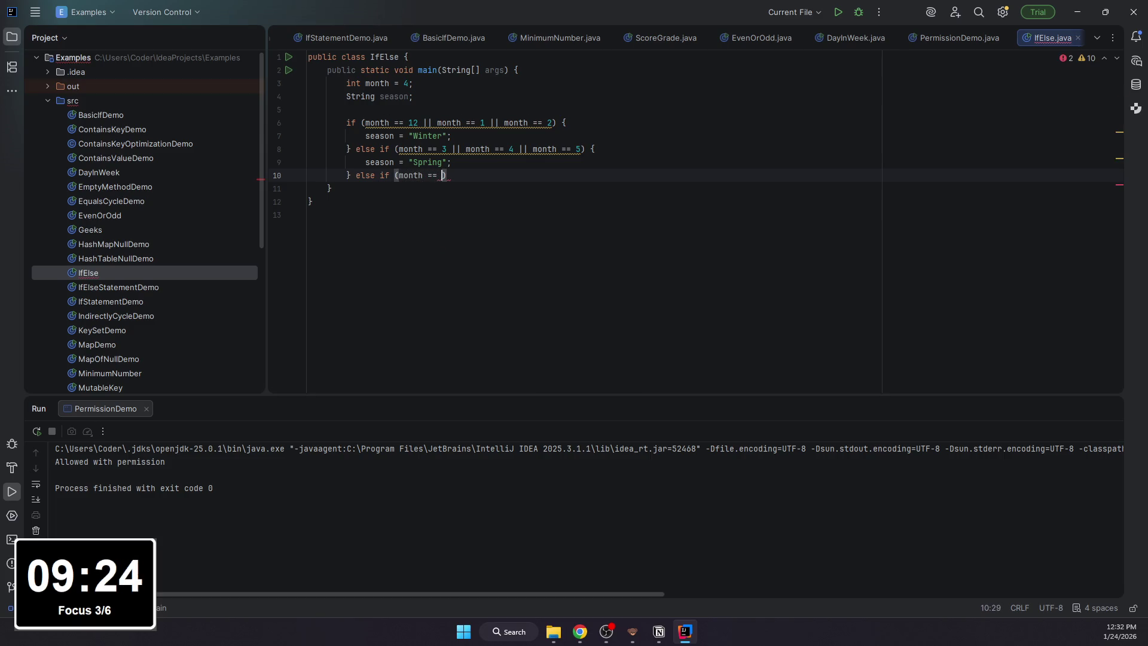
pyautogui.write(' 6 || monyh')
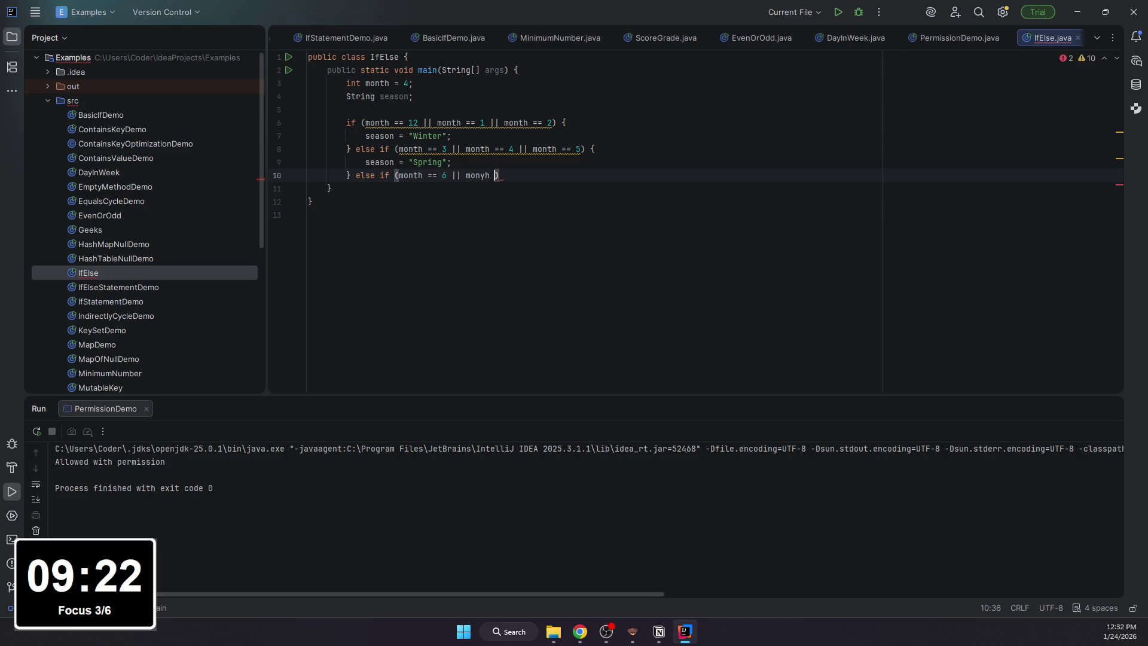
pyautogui.press('BackSpace')
pyautogui.write('th ')
pyautogui.write('== 7 || momnth')
pyautogui.press('BackSpace')
pyautogui.press('BackSpace')
pyautogui.press('BackSpace')
pyautogui.press('BackSpace')
pyautogui.write('onth == ')
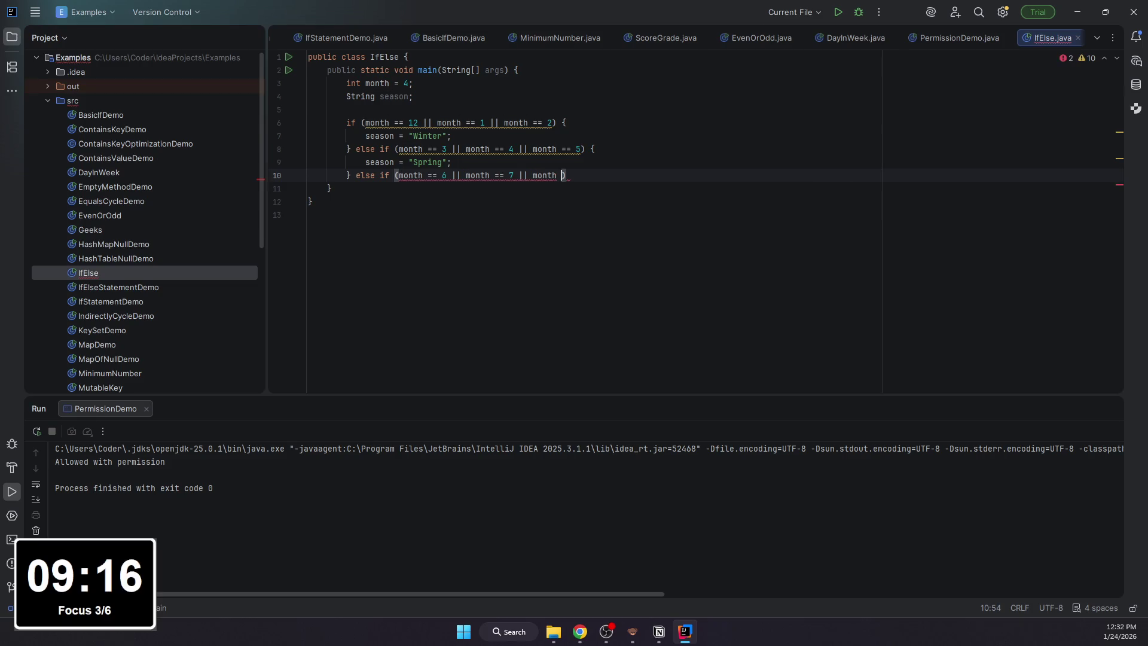
pyautogui.write('8)')
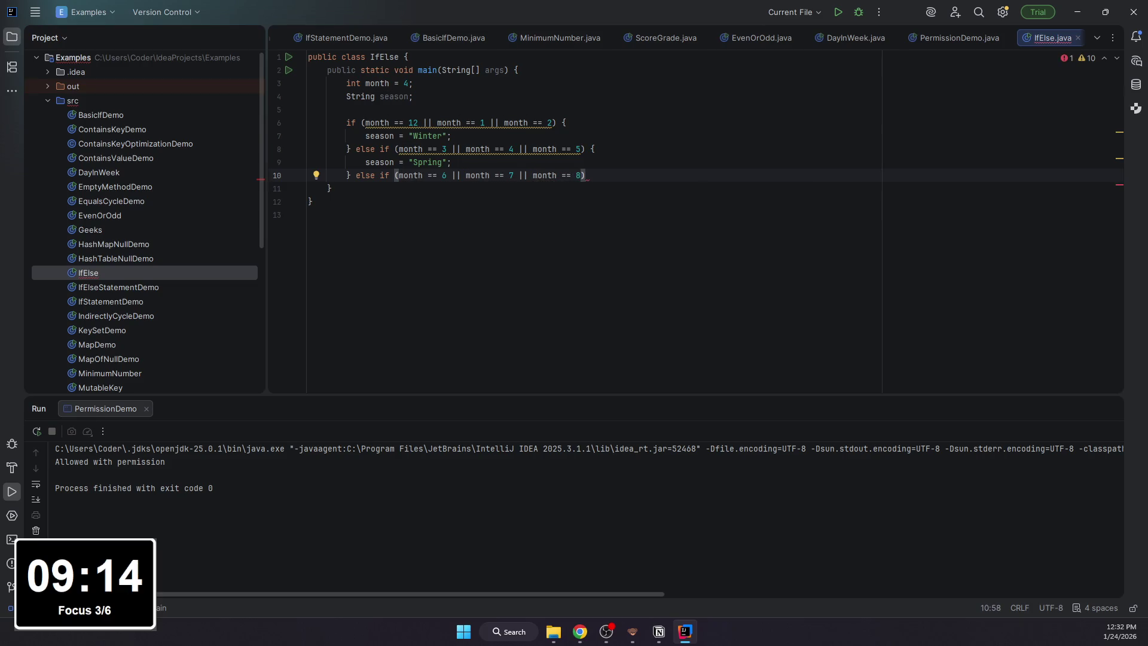
pyautogui.write(' {')
pyautogui.press('Return')
pyautogui.write('s')
pyautogui.press('Return')
pyautogui.write('= "Summer";')
pyautogui.press('BackSpace')
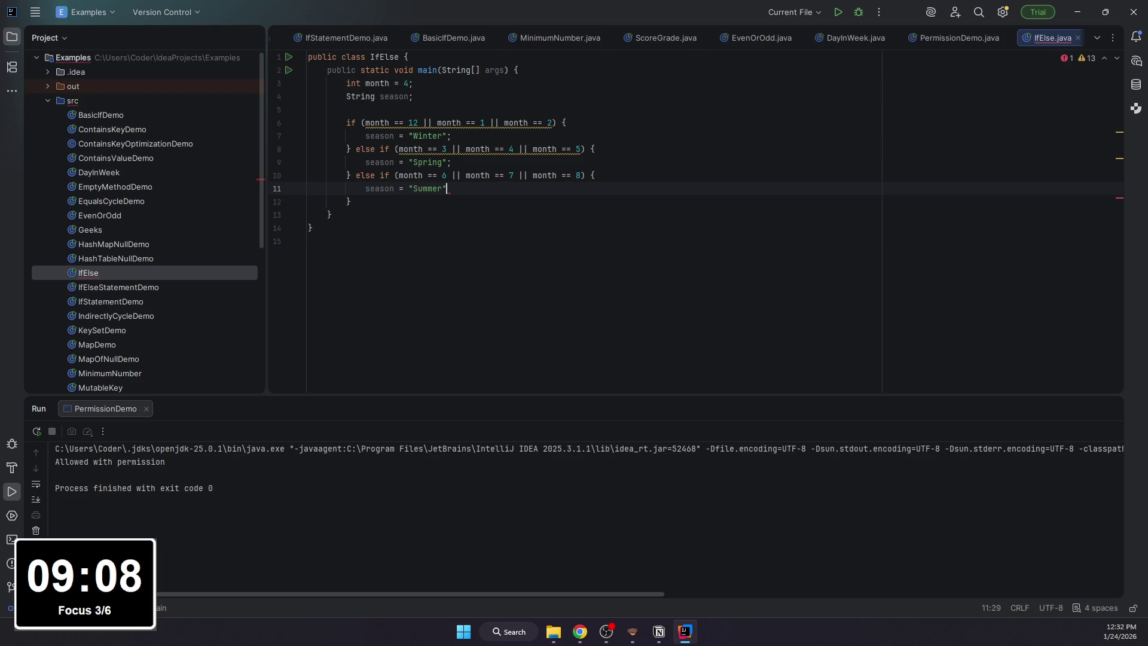
pyautogui.press('Down')
pyautogui.write('else if (month =')
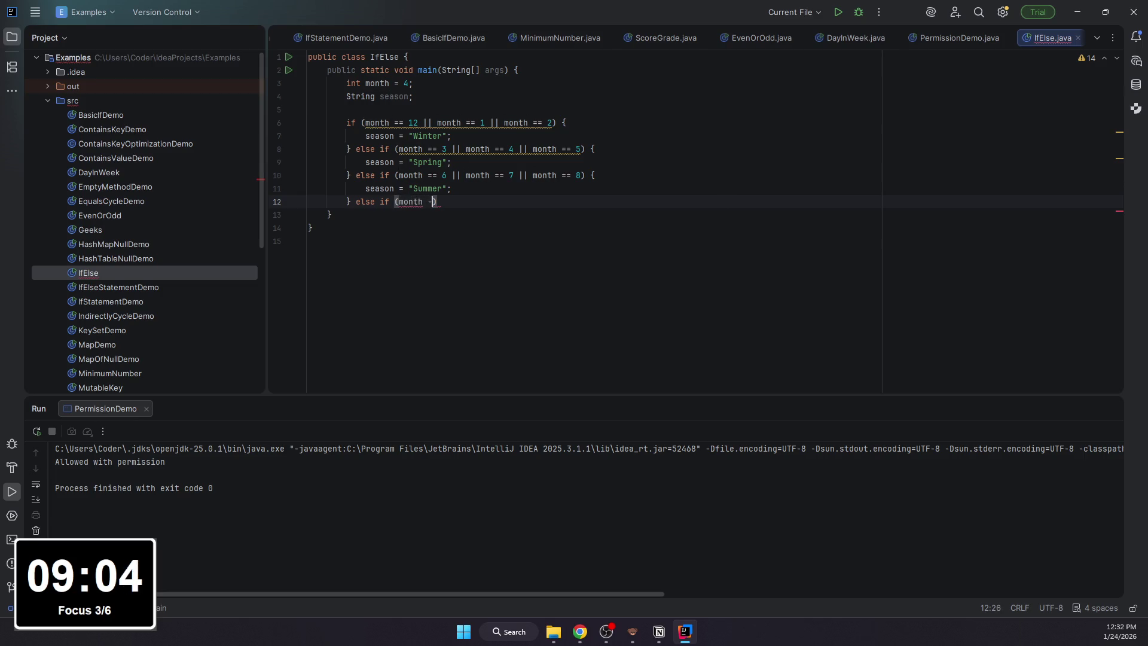
pyautogui.write('== 9')
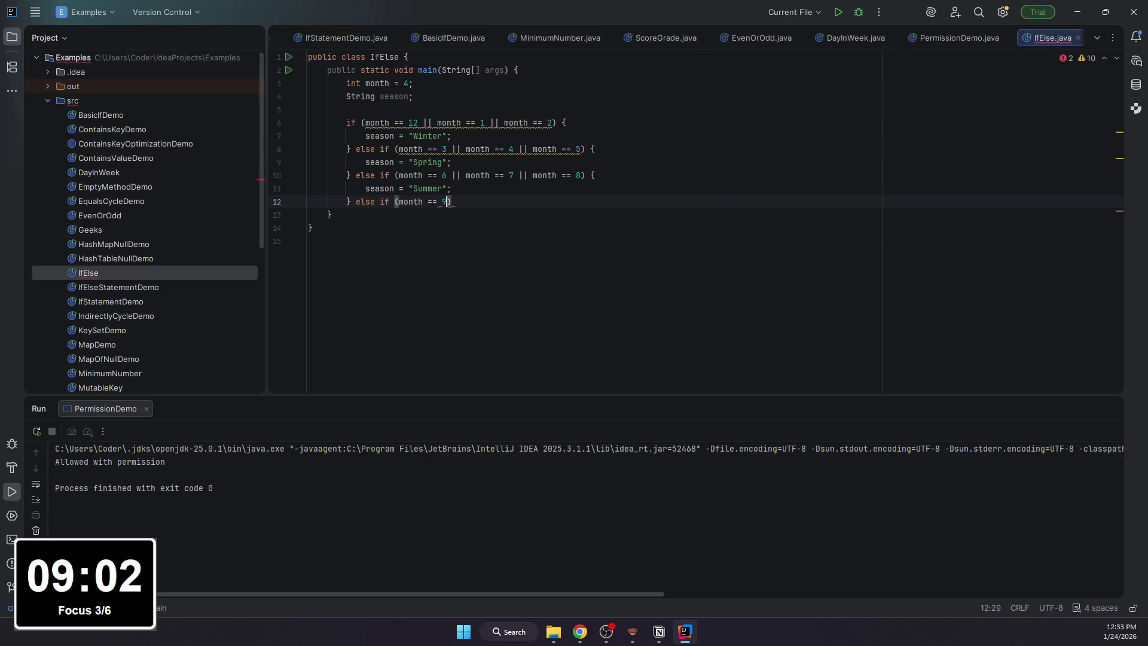
pyautogui.write(' month ')
pyautogui.write('== 10')
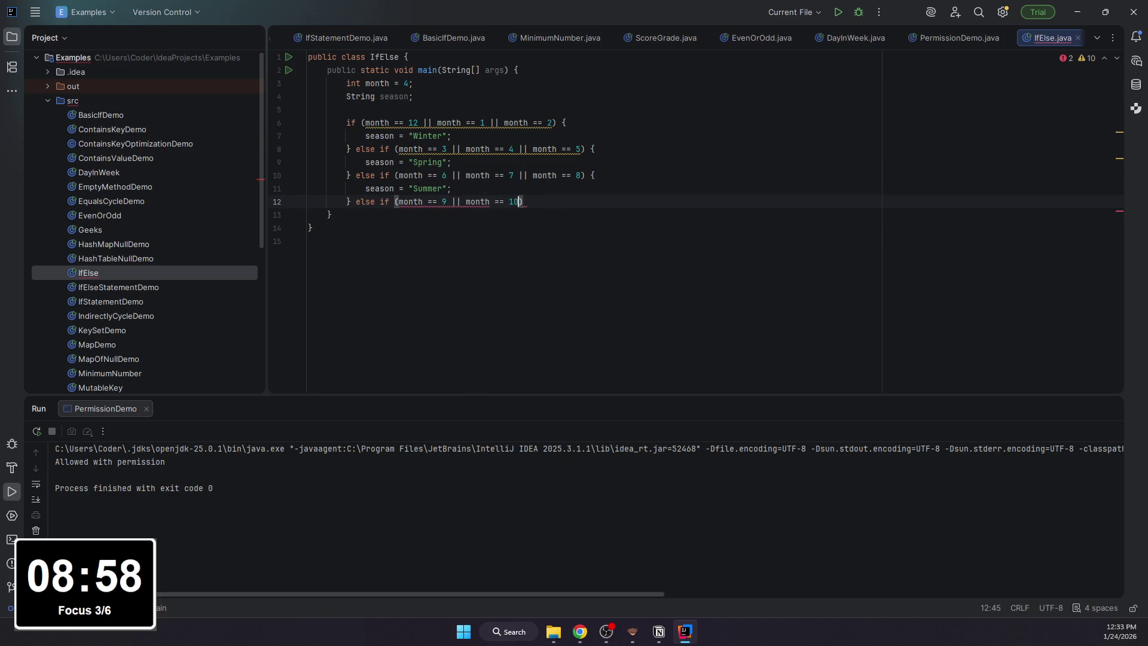
pyautogui.write('||month ')
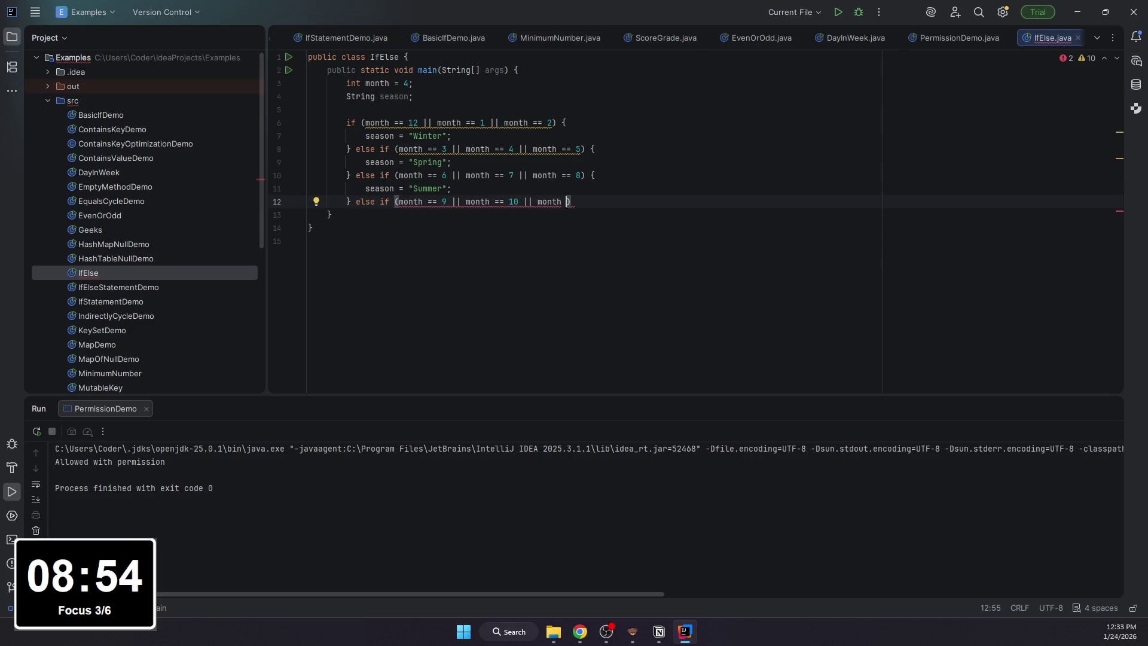
pyautogui.write('111')
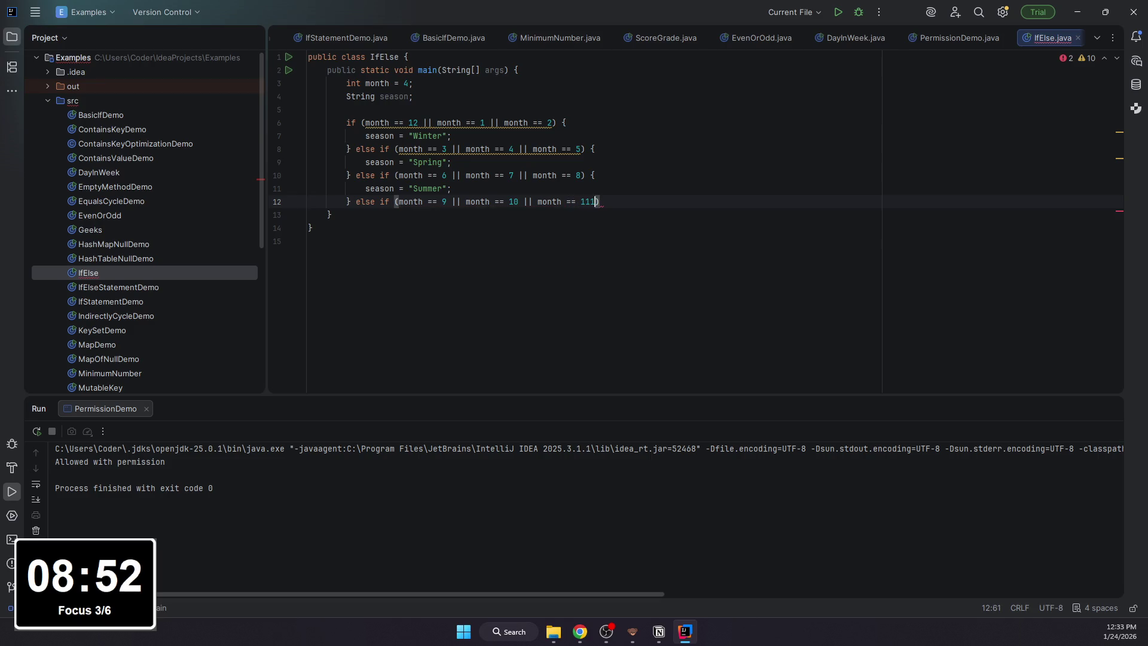
pyautogui.write(' {')
# - Add an Autumn branch for months 9–11 and a final else assigning "Bogus Month"
pyautogui.press('Return')
pyautogui.write('se')
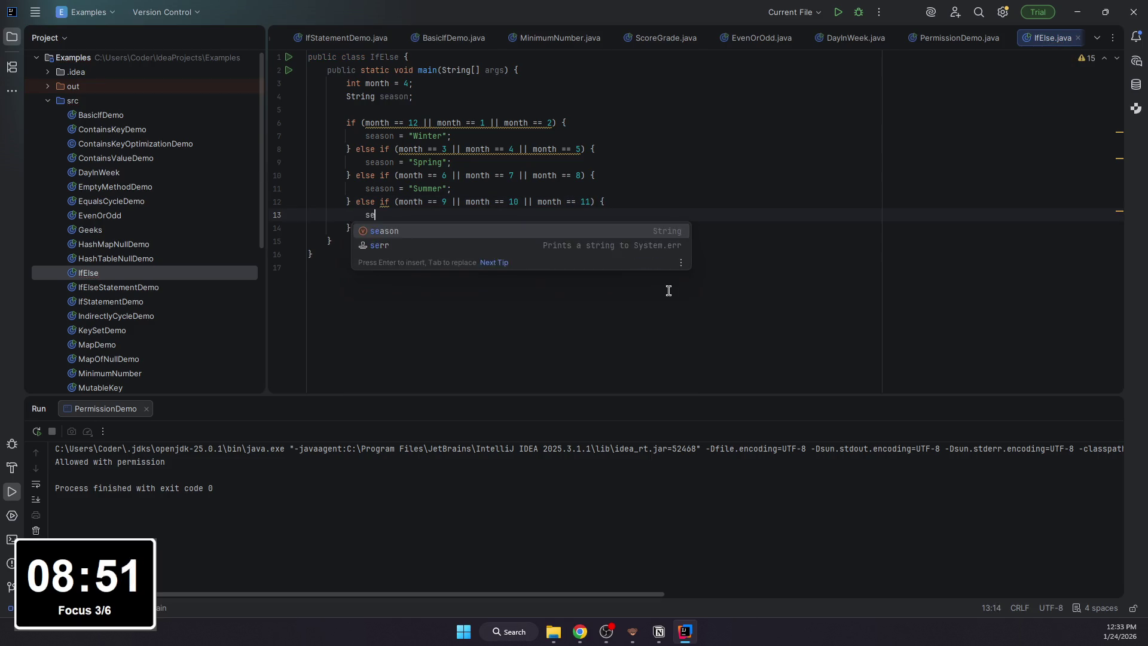
pyautogui.write('asaon')
pyautogui.write('n')
pyautogui.write(' = "Autum')
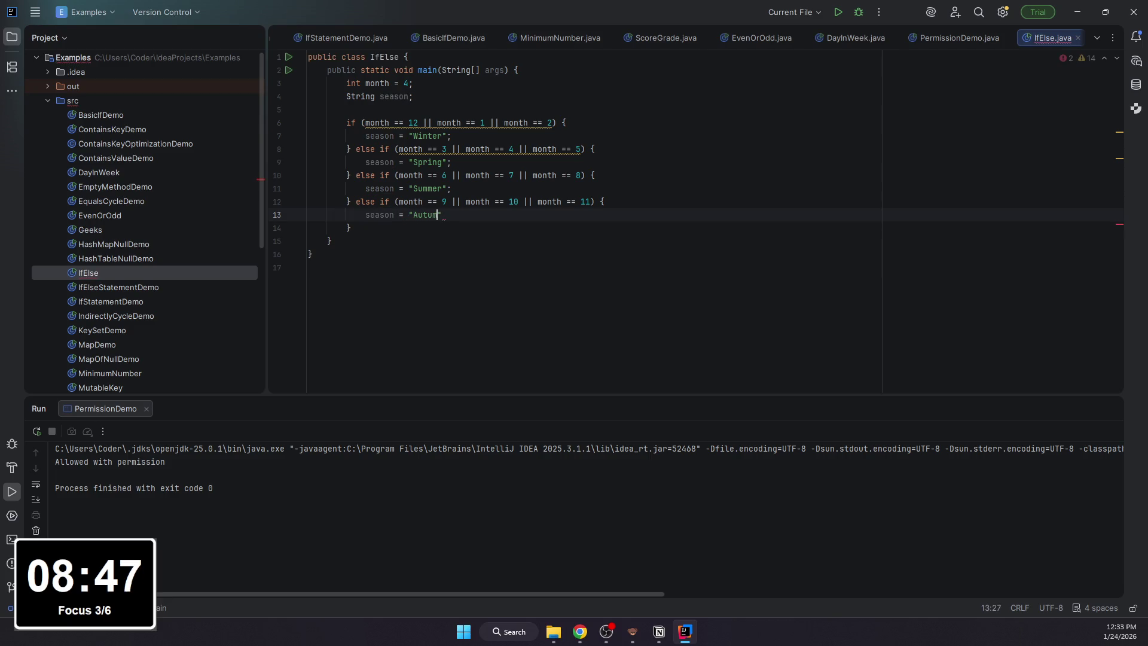
pyautogui.write('n')
pyautogui.press('Down')
pyautogui.press('Left')
pyautogui.press('Down')
pyautogui.press('Down')
pyautogui.press('Up')
pyautogui.write('else {')
pyautogui.press('Return')
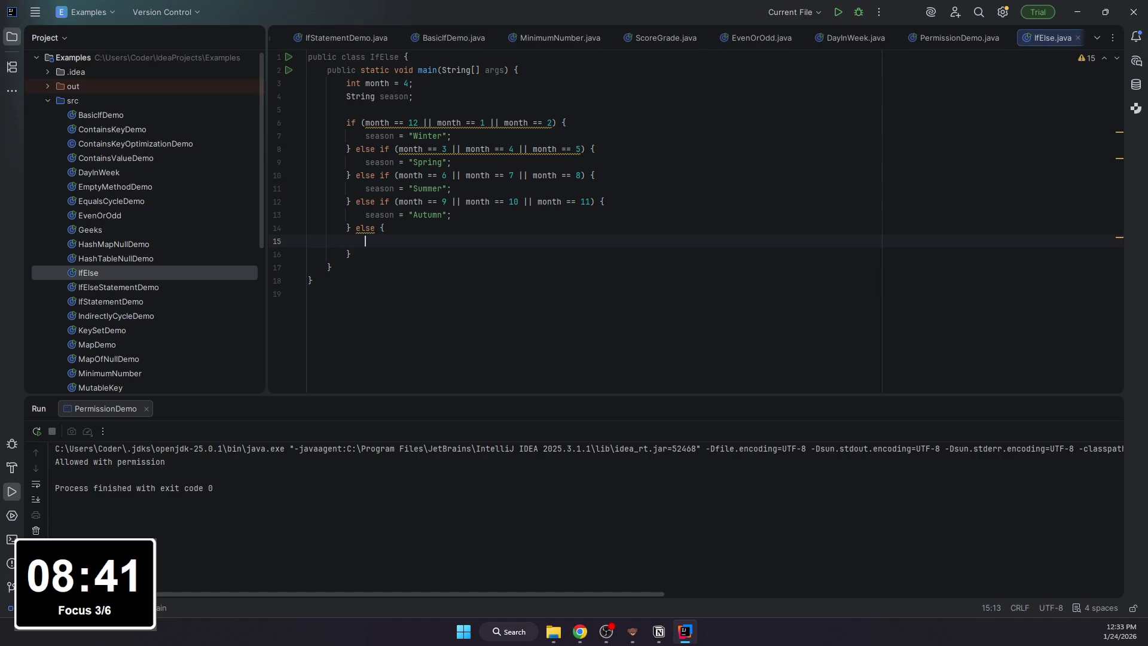
pyautogui.write('season = "B')
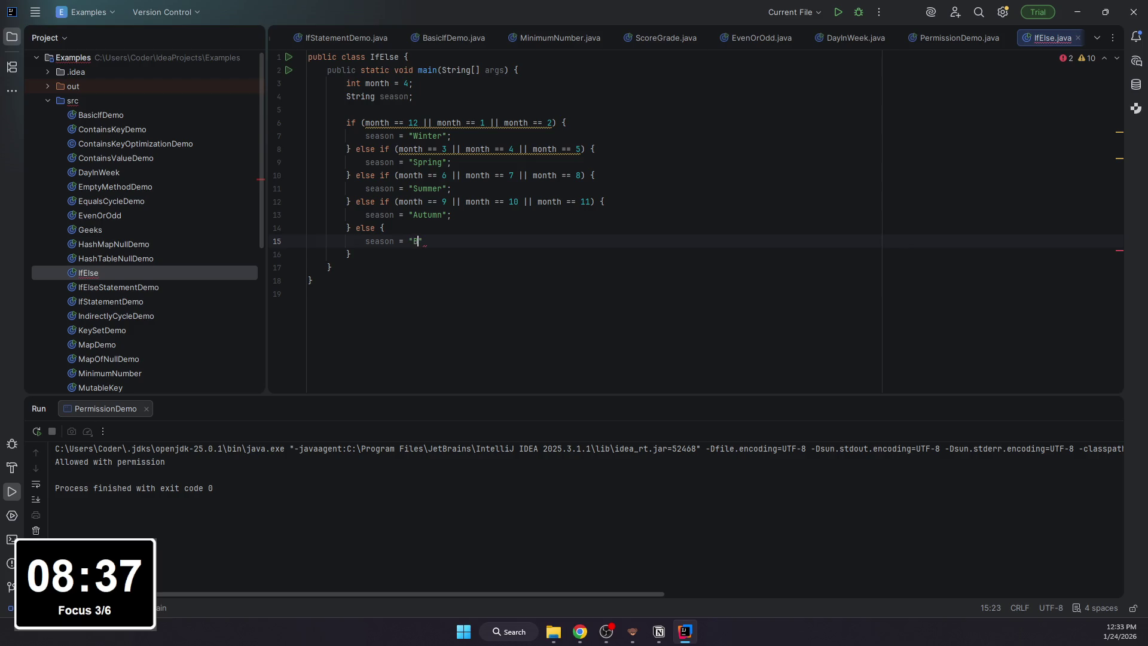
pyautogui.write('ogus Month')
pyautogui.press('Down')
pyautogui.press('Return')
pyautogui.press('Return')
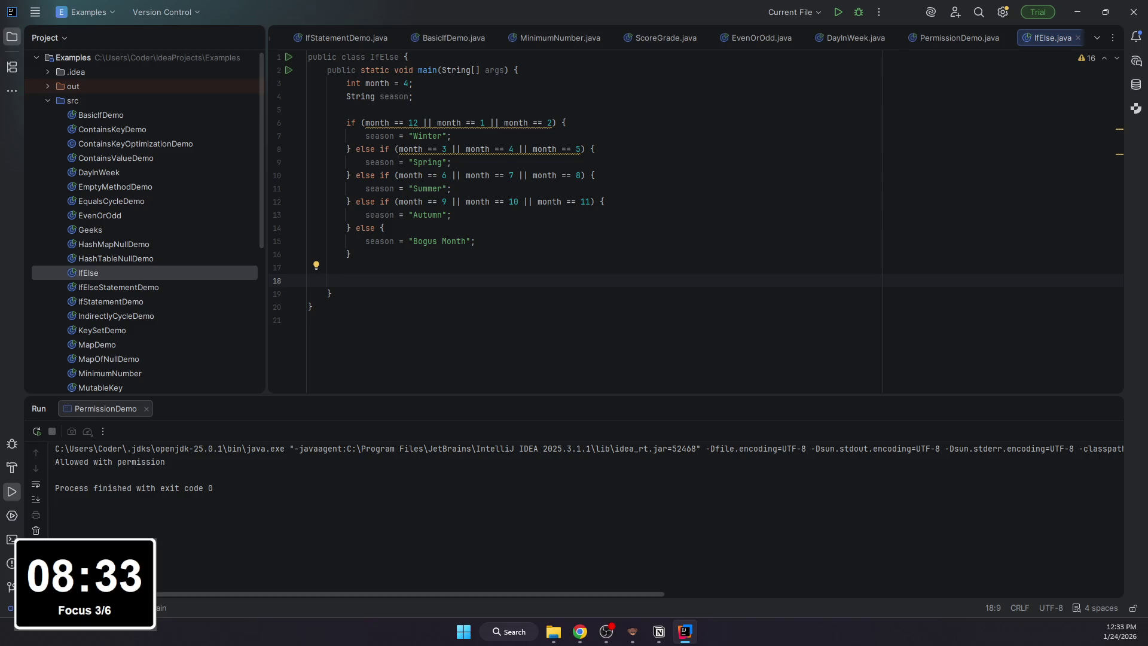
pyautogui.write('System.')
# - Print "April is in the " + season + "." and run IfElse to get April is in the Spring
pyautogui.press('Escape')
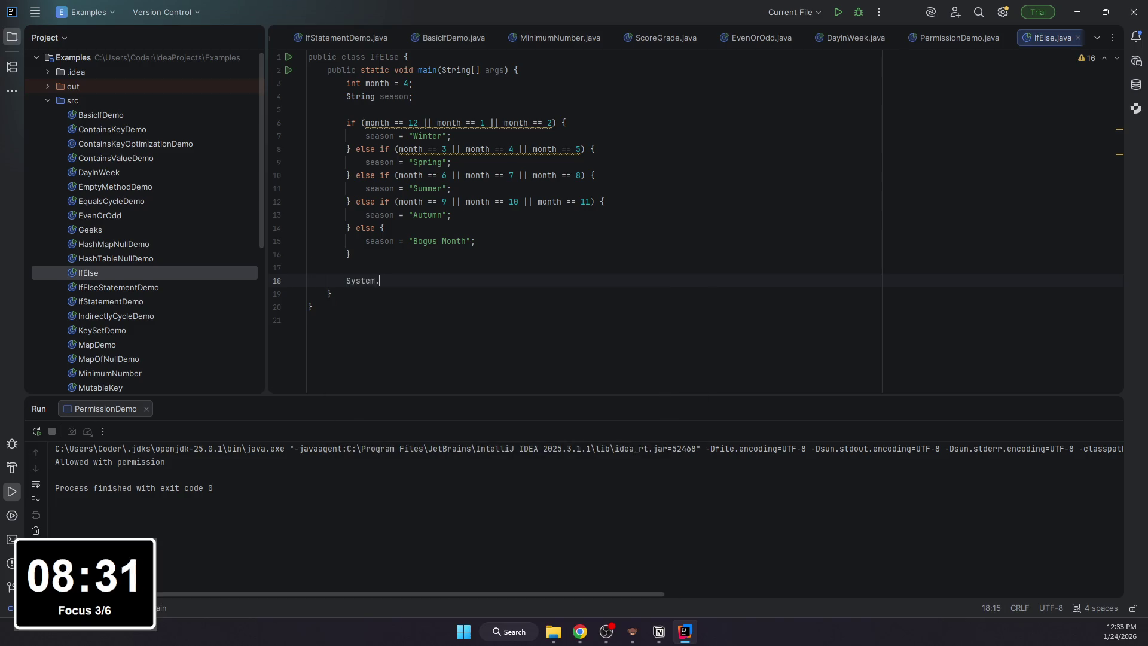
pyautogui.write('out.println')
pyautogui.press('Escape')
pyautogui.write('("')
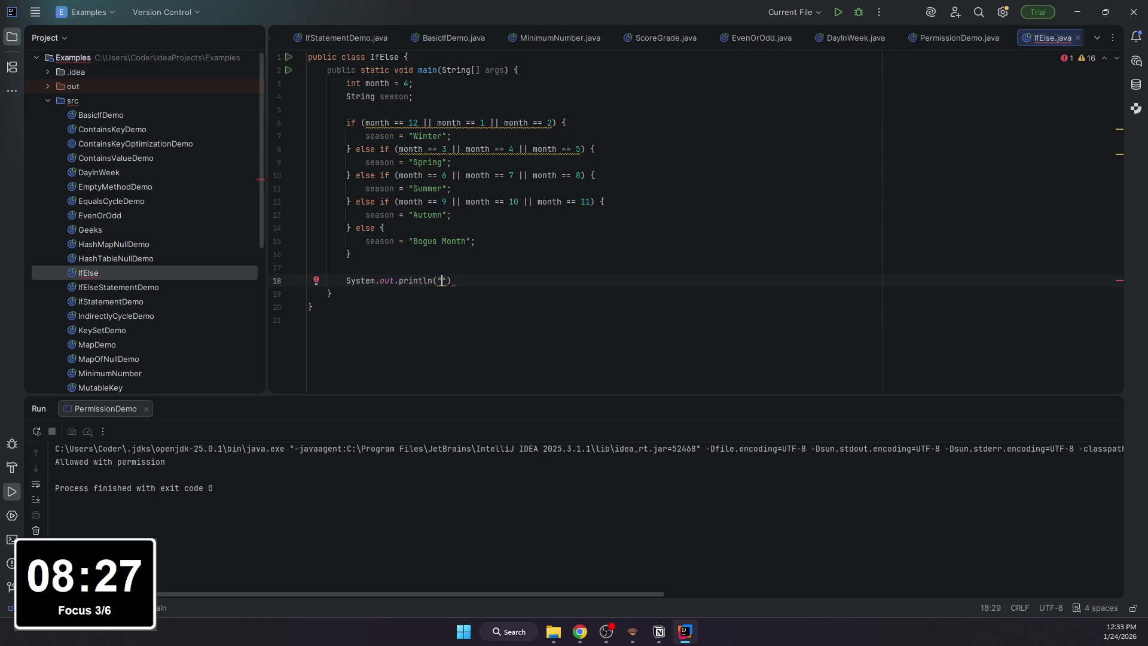
pyautogui.write('April is in the')
pyautogui.click(527, 281)
pyautogui.write('+ seas')
pyautogui.press('Return')
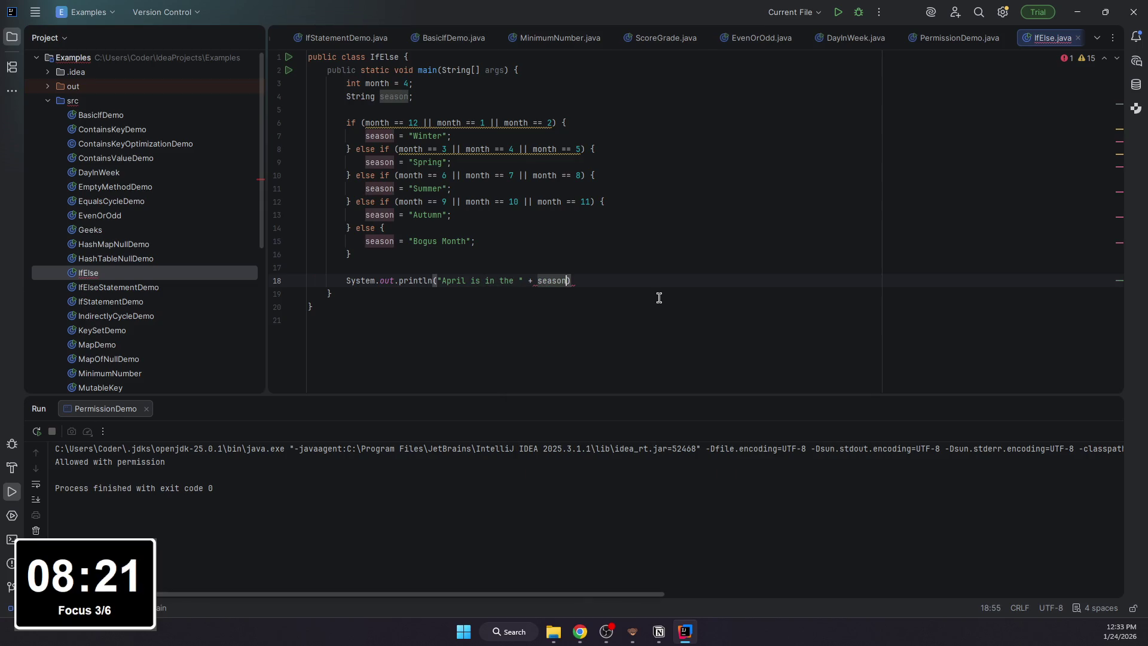
pyautogui.write('+')
pyautogui.write('+')
pyautogui.write('.");')
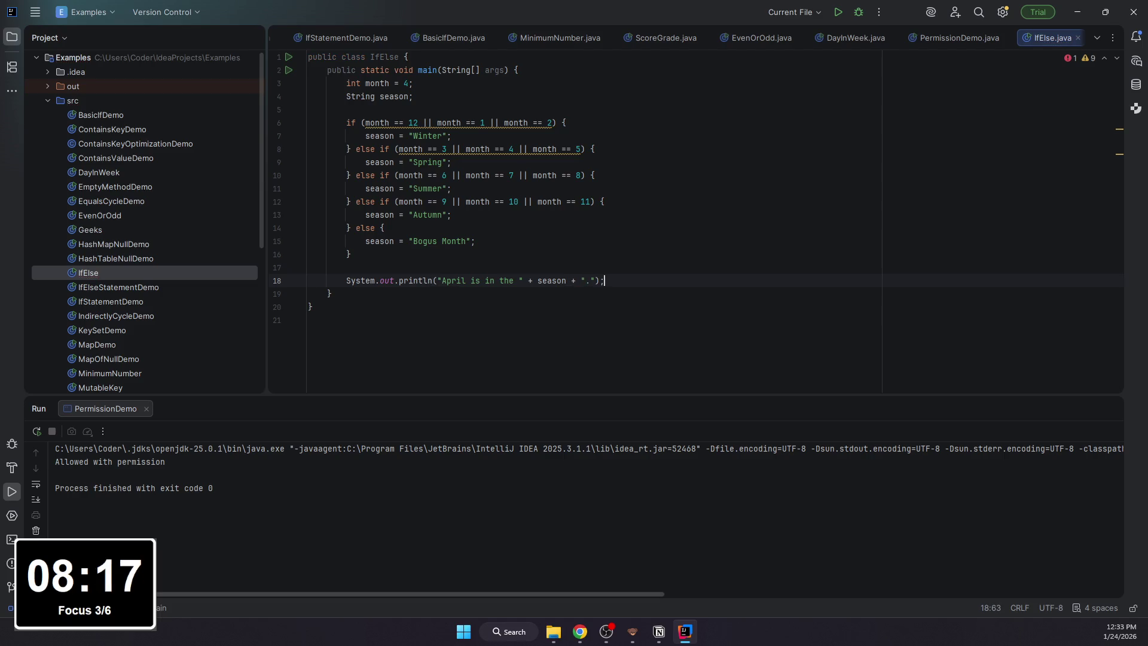
pyautogui.click(838, 12)
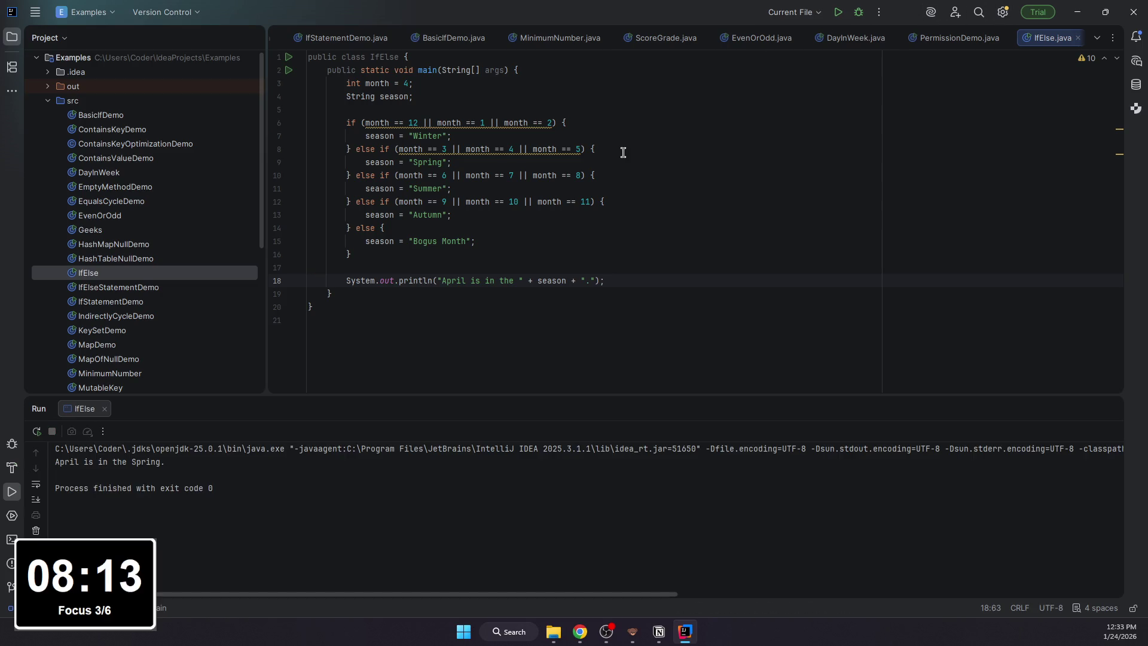
pyautogui.click(515, 225)
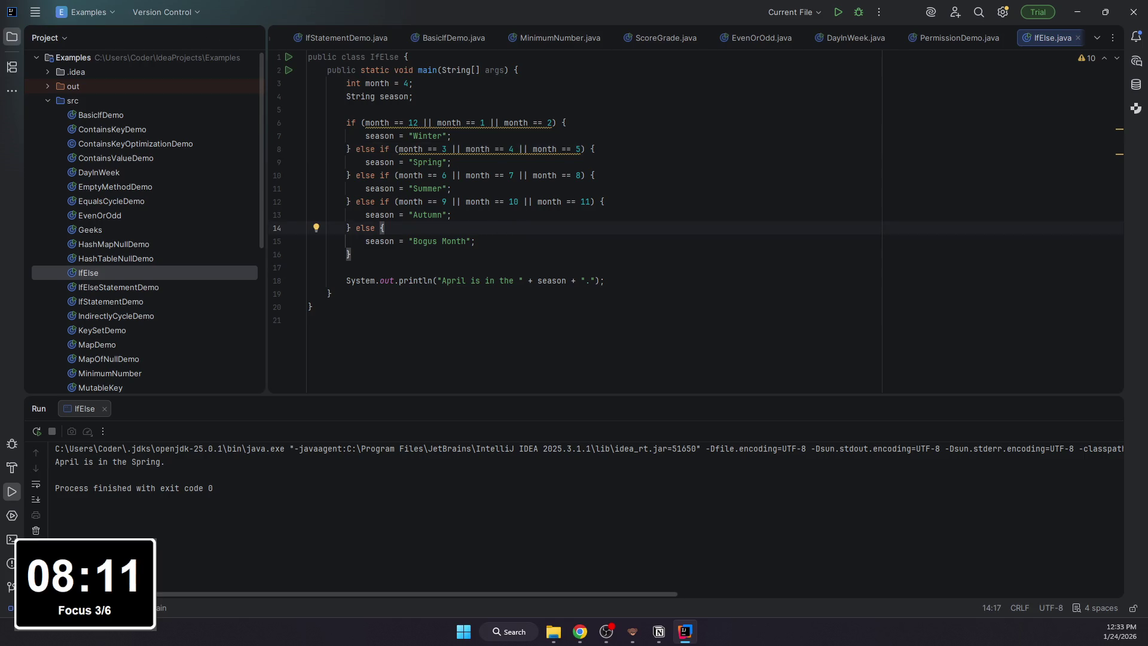
pyautogui.hotkey('alt', 'Tab')
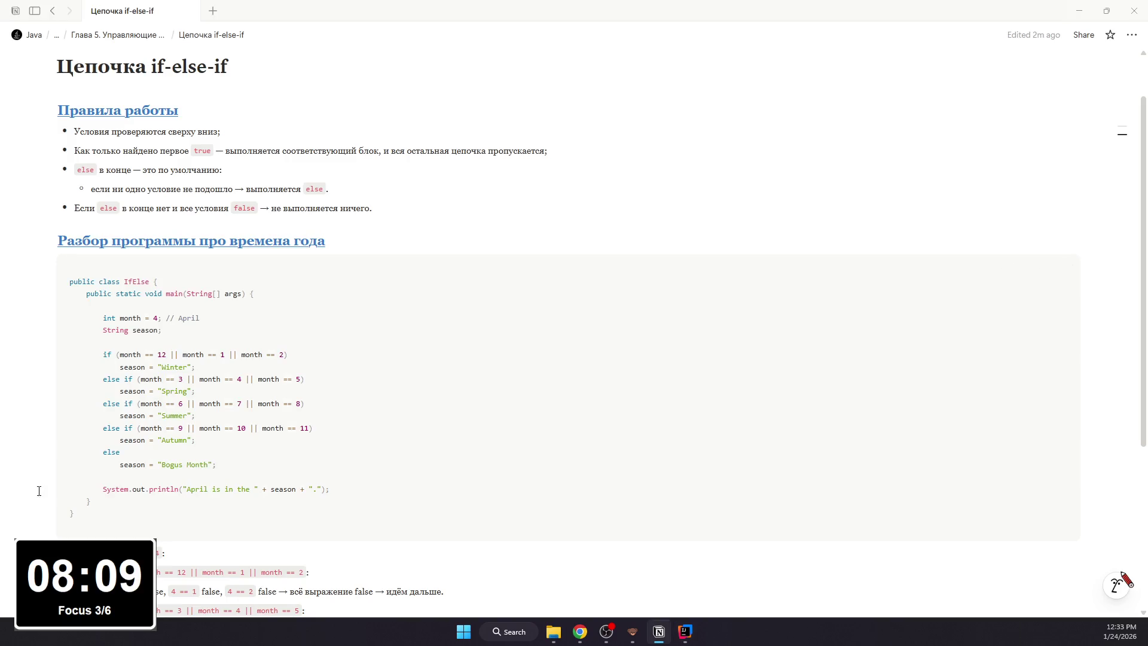
pyautogui.scroll(-2, 319, 436)
pyautogui.scroll(2, 357, 290)
pyautogui.scroll(-2, 336, 290)
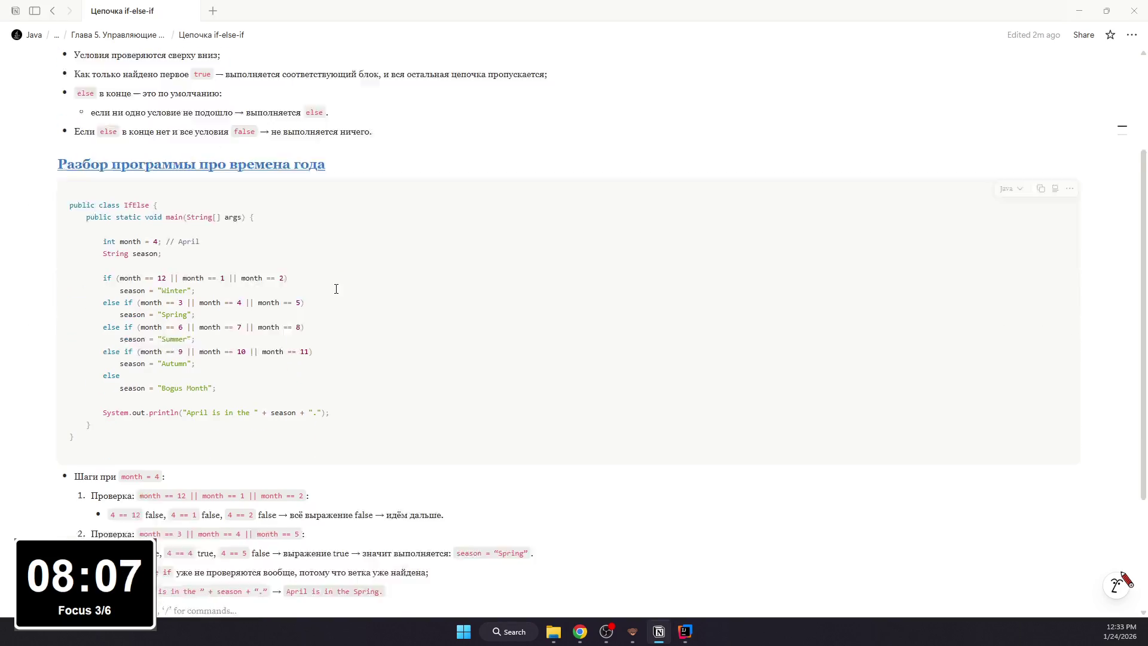
pyautogui.scroll(-1, 311, 313)
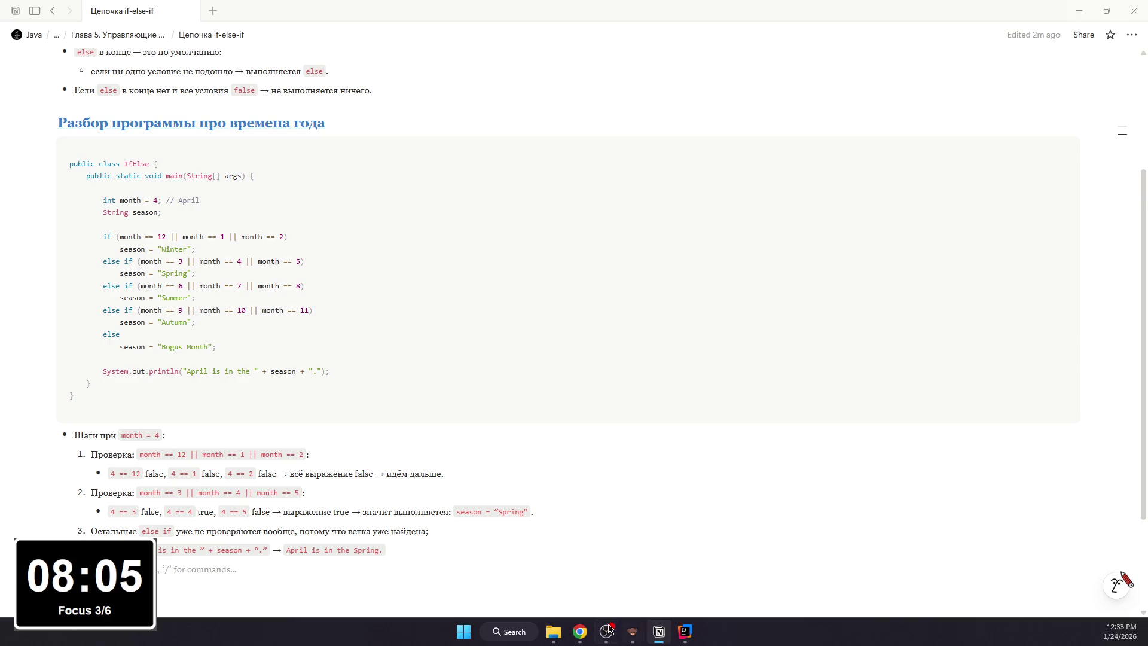
# - Review the Цепочка if-else-if page, then bring the Java book PDF forward
pyautogui.click(606, 632)
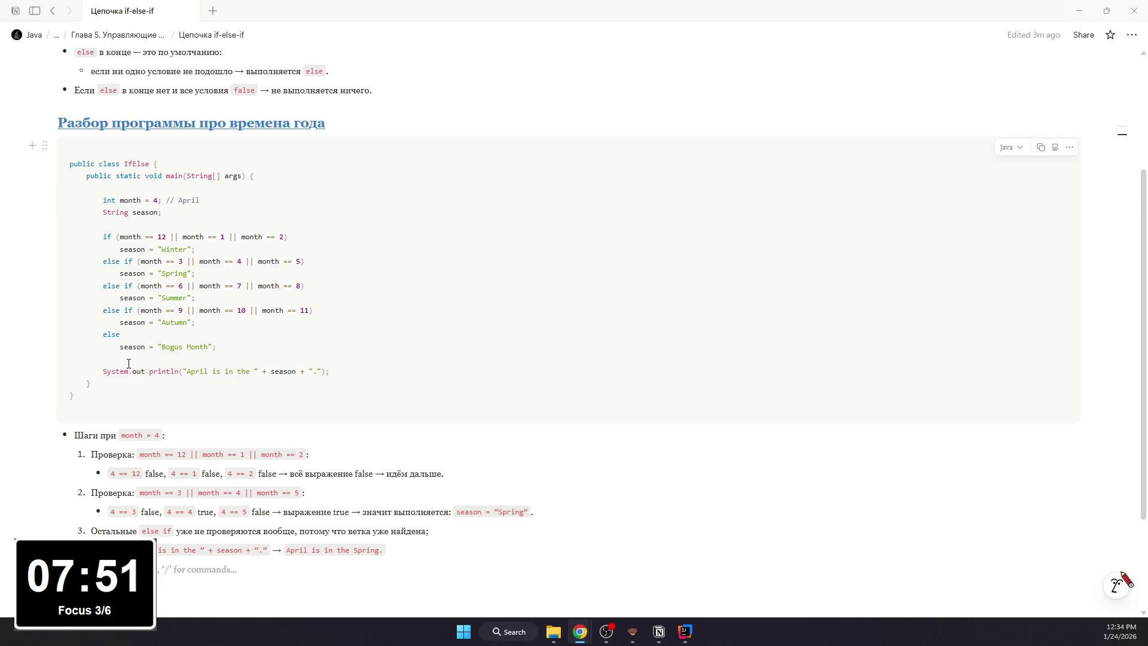
pyautogui.scroll(2, 310, 364)
pyautogui.scroll(-1, 310, 363)
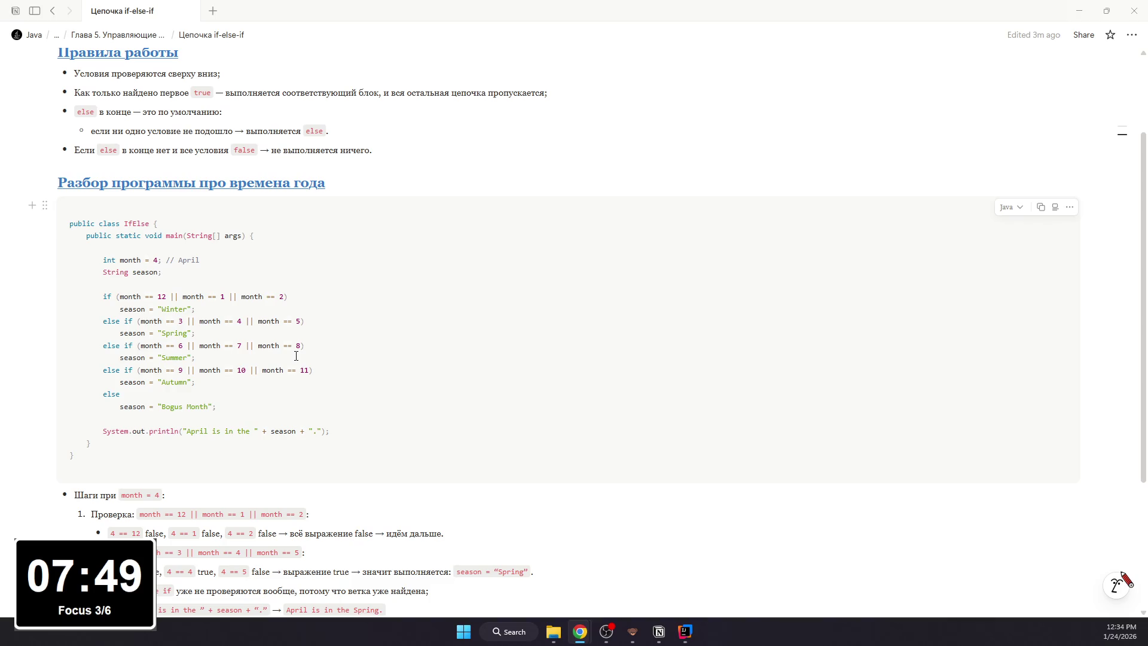
pyautogui.scroll(1, 288, 352)
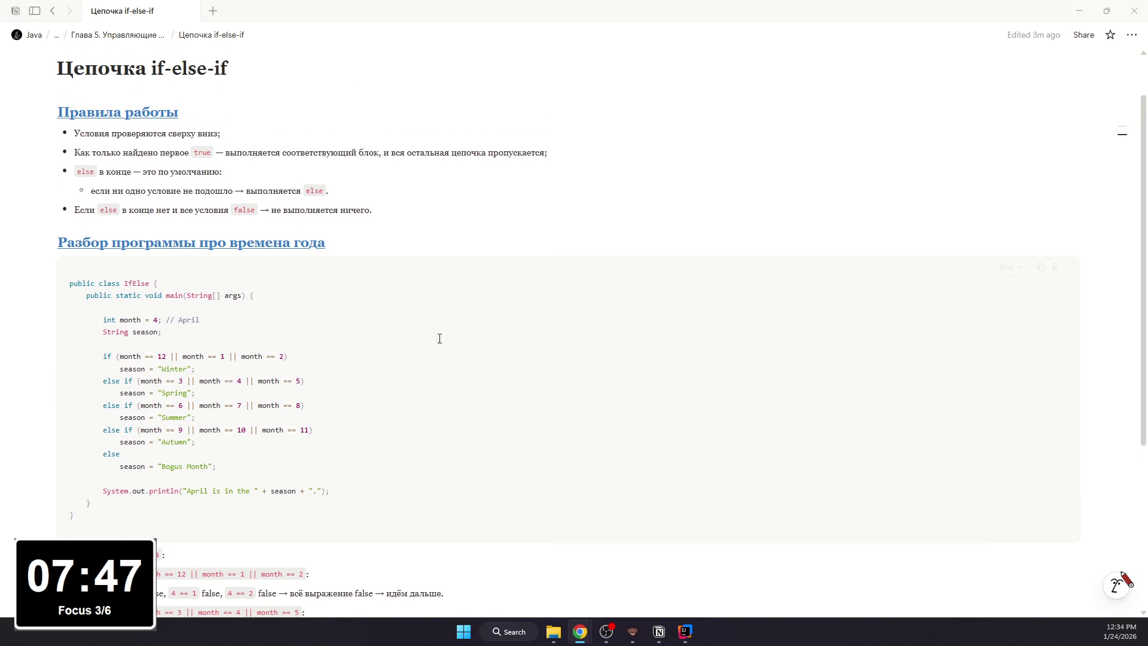
pyautogui.moveTo(579, 632)
pyautogui.click(731, 566)
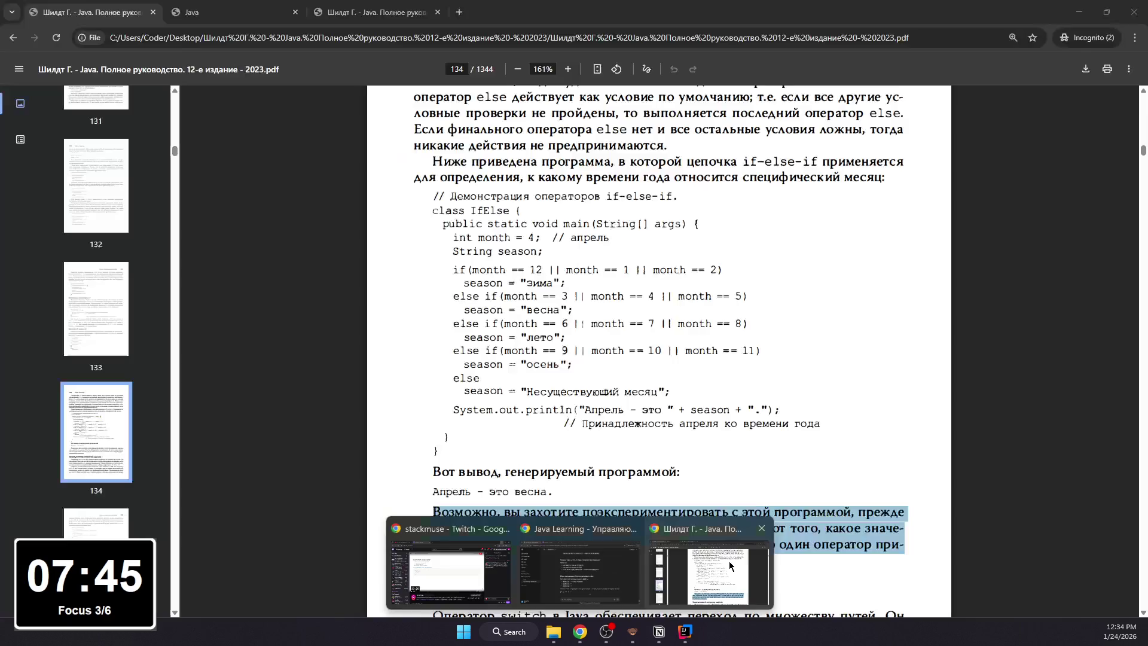
pyautogui.scroll(-3, 551, 423)
pyautogui.scroll(-2, 550, 422)
pyautogui.scroll(-5, 551, 423)
pyautogui.scroll(-5, 550, 423)
pyautogui.scroll(-6, 549, 423)
pyautogui.scroll(-8, 551, 427)
pyautogui.scroll(-4, 554, 432)
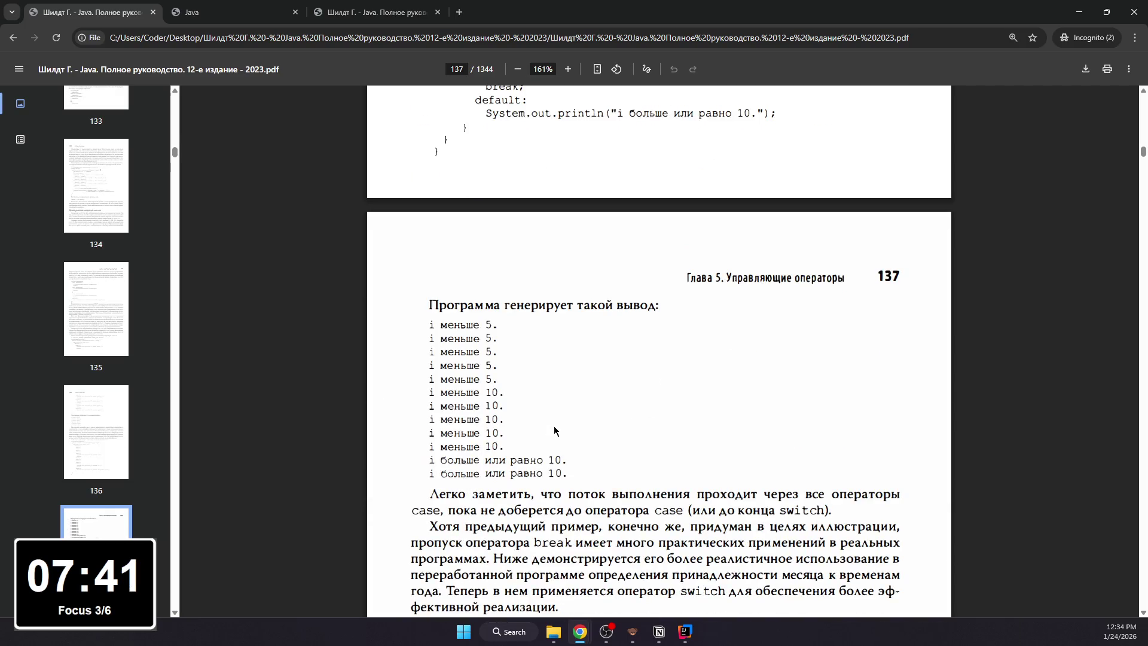
pyautogui.scroll(-4, 555, 432)
pyautogui.scroll(-4, 554, 429)
pyautogui.scroll(-4, 554, 426)
pyautogui.scroll(-4, 554, 422)
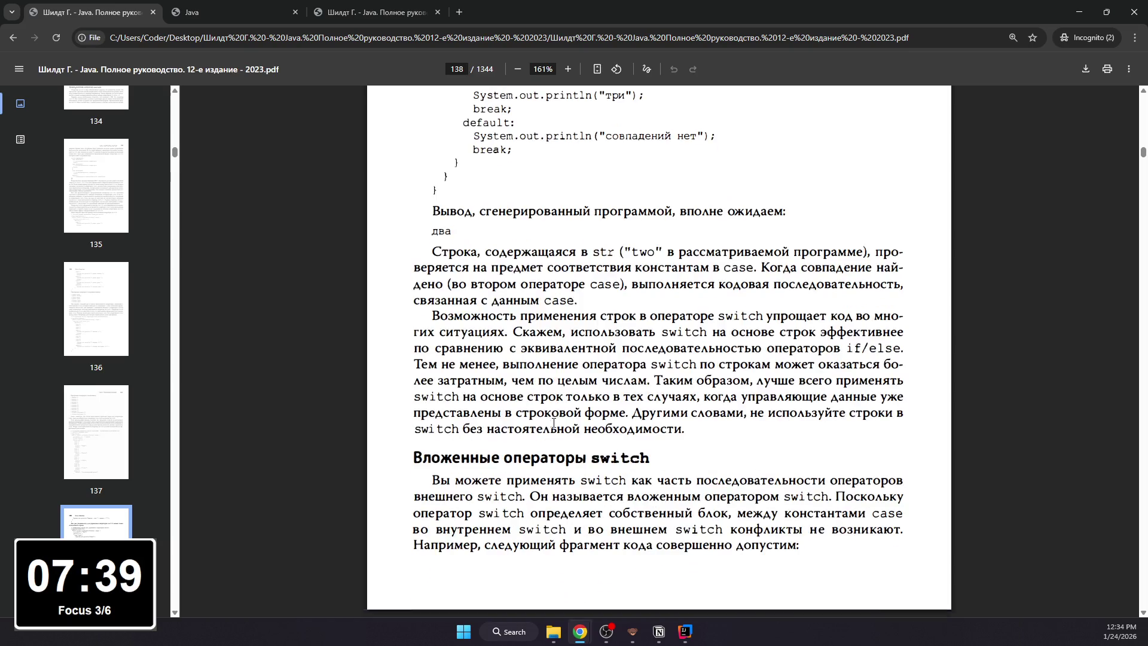
pyautogui.scroll(-3, 554, 422)
pyautogui.scroll(2, 553, 423)
pyautogui.scroll(5, 553, 423)
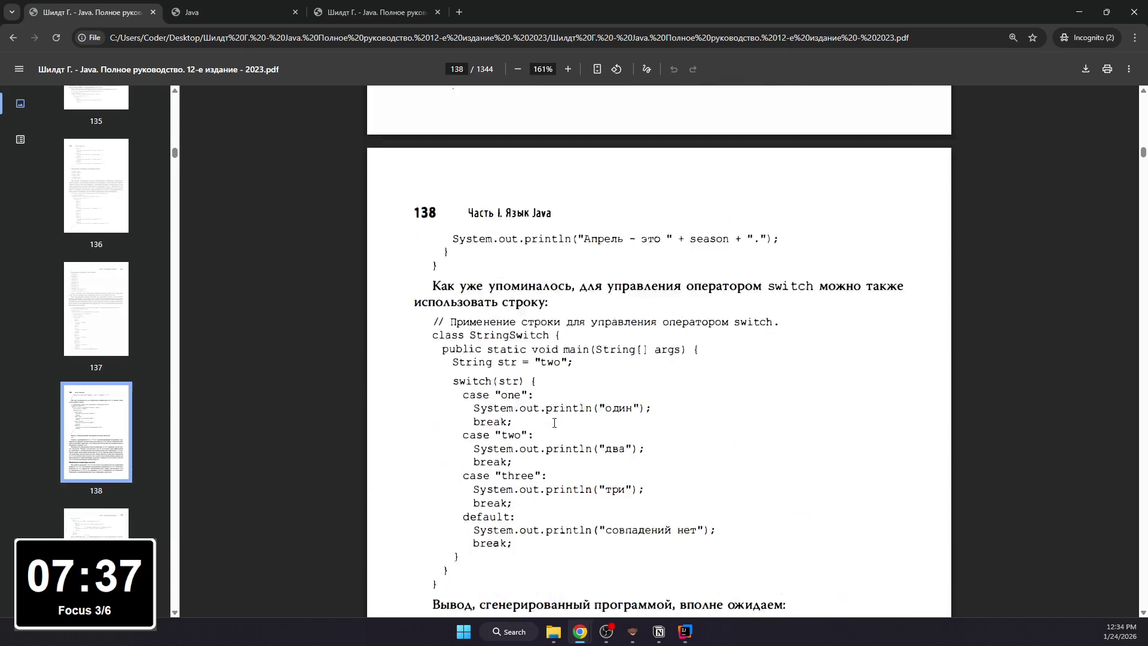
pyautogui.scroll(5, 554, 425)
pyautogui.scroll(5, 554, 423)
pyautogui.scroll(4, 555, 421)
pyautogui.scroll(5, 554, 420)
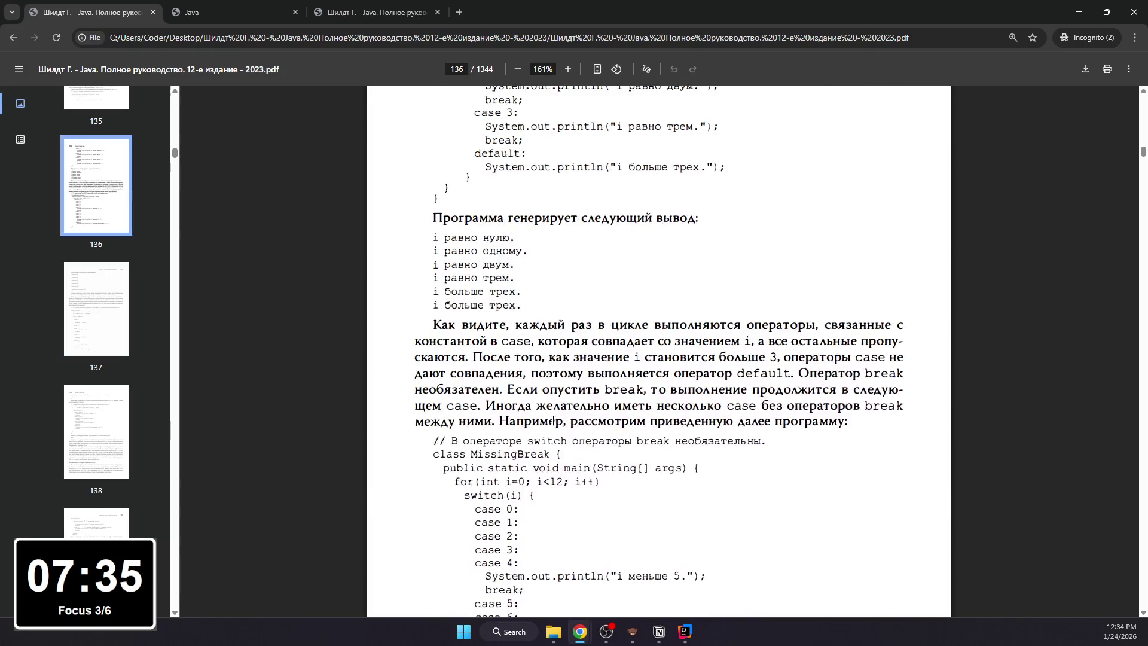
pyautogui.scroll(5, 555, 421)
pyautogui.scroll(4, 555, 423)
pyautogui.scroll(3, 555, 423)
pyautogui.scroll(3, 553, 422)
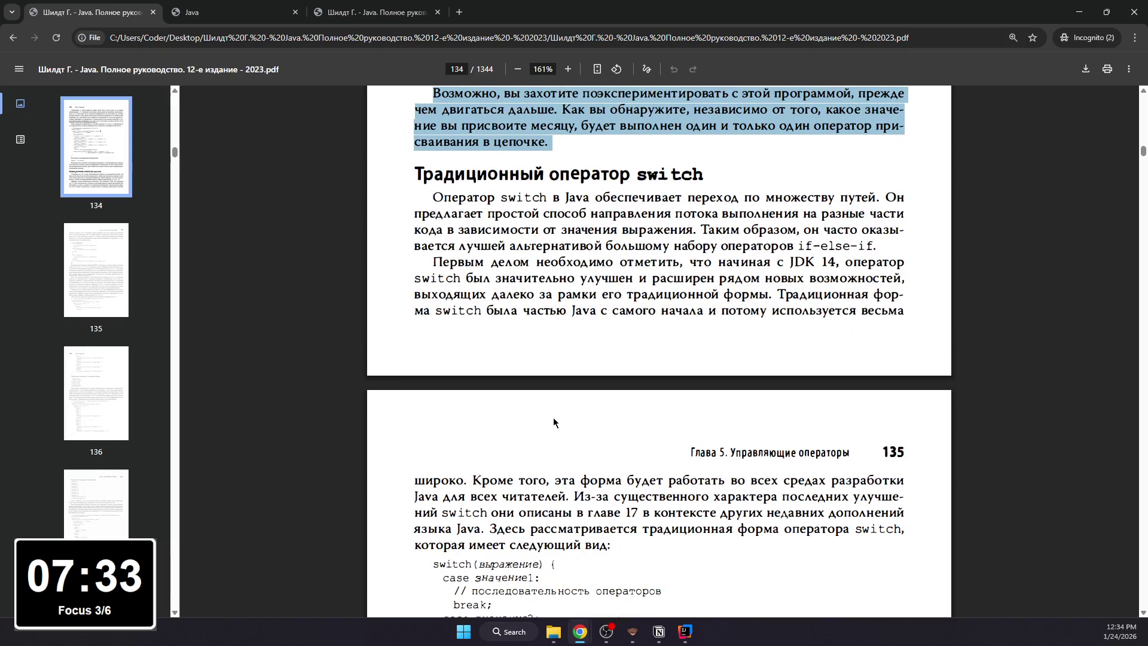
pyautogui.scroll(2, 554, 417)
pyautogui.scroll(2, 561, 418)
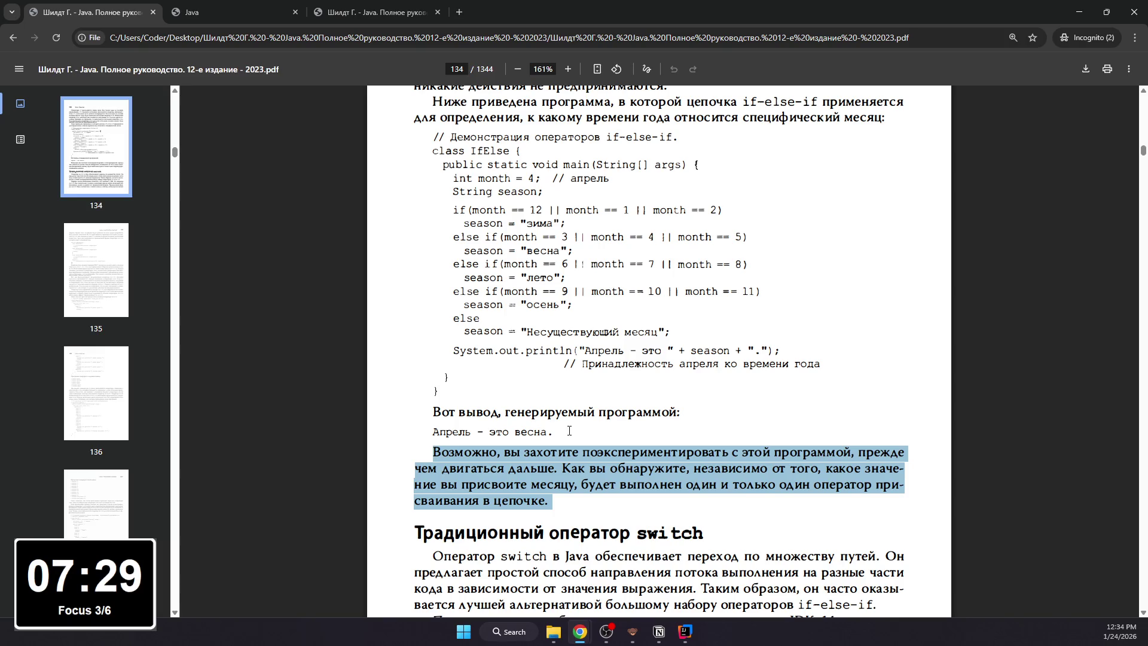
pyautogui.scroll(3, 648, 242)
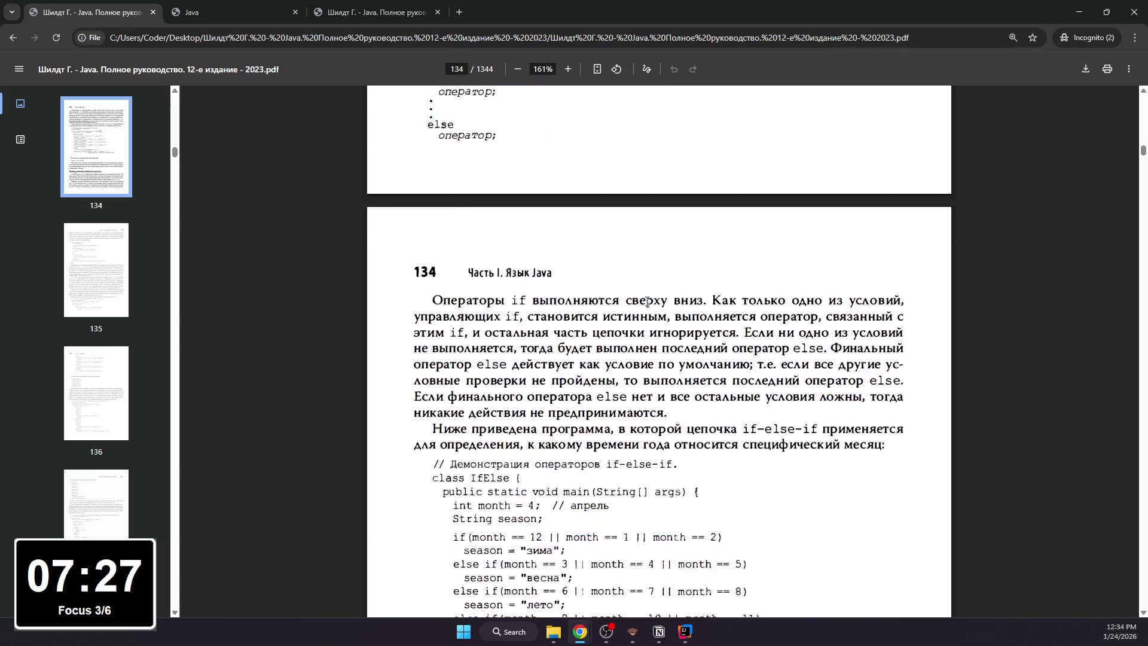
pyautogui.scroll(3, 640, 322)
pyautogui.scroll(-3, 640, 321)
pyautogui.scroll(-3, 634, 337)
pyautogui.scroll(-1, 633, 336)
pyautogui.scroll(1, 628, 350)
pyautogui.scroll(3, 623, 367)
pyautogui.scroll(-2, 622, 368)
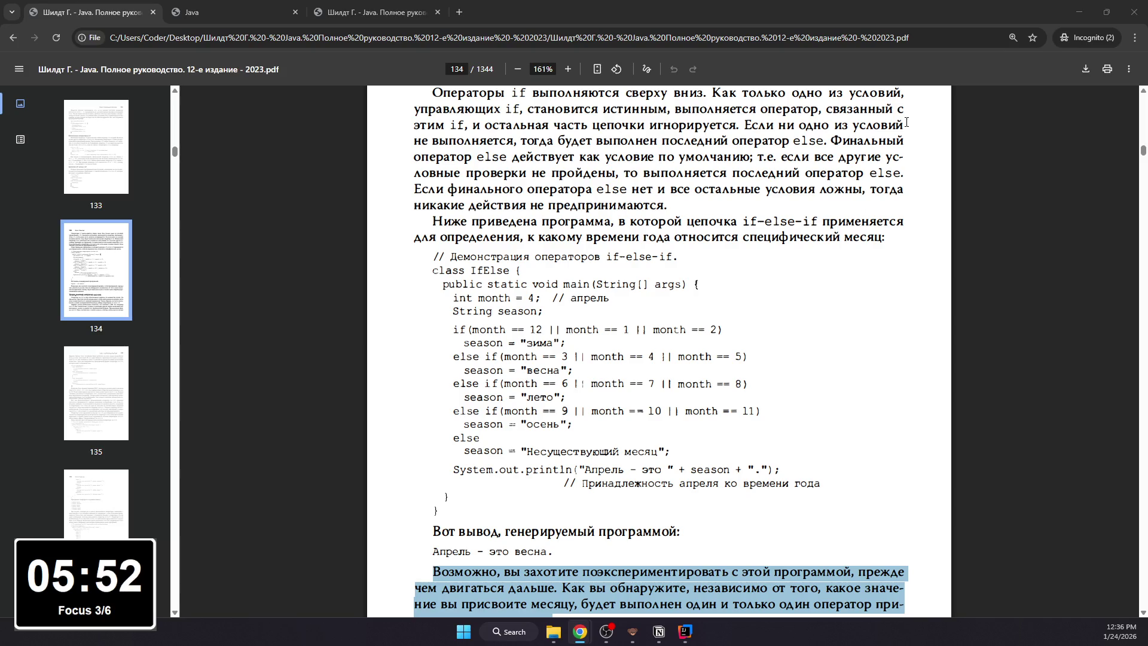
pyautogui.click(1080, 12)
pyautogui.scroll(-5, 480, 226)
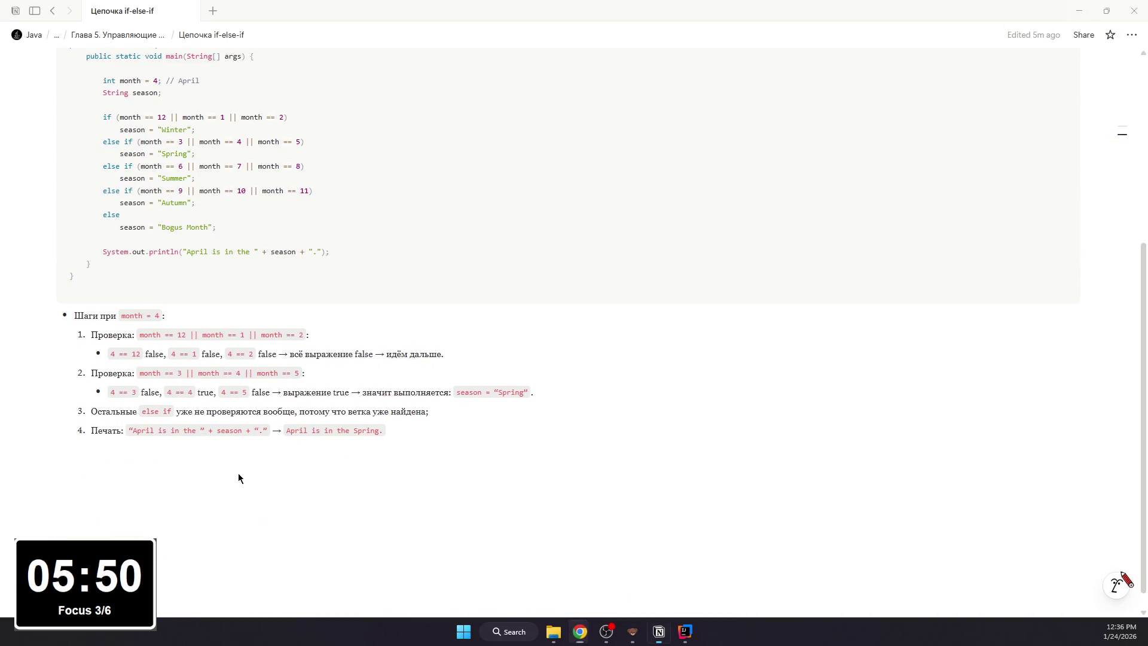
pyautogui.scroll(3, 261, 466)
pyautogui.scroll(2, 287, 449)
pyautogui.scroll(-1, 299, 421)
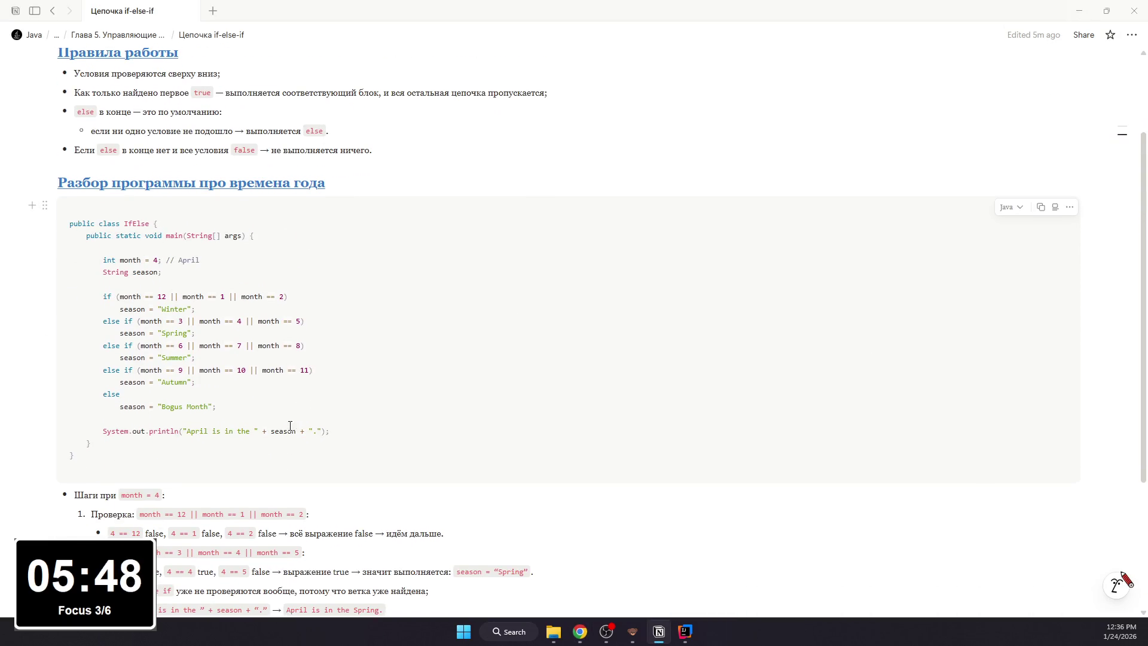
pyautogui.scroll(-2, 289, 425)
pyautogui.scroll(2, 287, 408)
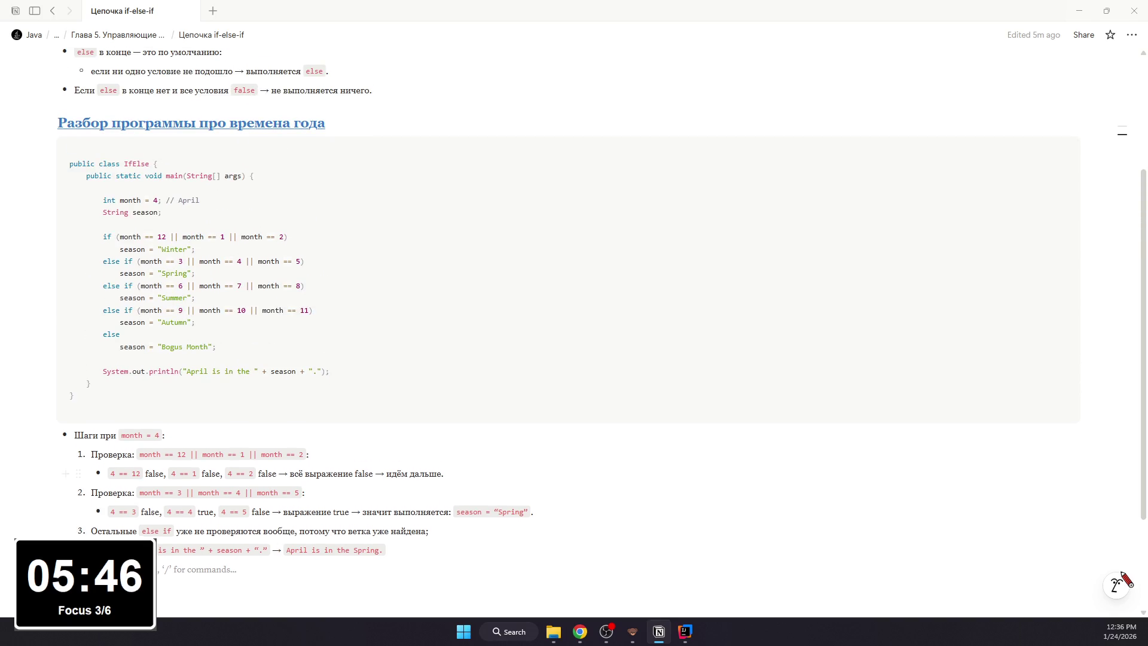
pyautogui.scroll(2, 574, 359)
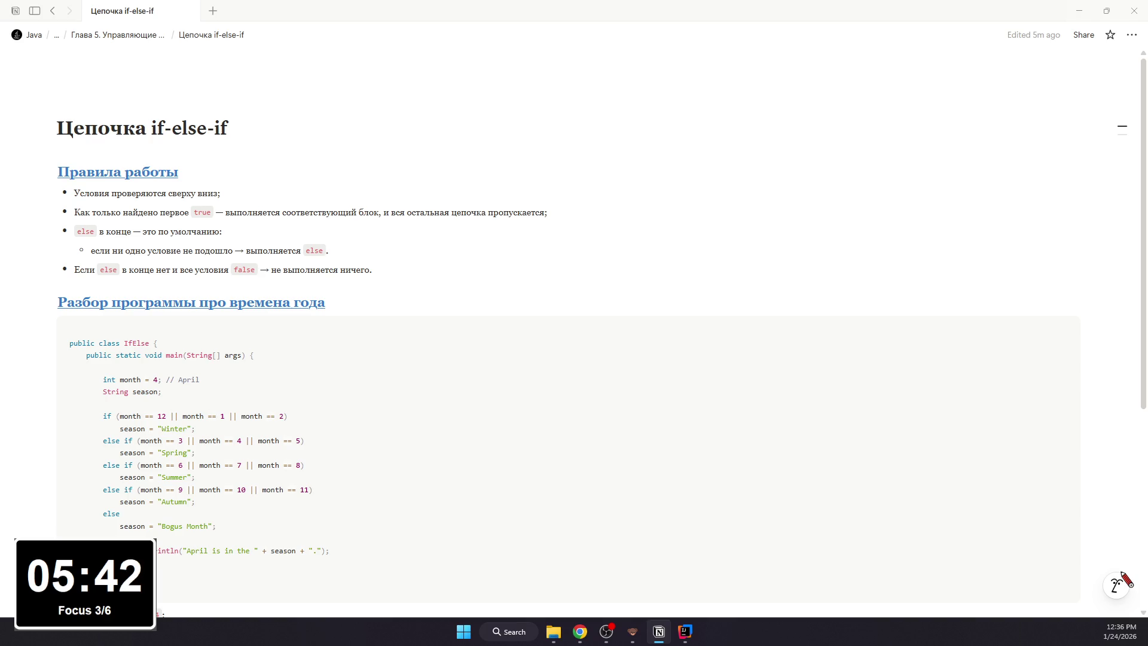
pyautogui.scroll(-3, 456, 446)
pyautogui.scroll(2, 457, 446)
pyautogui.scroll(-1, 453, 449)
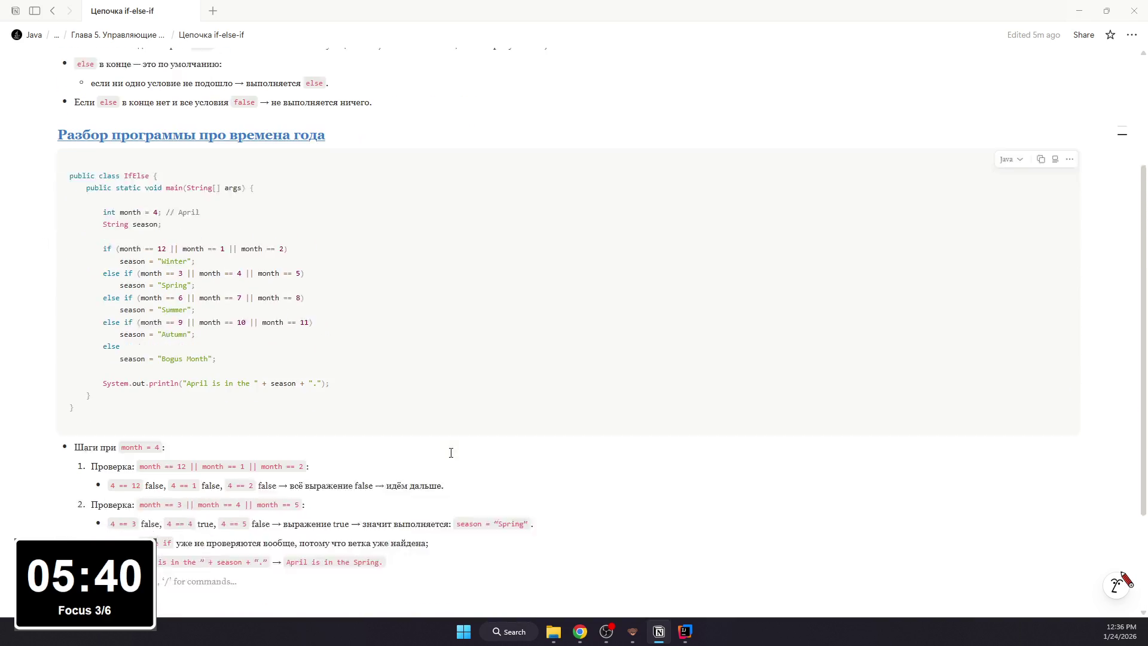
pyautogui.scroll(-1, 451, 452)
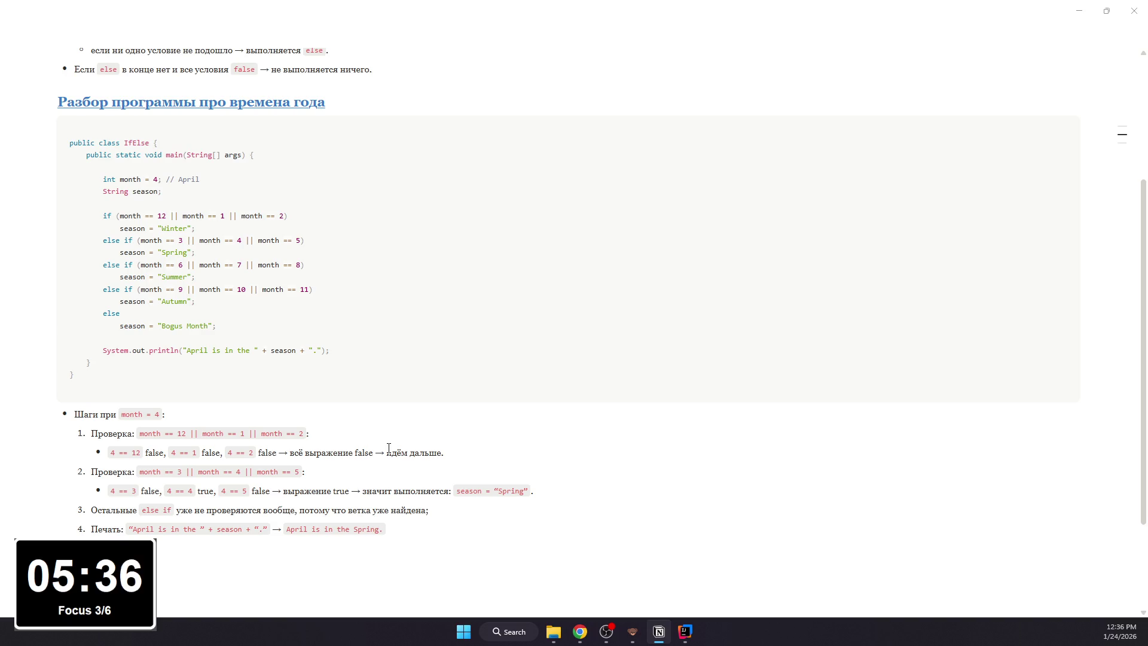
pyautogui.write('аммы по')
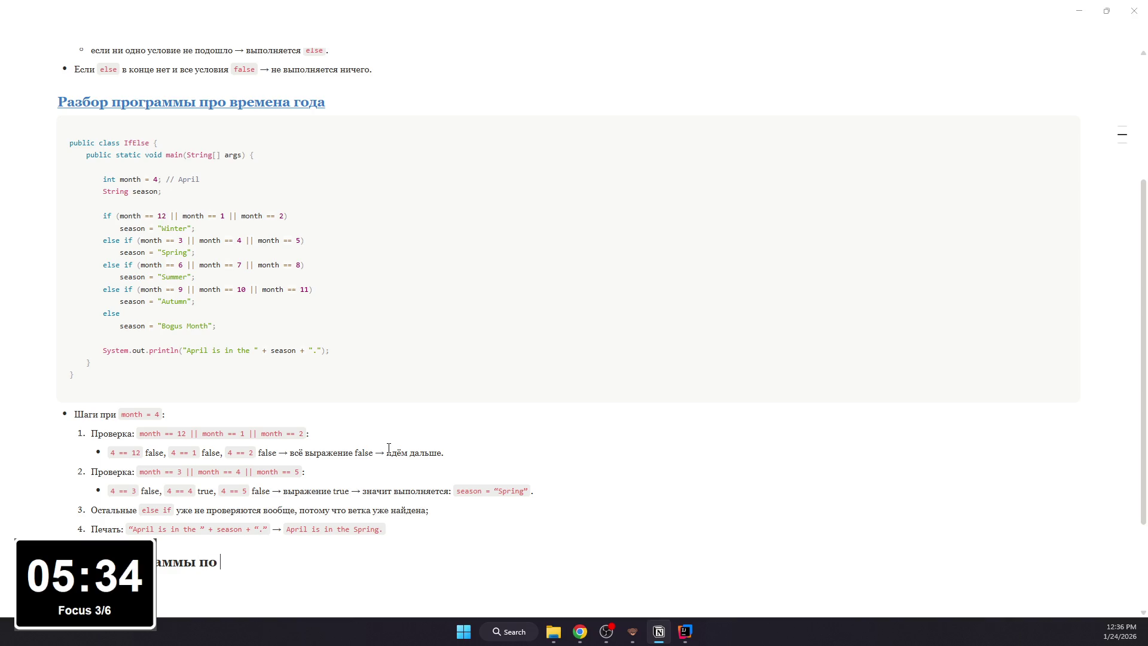
# - Finish the heading «Разбор программы про оценки по баллам» and make it blue and underlined
pyautogui.press('BackSpace')
pyautogui.write('ро ')
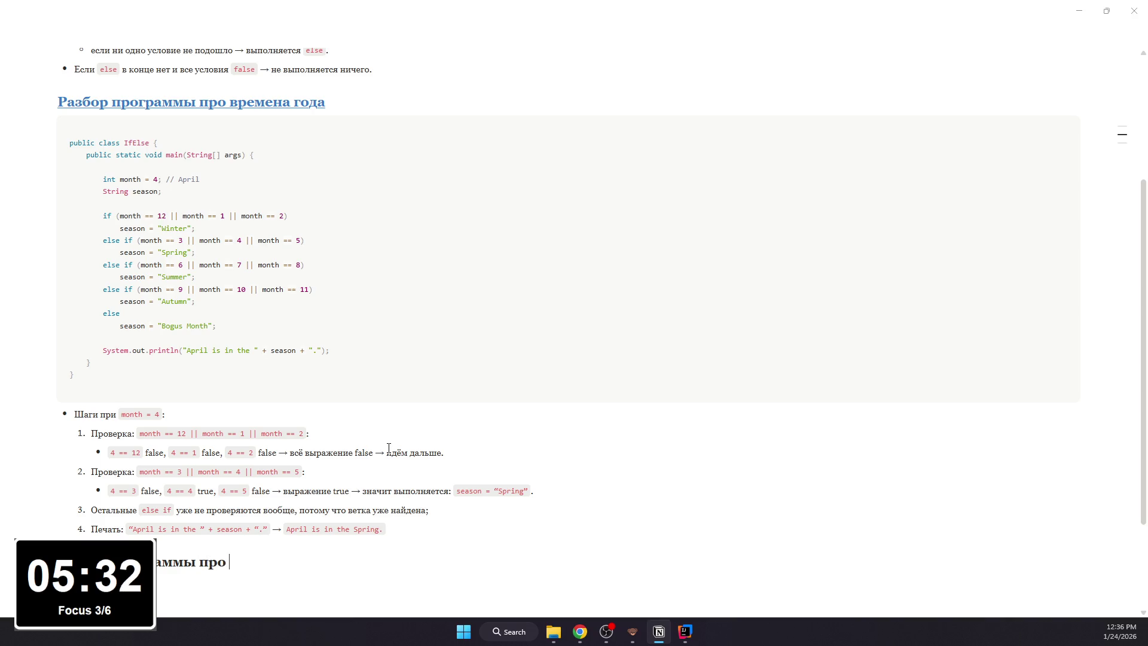
pyautogui.write('оценки по ба')
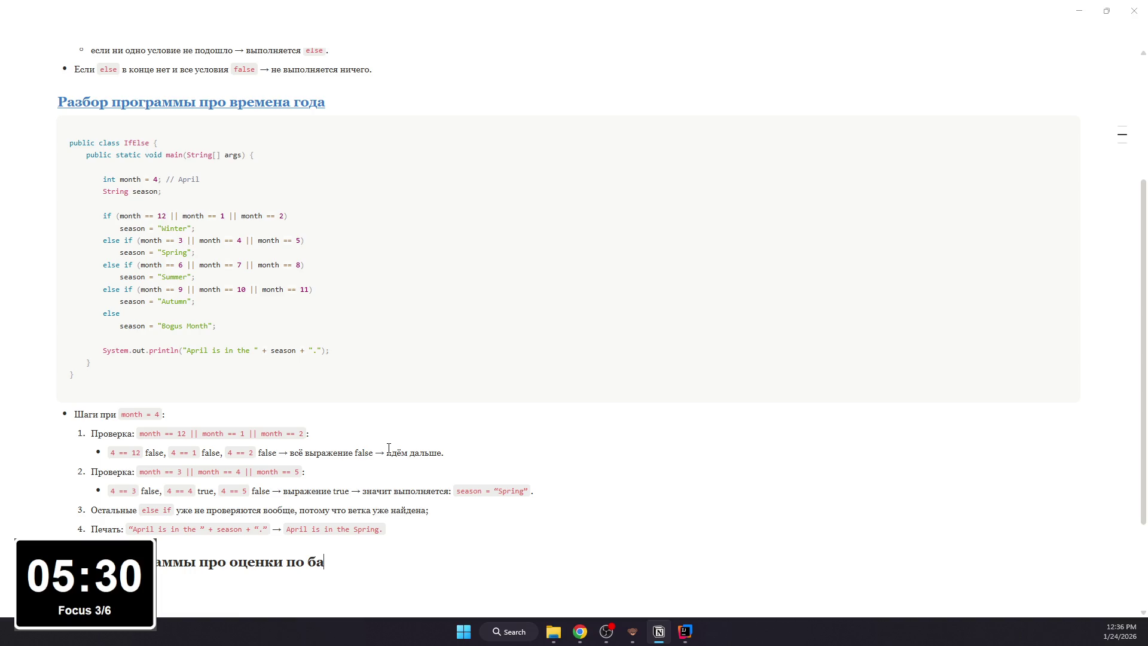
pyautogui.write('ллам')
pyautogui.hotkey('shift', 'Home')
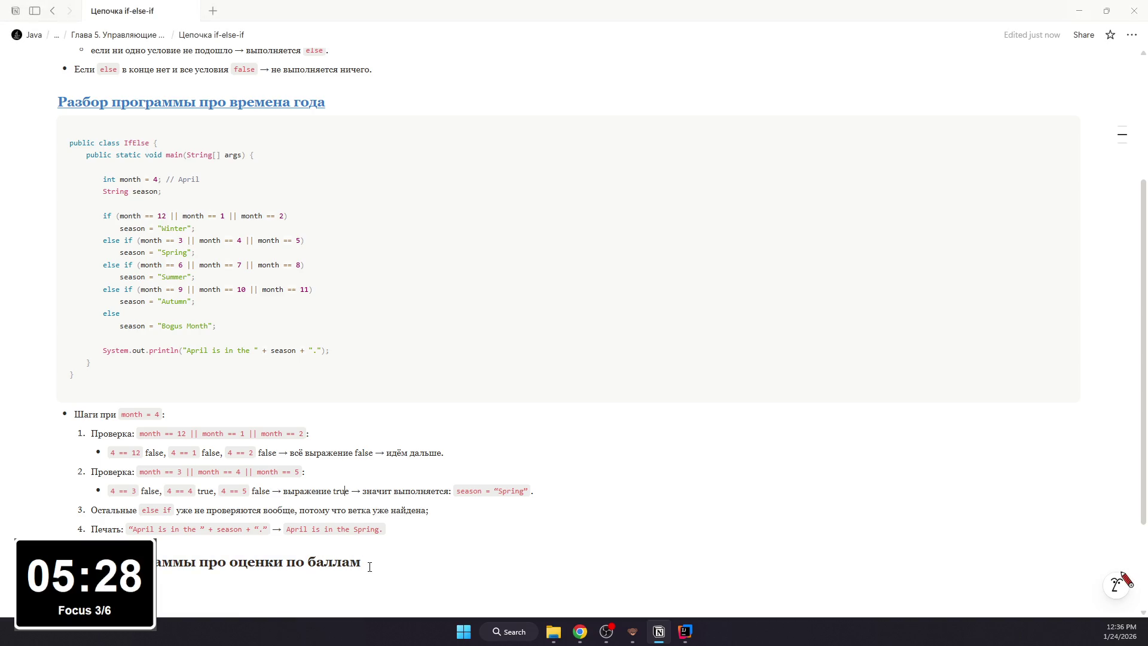
pyautogui.moveTo(369, 568); pyautogui.dragTo(321, 514)
pyautogui.click(425, 516)
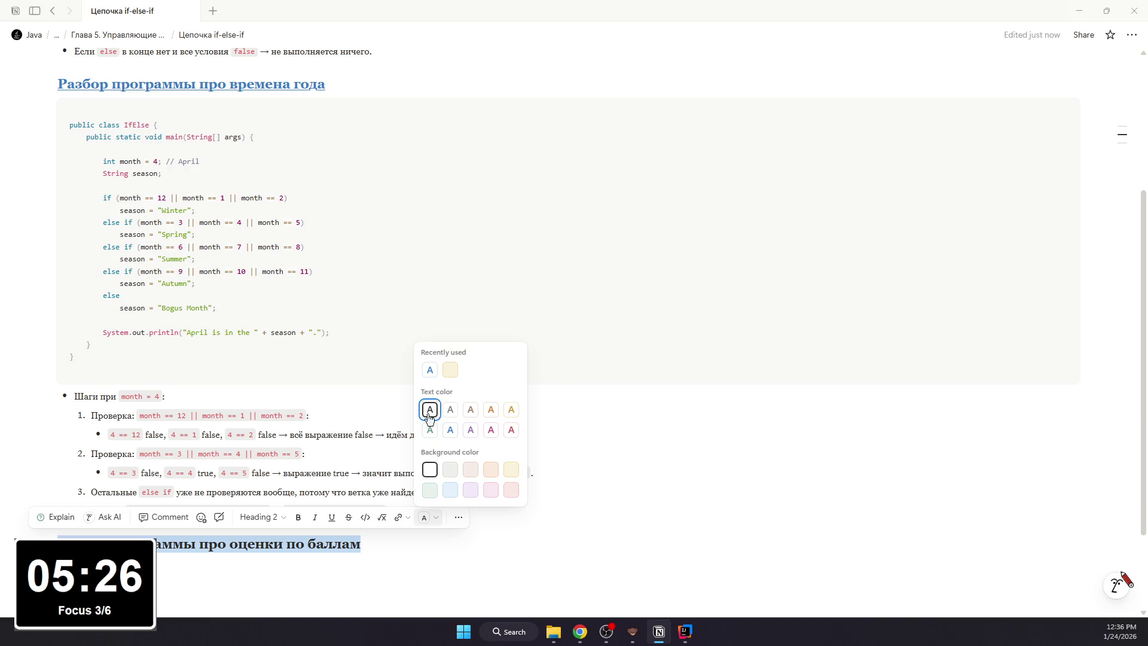
pyautogui.click(430, 371)
pyautogui.press('Escape')
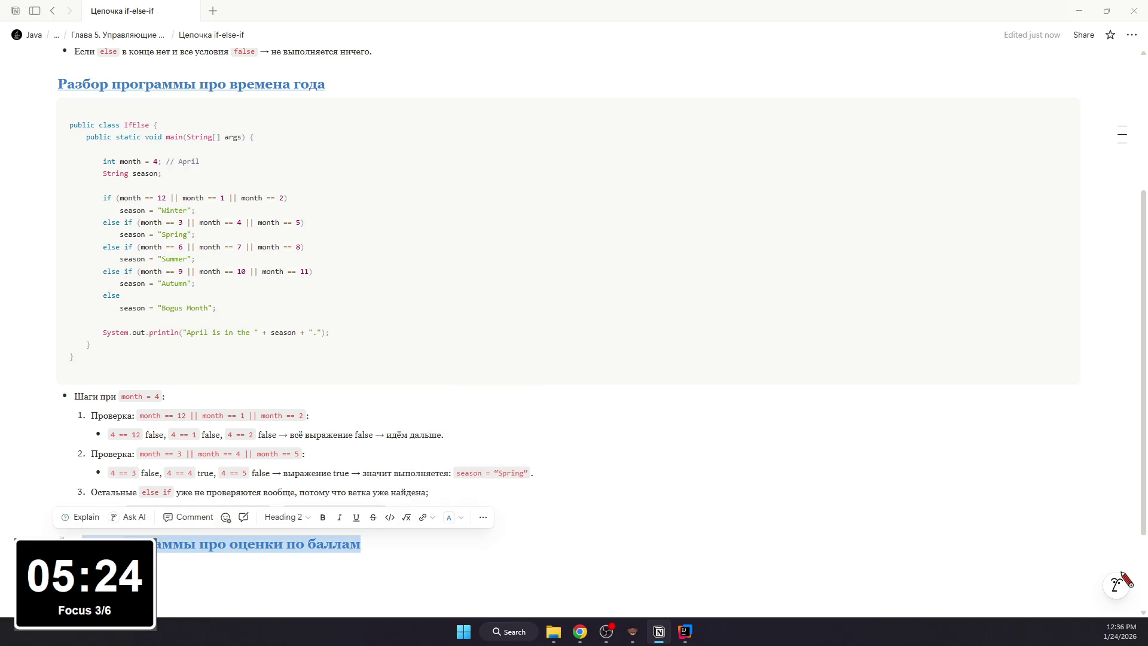
pyautogui.click(352, 540)
pyautogui.hotkey('shift', 'Home')
pyautogui.click(331, 517)
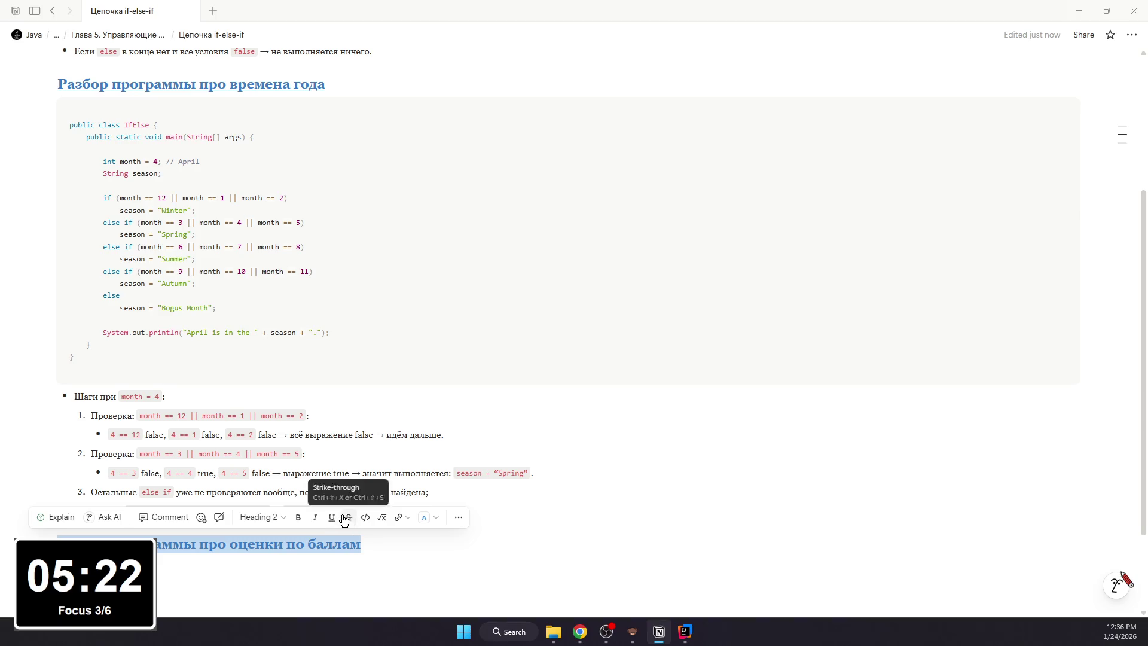
pyautogui.press('Down')
pyautogui.scroll(-1, 327, 481)
pyautogui.write('/code')
# - Insert a code block and paste the GradeIfElse program for score 84 from Chrome
pyautogui.press('Return')
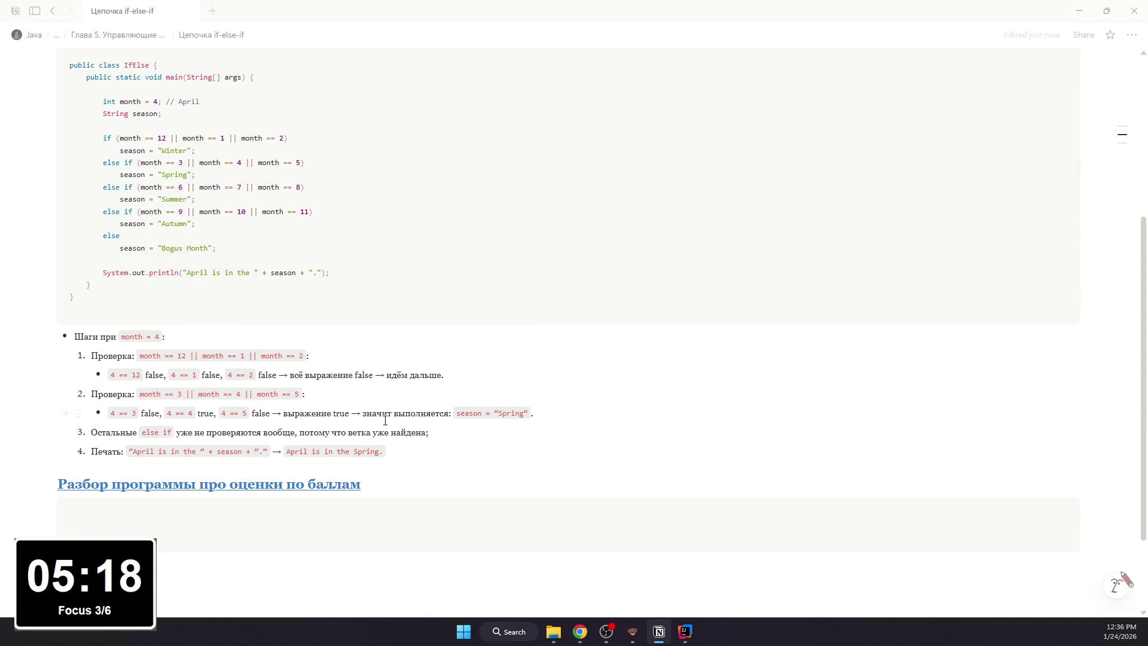
pyautogui.scroll(2, 359, 431)
pyautogui.scroll(-4, 38, 427)
pyautogui.scroll(-1, 37, 427)
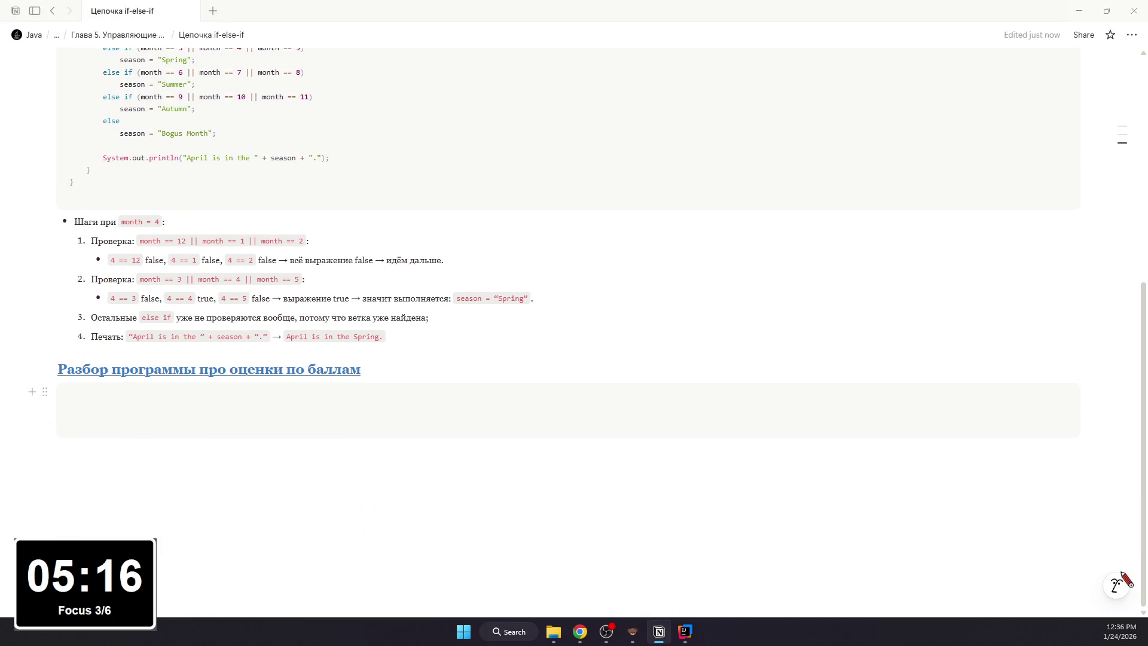
pyautogui.hotkey('alt', 'Tab')
pyautogui.hotkey('alt', 'Tab')
pyautogui.write('public class GradeIfElse {     public static void main(String[] args) {          int score = 84;         String grade;          if (score < 0 || score > 100)             grade = "Invalid";         else if (score >= 90)             grade = "A";         else if (score >= 80)             grade = "B";         else if (score >= 70)             grade = "C";         else if (score >= 60)             grade = "D";         else             grade = "F";          System.out.println("Score: " + score + " -> Grade: " + grade);     } }')
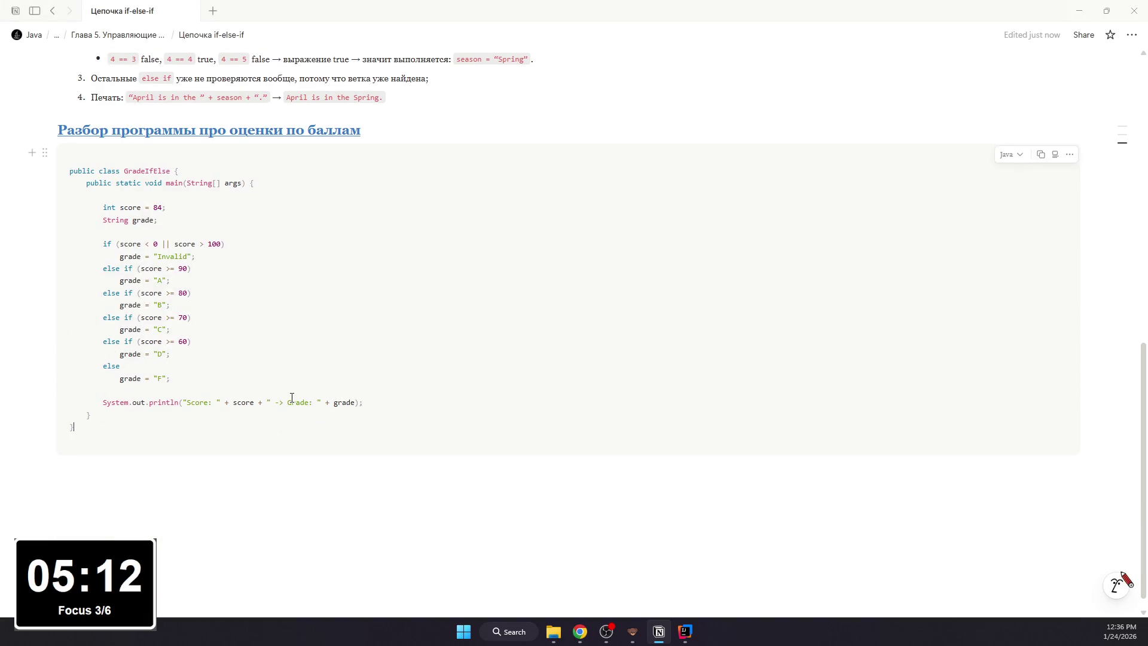
pyautogui.scroll(2, 296, 396)
pyautogui.scroll(3, 290, 398)
pyautogui.scroll(2, 260, 417)
pyautogui.scroll(-3, 243, 431)
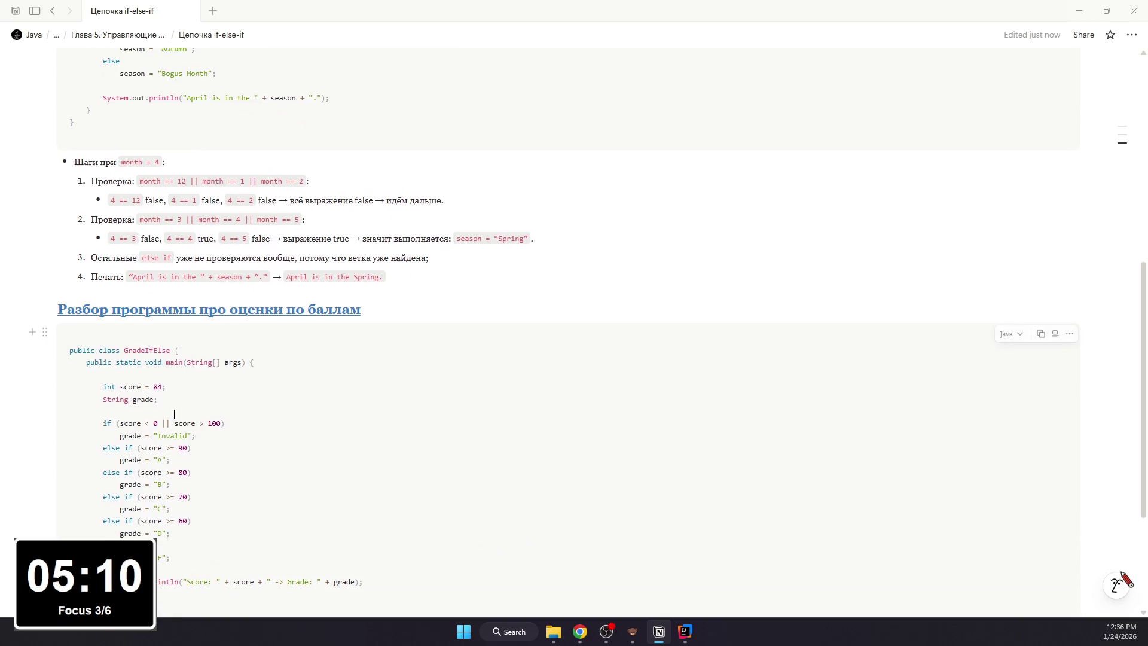
pyautogui.scroll(-2, 815, 568)
pyautogui.hotkey('alt', 'Tab')
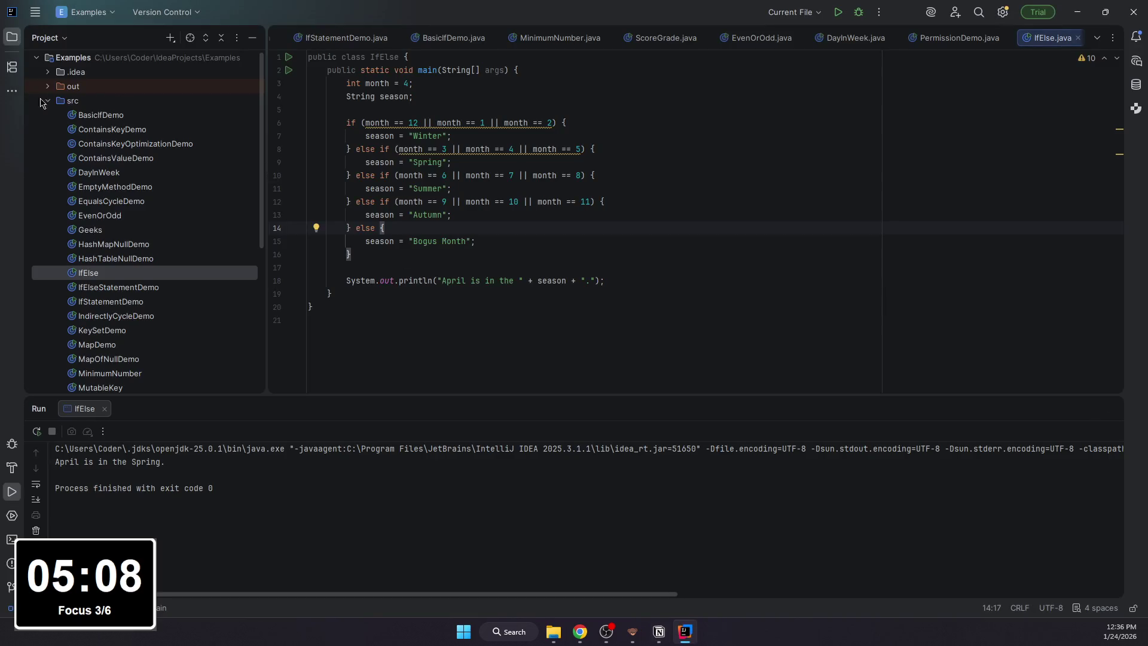
# - Create a new Java class GradeIfElse in src and clear its template code
pyautogui.click(73, 101)
pyautogui.rightClick(73, 100)
pyautogui.click(247, 114)
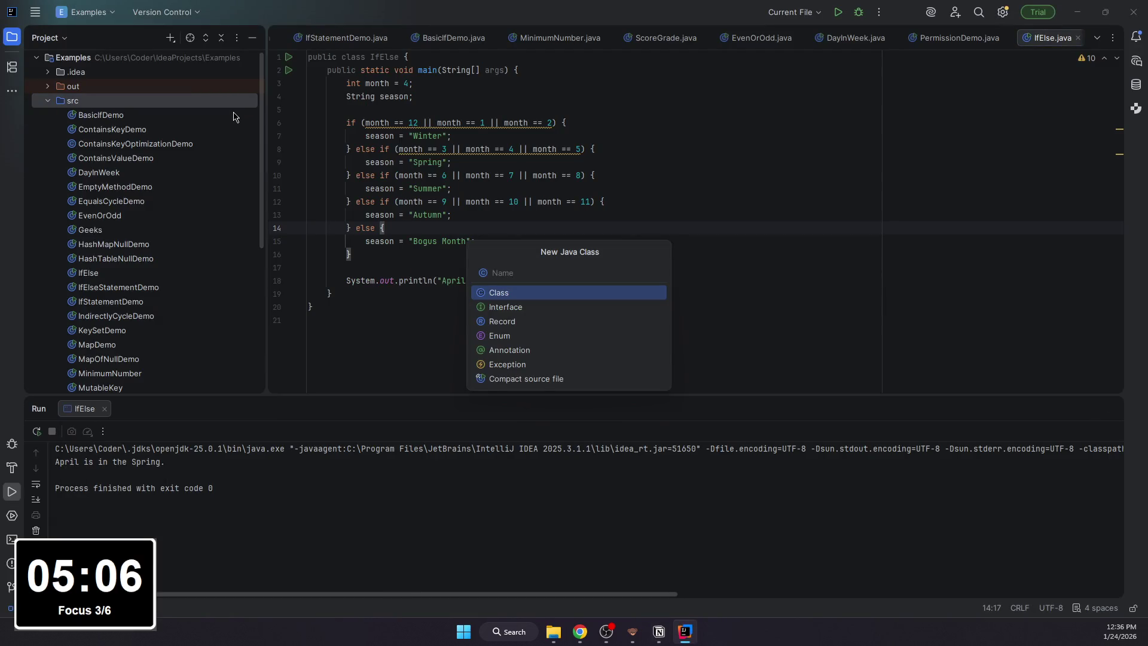
pyautogui.write('GradeIfElse')
pyautogui.press('Return')
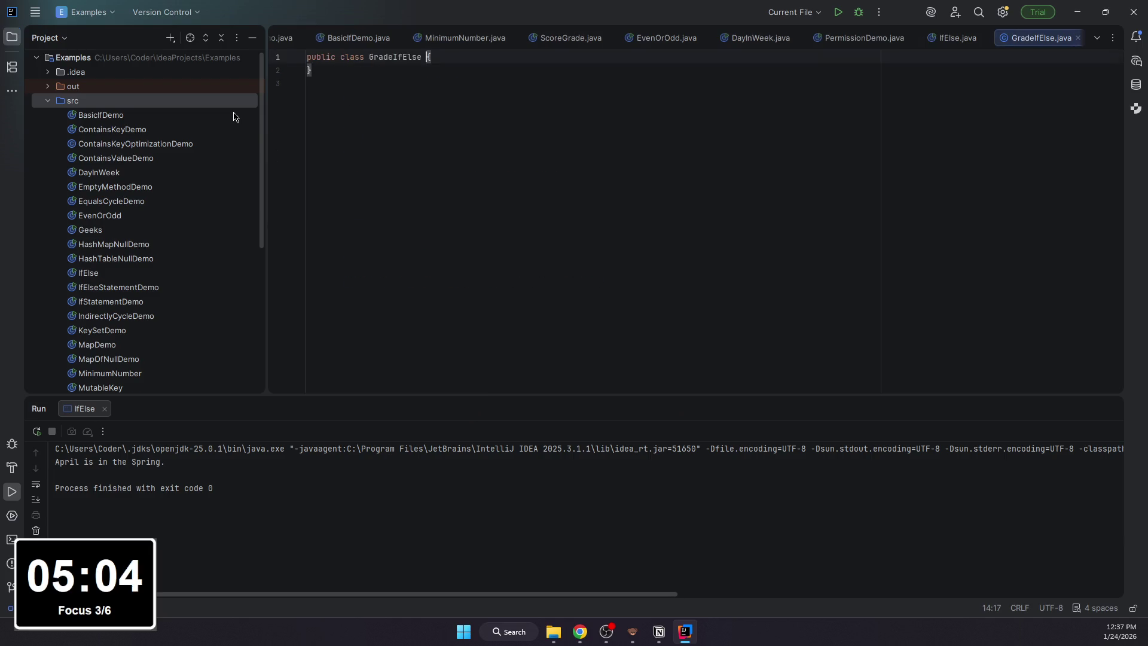
pyautogui.hotkey('ctrl', 'a')
pyautogui.write('cl')
# - Write class GradeIfElse with an empty main(String[] args) method
pyautogui.press('Return')
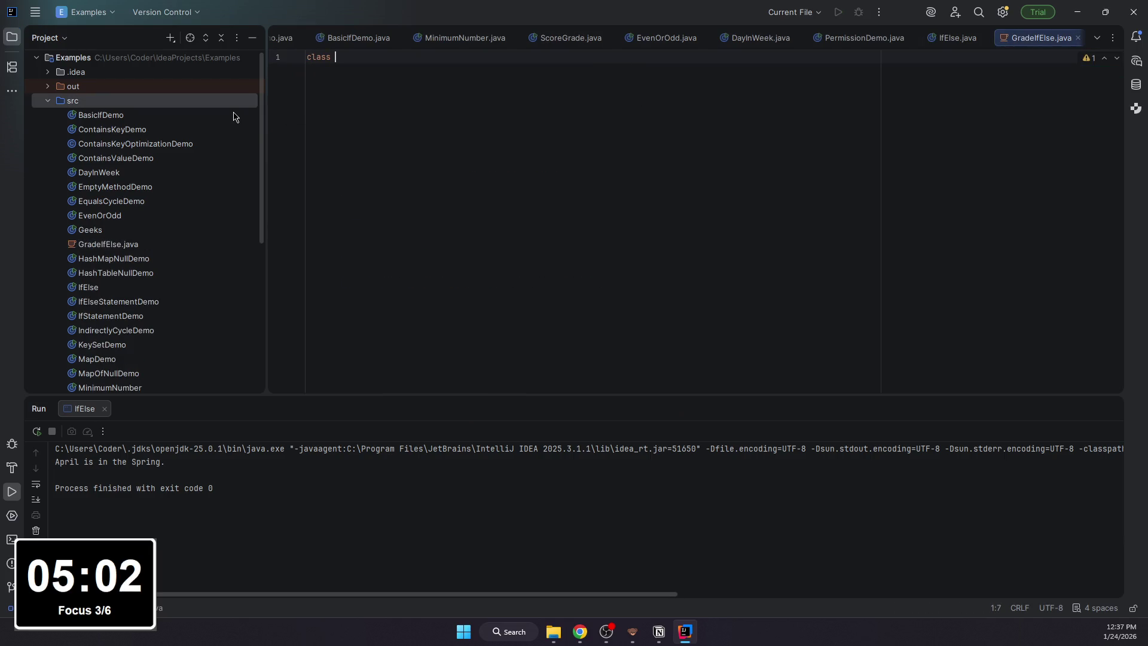
pyautogui.write('GradeIfElse {')
pyautogui.press('Return')
pyautogui.write('publ')
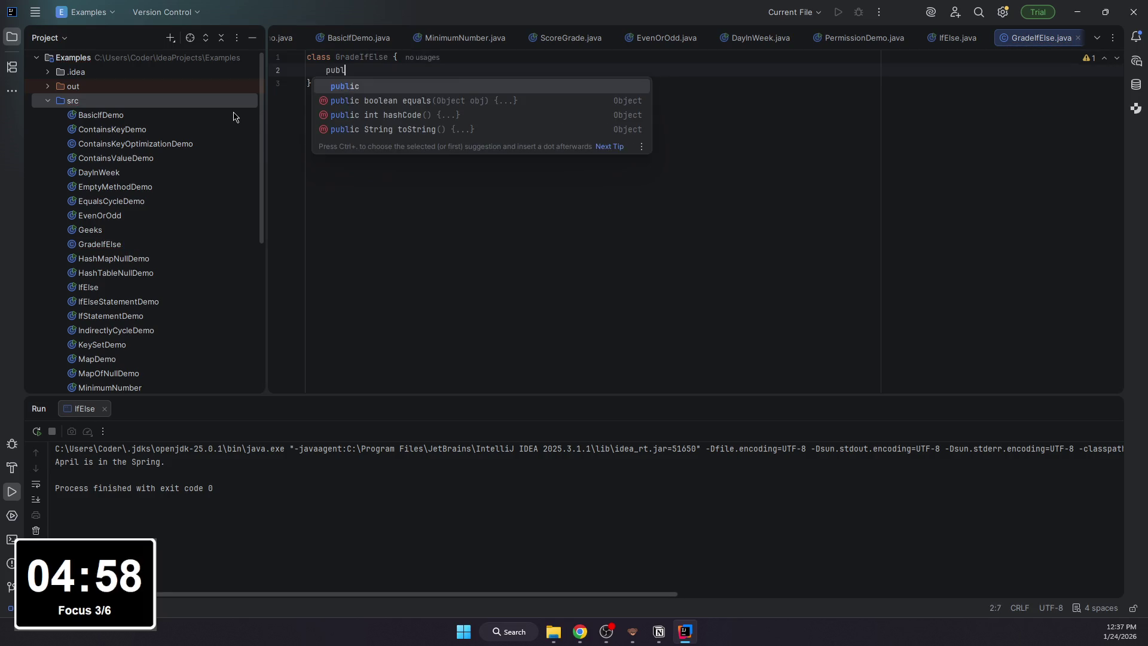
pyautogui.write('ic static void main(String[] args) {')
pyautogui.press('Return')
pyautogui.hotkey('alt', 'Tab')
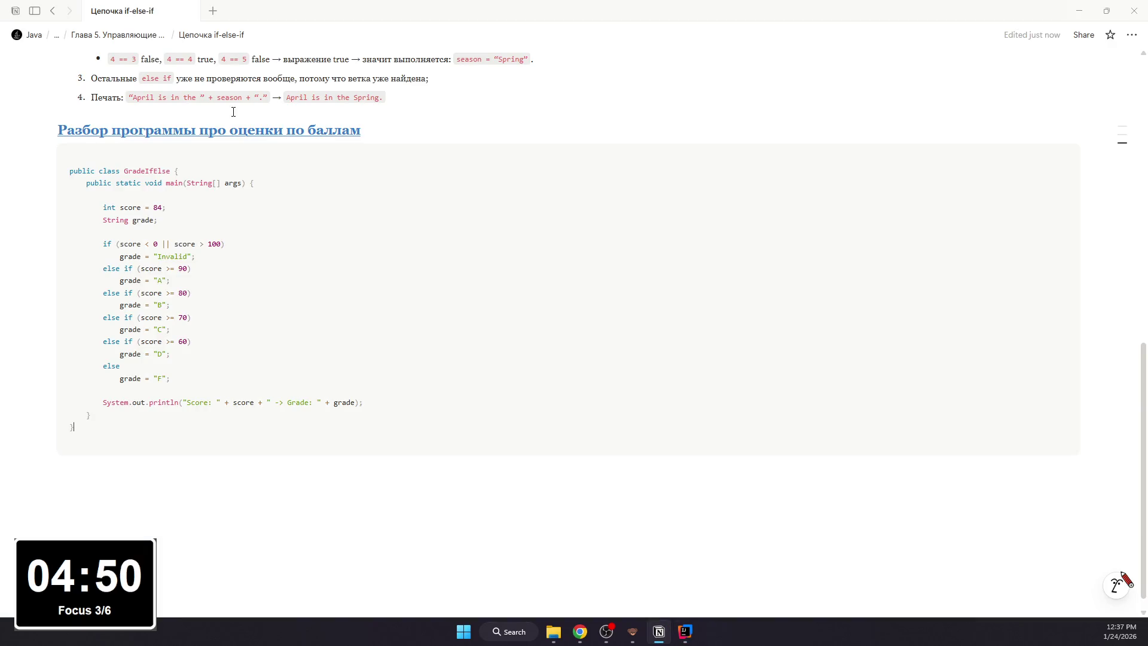
pyautogui.hotkey('alt', 'Tab')
pyautogui.write('int score')
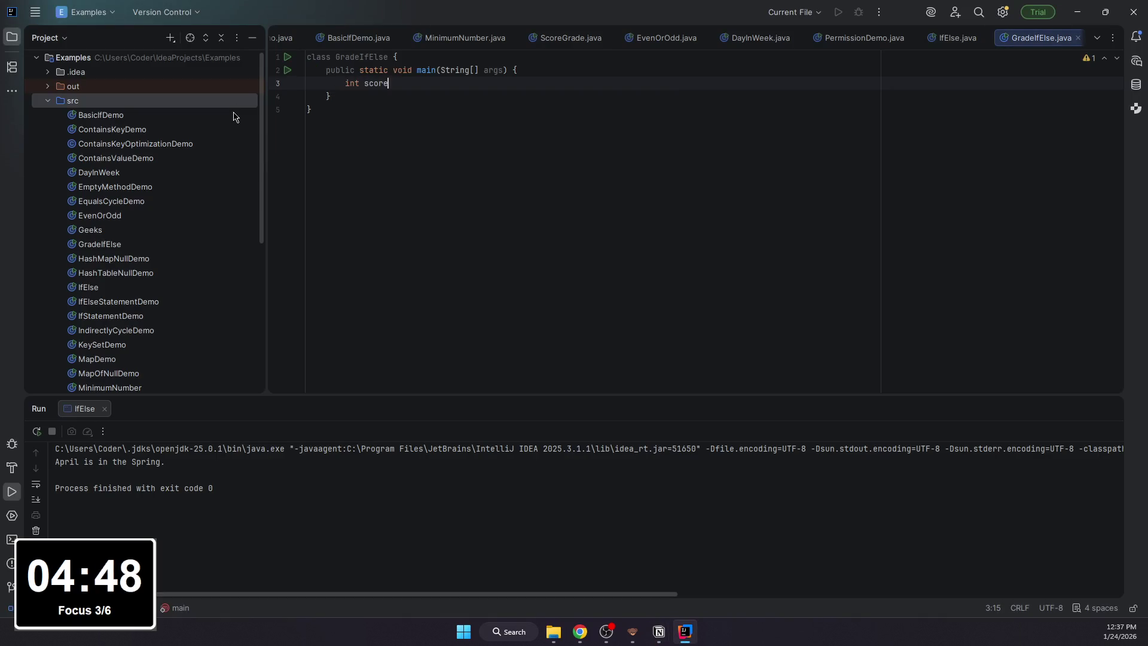
pyautogui.write(' = 95;')
# - Declare int score = 95 and String grade, then write the invalid-score check setting grade to "Invalid"
pyautogui.press('Return')
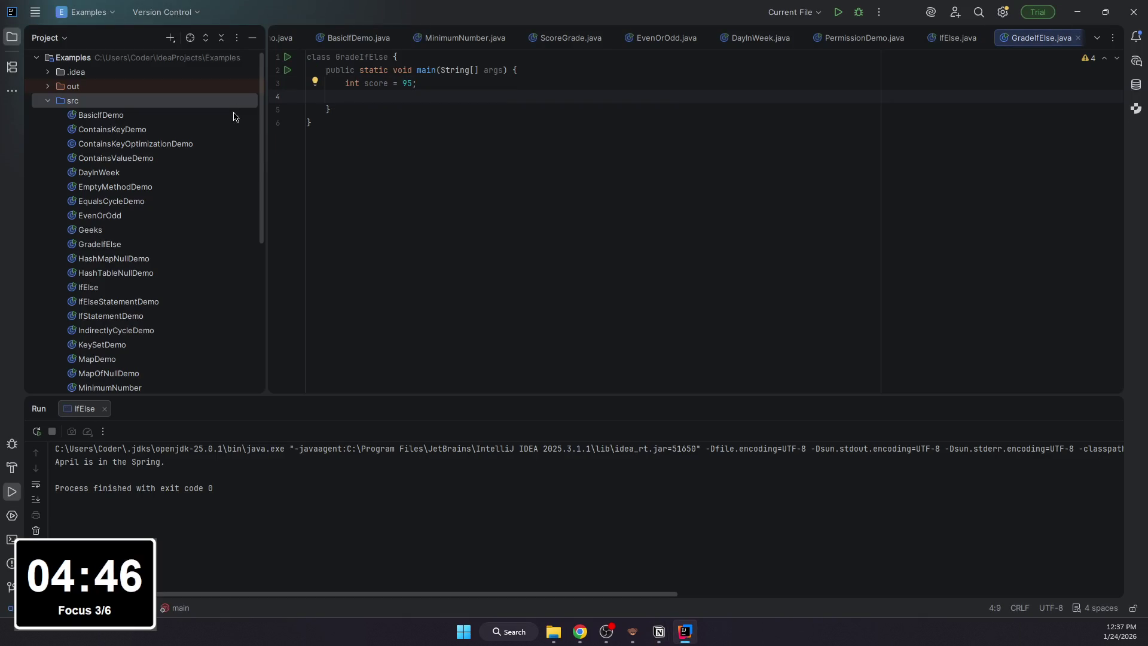
pyautogui.write('String grade')
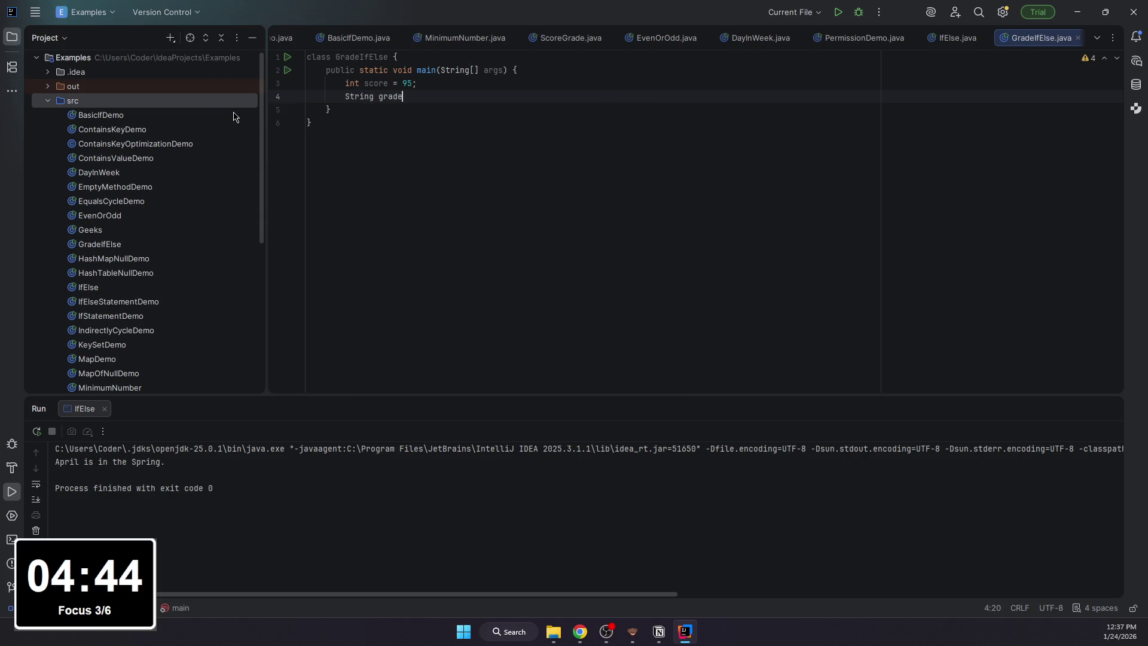
pyautogui.press('Return')
pyautogui.write('if (scsor')
pyautogui.press('BackSpace')
pyautogui.press('BackSpace')
pyautogui.press('BackSpace')
pyautogui.write('ror')
pyautogui.write('e <')
pyautogui.press('BackSpace')
pyautogui.press('BackSpace')
pyautogui.press('BackSpace')
pyautogui.press('BackSpace')
pyautogui.press('BackSpace')
pyautogui.press('BackSpace')
pyautogui.write('ore < 10')
pyautogui.press('BackSpace')
pyautogui.press('BackSpace')
pyautogui.write('0 || score > 100) {')
pyautogui.press('Return')
pyautogui.write('grade = "Invalid"')
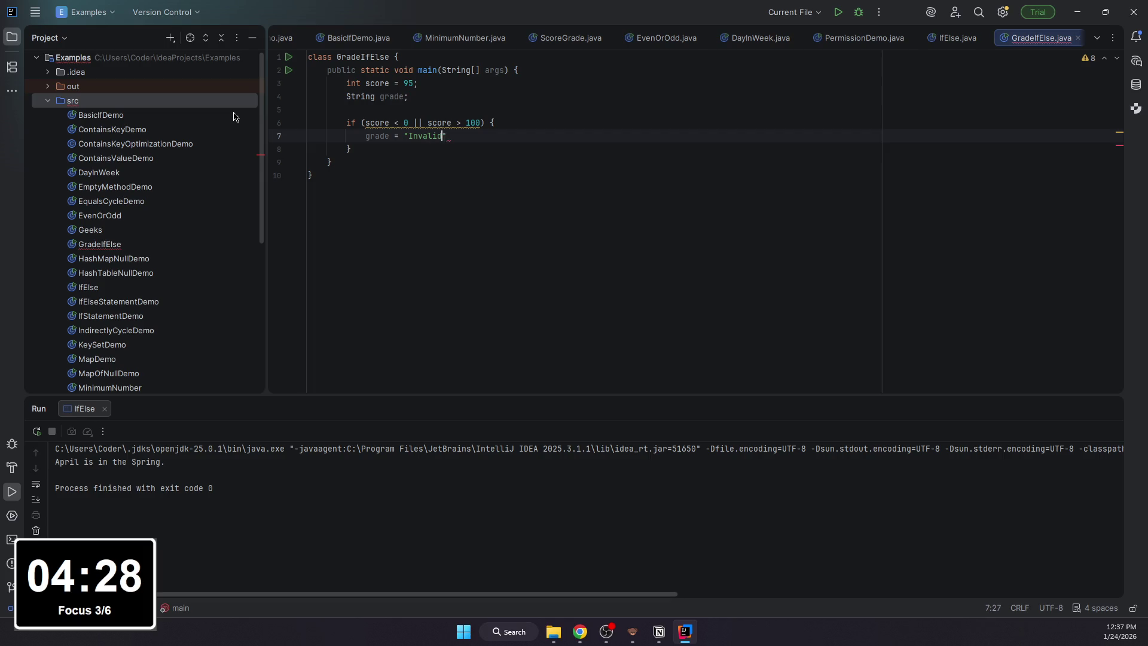
pyautogui.write(';')
# - Add else-if branches assigning grade A for score >= 90 and B for score >= 80
pyautogui.press('Down')
pyautogui.write('elee if (score >= 90) {')
pyautogui.press('Return')
pyautogui.write('System')
pyautogui.press('BackSpace')
pyautogui.press('BackSpace')
pyautogui.press('BackSpace')
pyautogui.press('BackSpace')
pyautogui.press('BackSpace')
pyautogui.write('gr')
pyautogui.write('ade ')
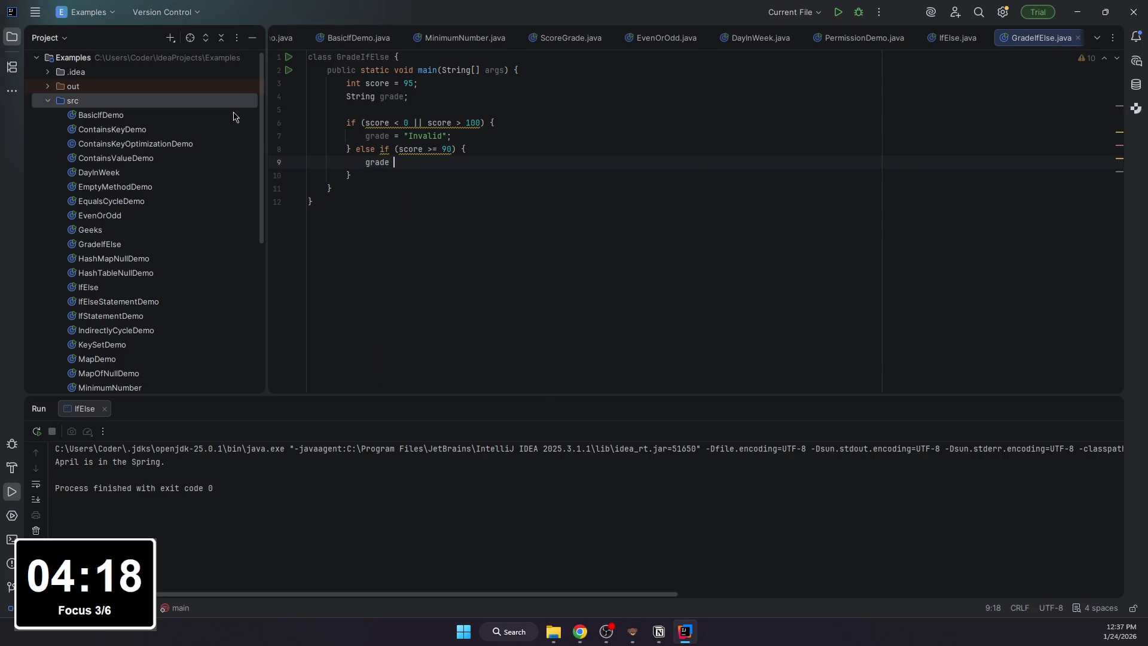
pyautogui.write('= "A";')
pyautogui.press('Down')
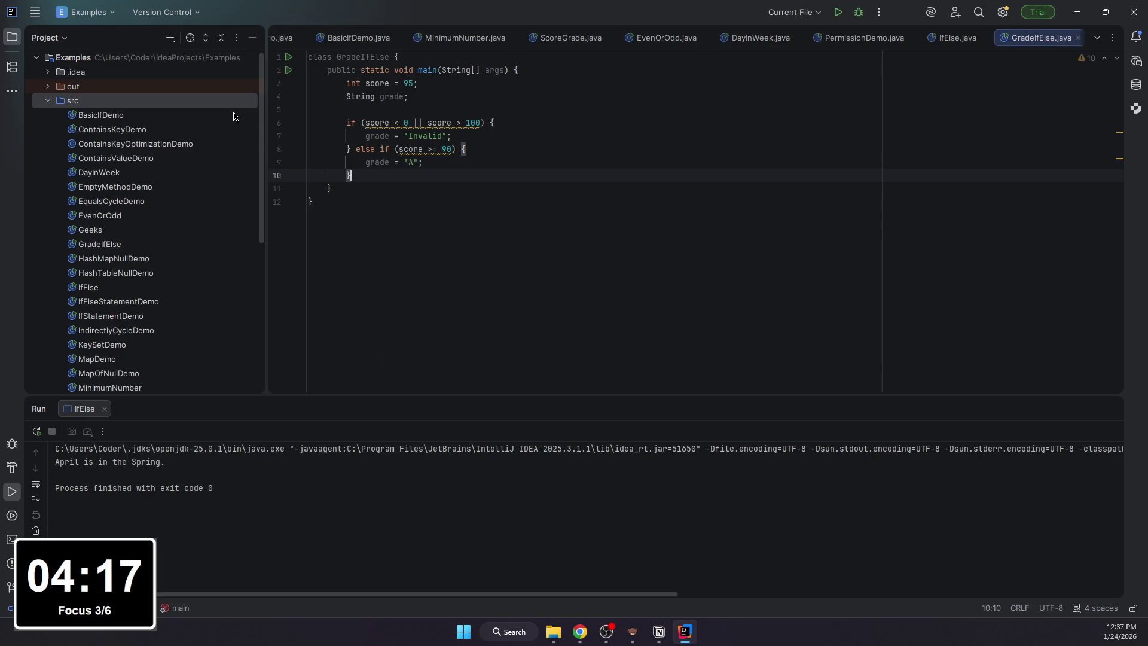
pyautogui.write('else if (score >= 80) {')
pyautogui.press('Return')
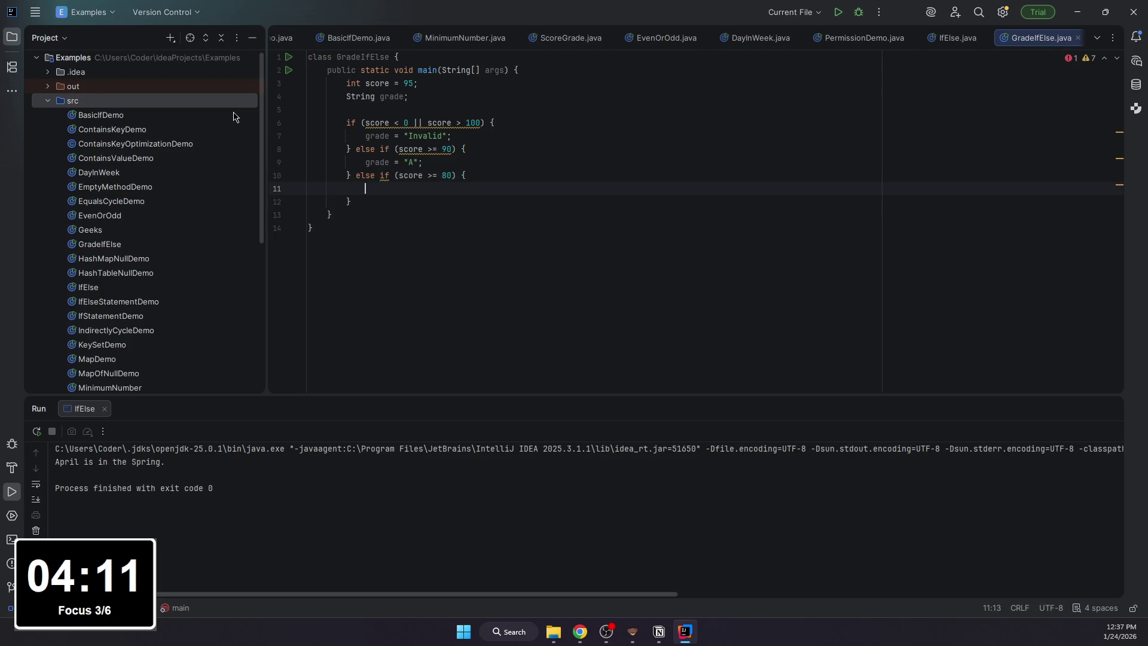
pyautogui.write('grade = "B"')
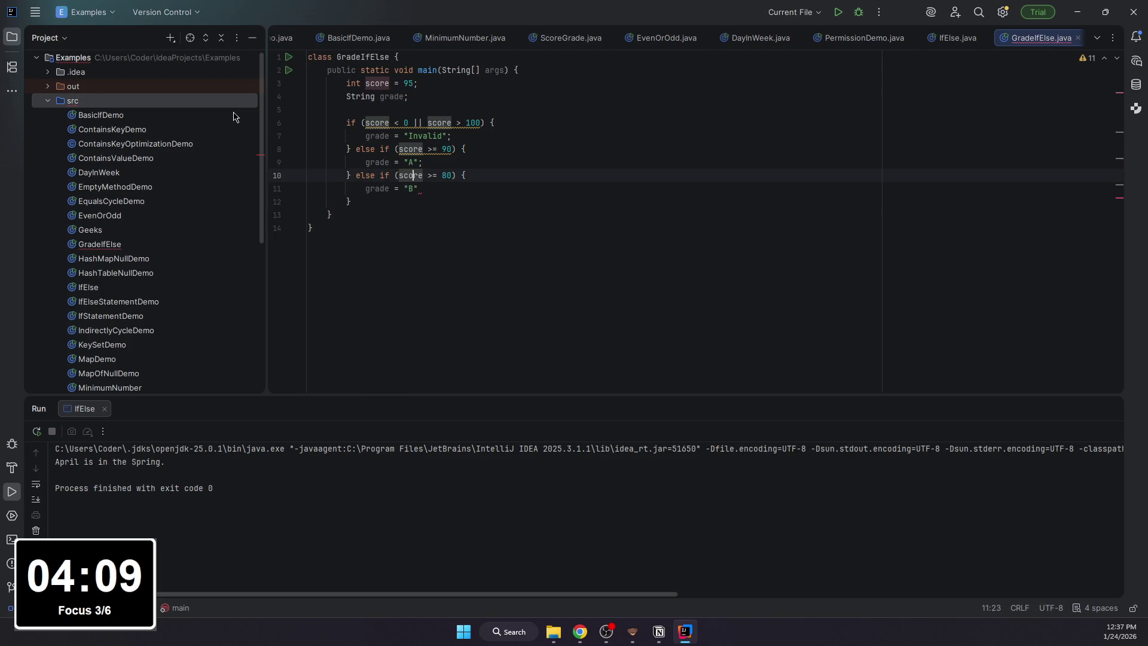
pyautogui.write(';')
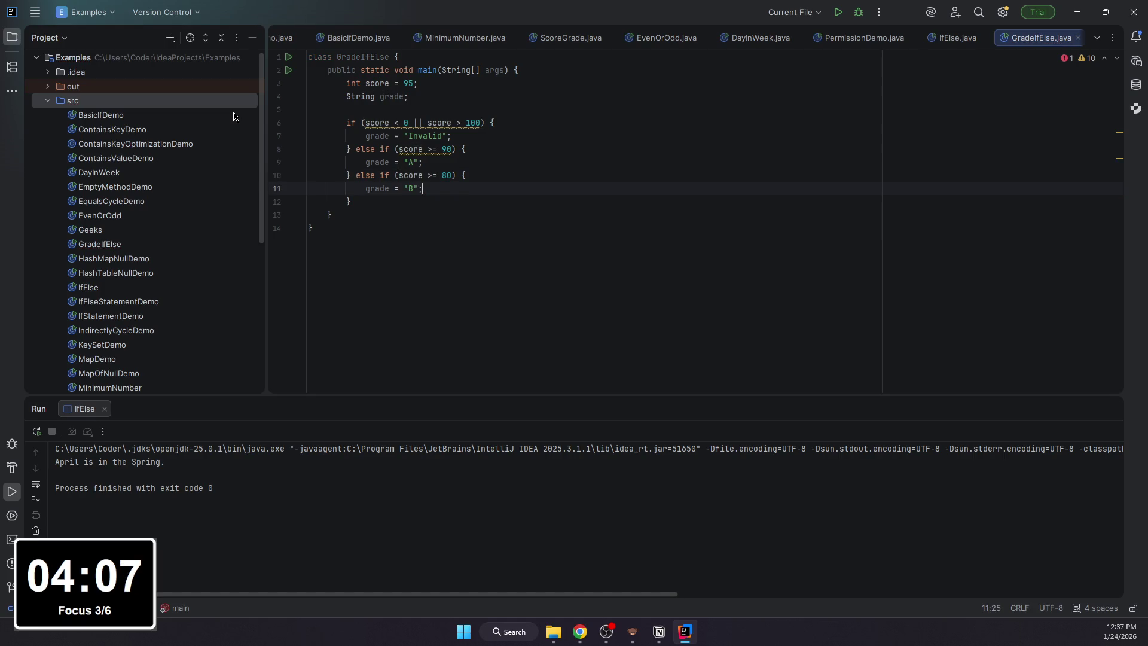
pyautogui.press('Down')
pyautogui.press('Home')
pyautogui.press('Home')
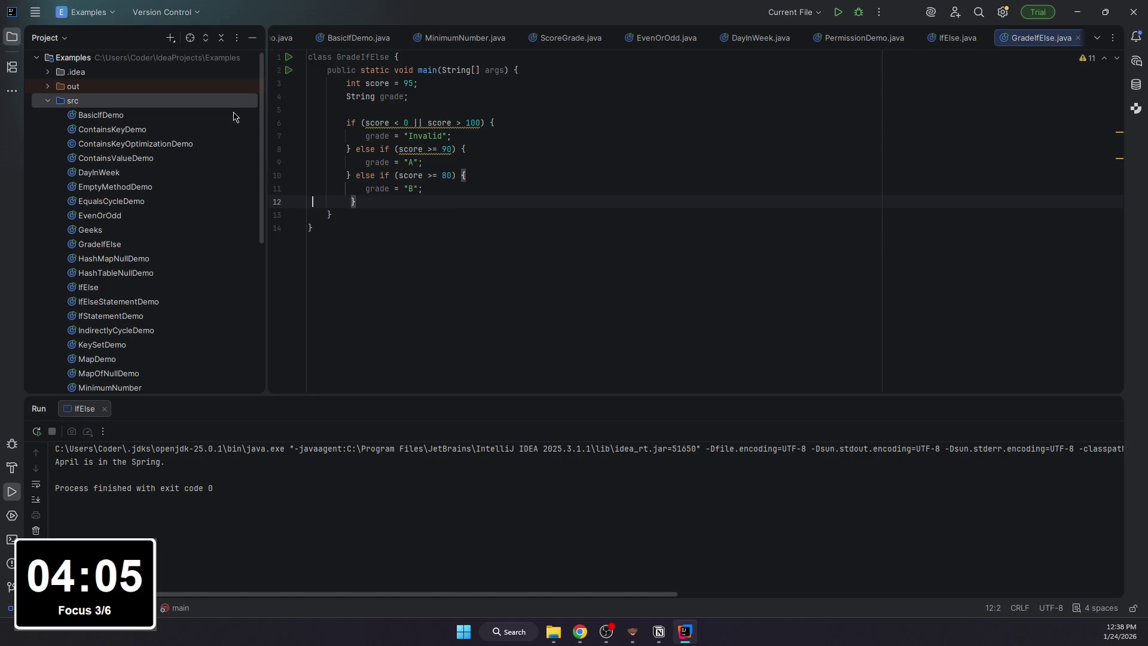
# - Add an else-if branch assigning grade C for score >= 70
pyautogui.press('Up')
pyautogui.press('End')
pyautogui.press('Left')
pyautogui.press('Left')
pyautogui.press('Down')
pyautogui.press('End')
pyautogui.write('else if (')
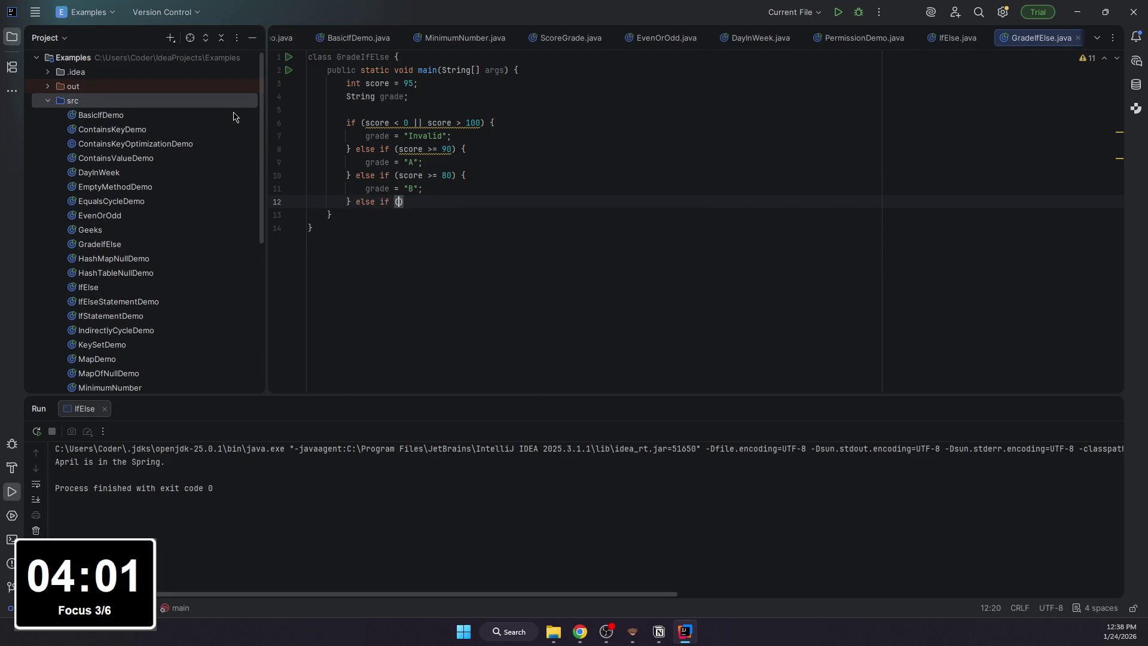
pyautogui.write('score <')
pyautogui.press('BackSpace')
pyautogui.write('>= ')
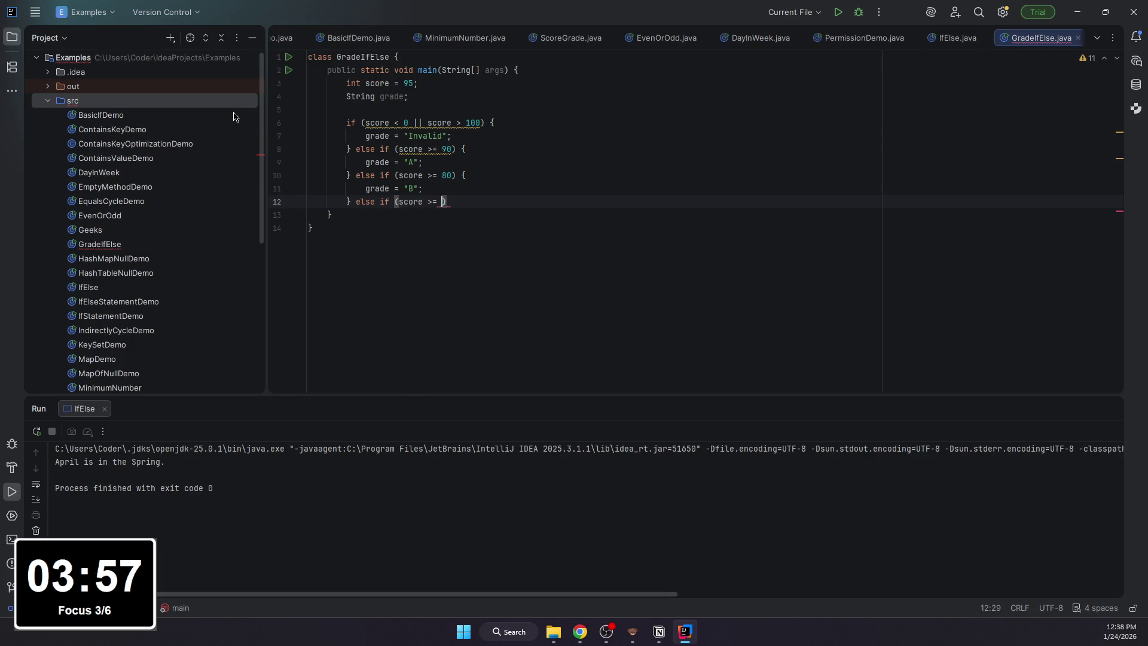
pyautogui.write('70) {')
pyautogui.press('Return')
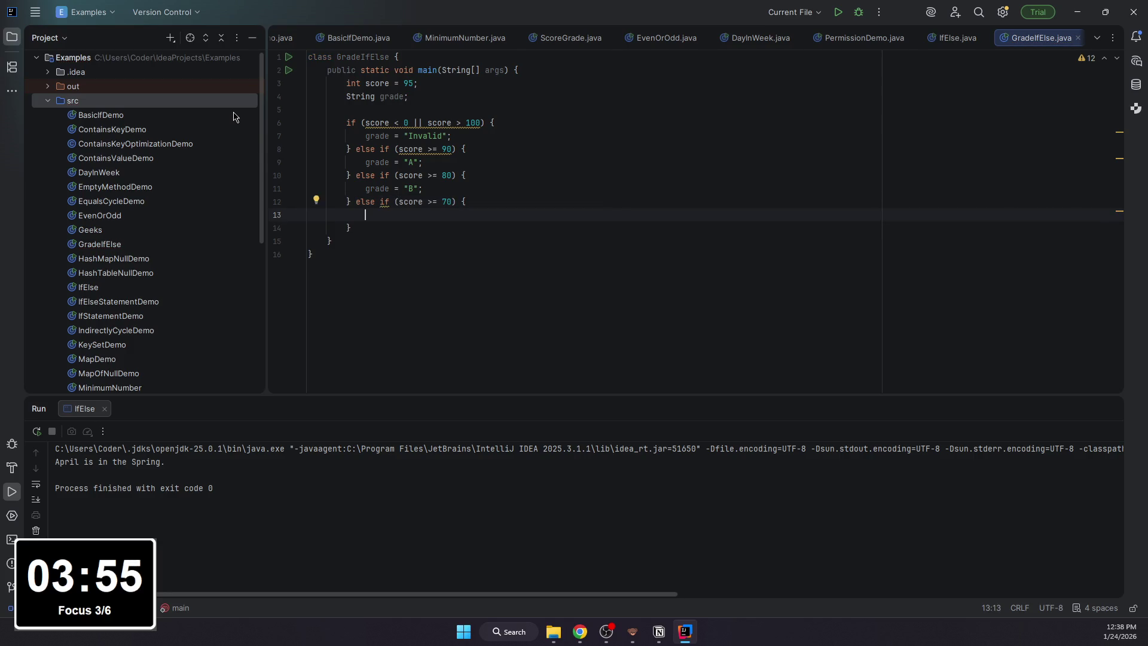
pyautogui.write('grade = "C')
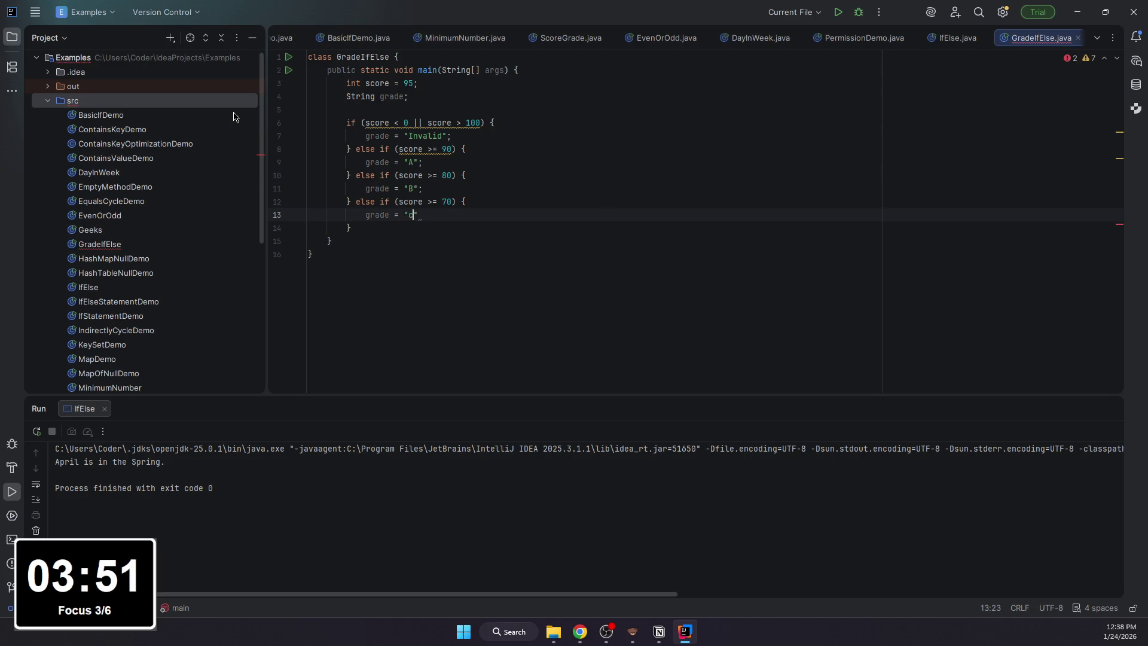
pyautogui.write('"')
# - Add the score >= 60 branch setting grade D and a final else setting grade F
pyautogui.press('Down')
pyautogui.write('else if')
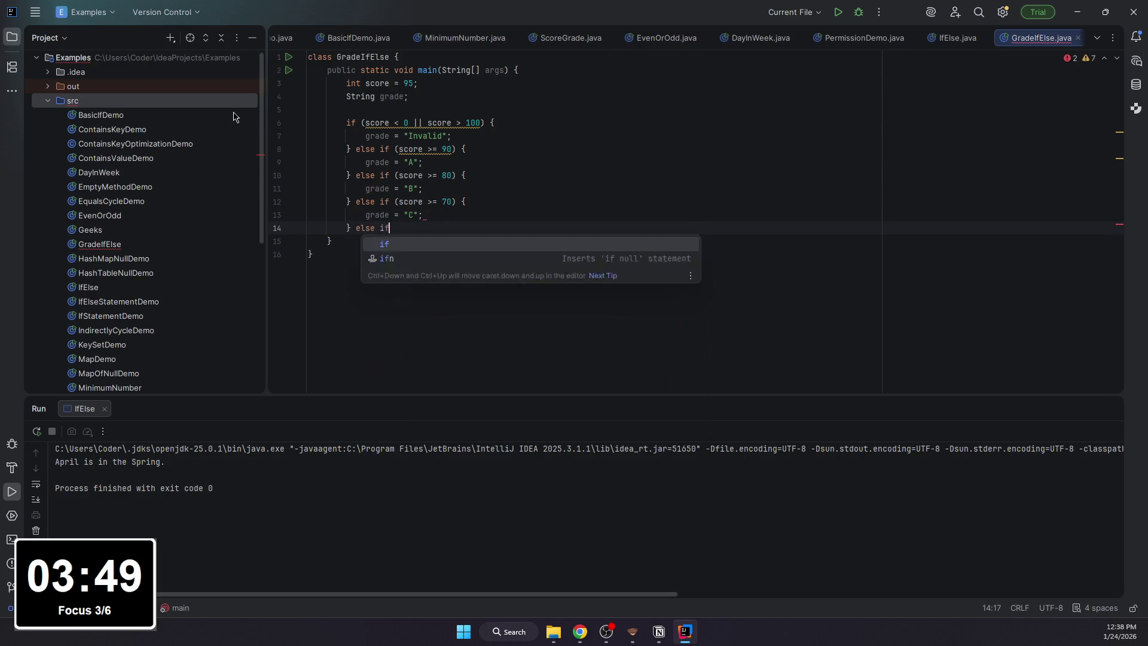
pyautogui.write(' (score >')
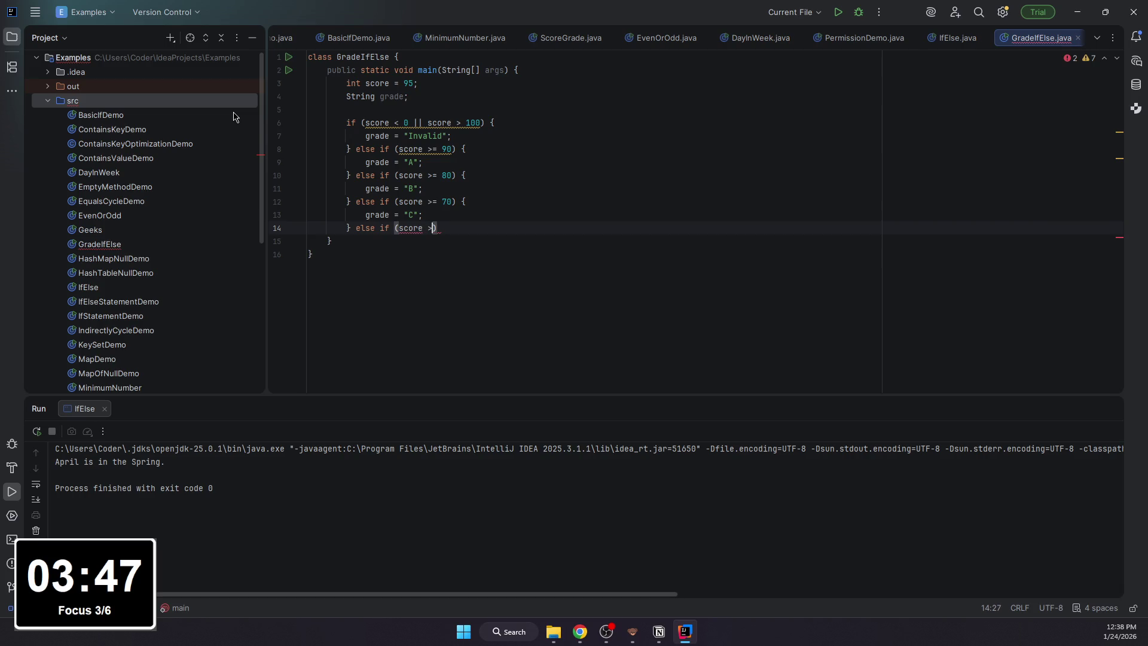
pyautogui.write('= 60) {')
pyautogui.press('Return')
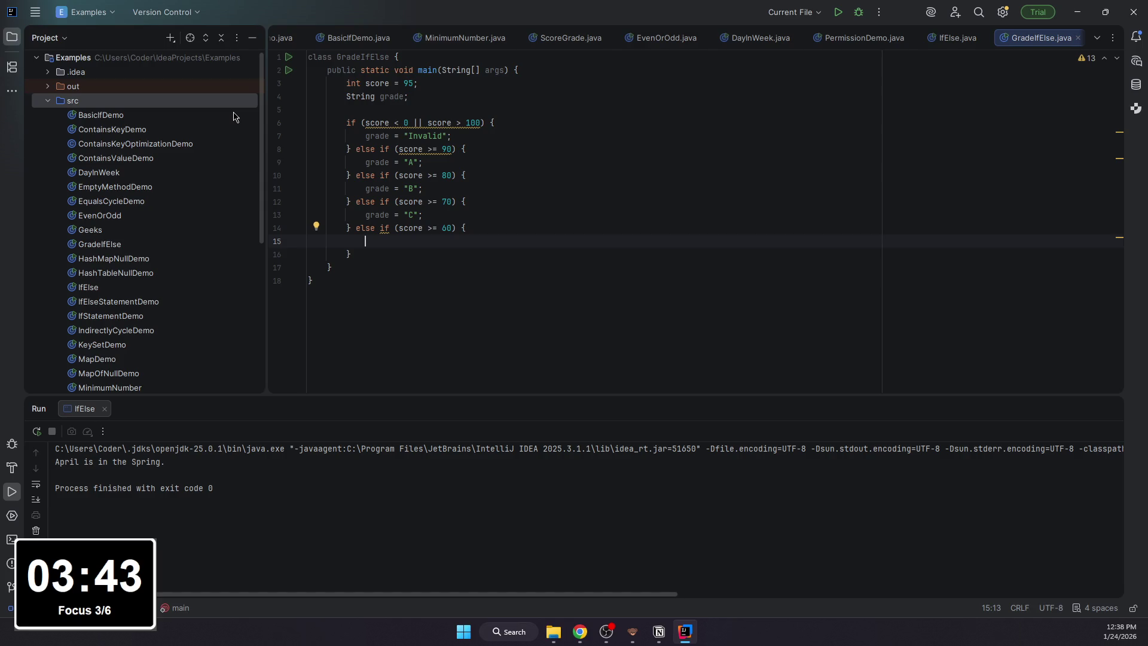
pyautogui.write('f')
pyautogui.press('BackSpace')
pyautogui.write('g')
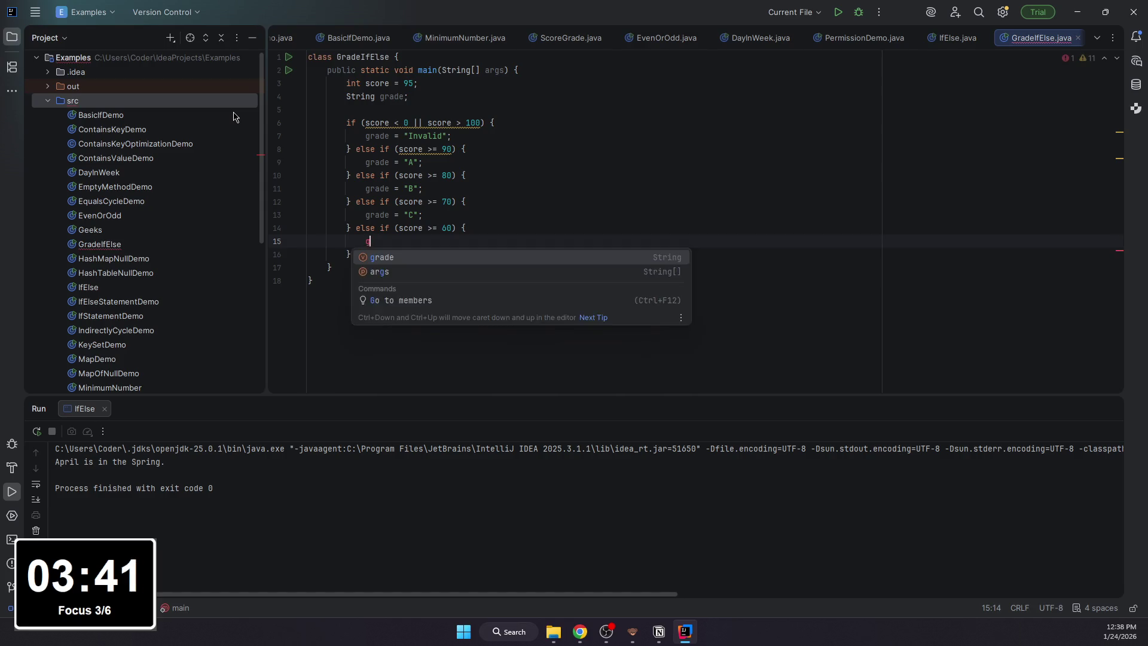
pyautogui.write('rade = "D";')
pyautogui.press('Down')
pyautogui.write('e')
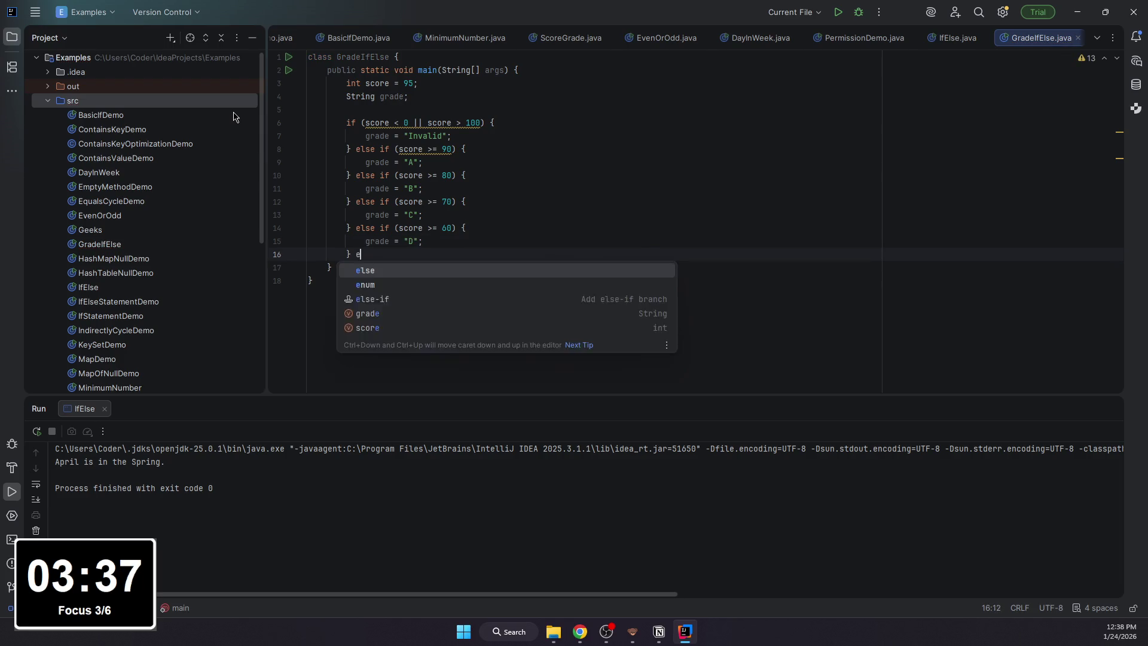
pyautogui.write('lse {')
pyautogui.press('Return')
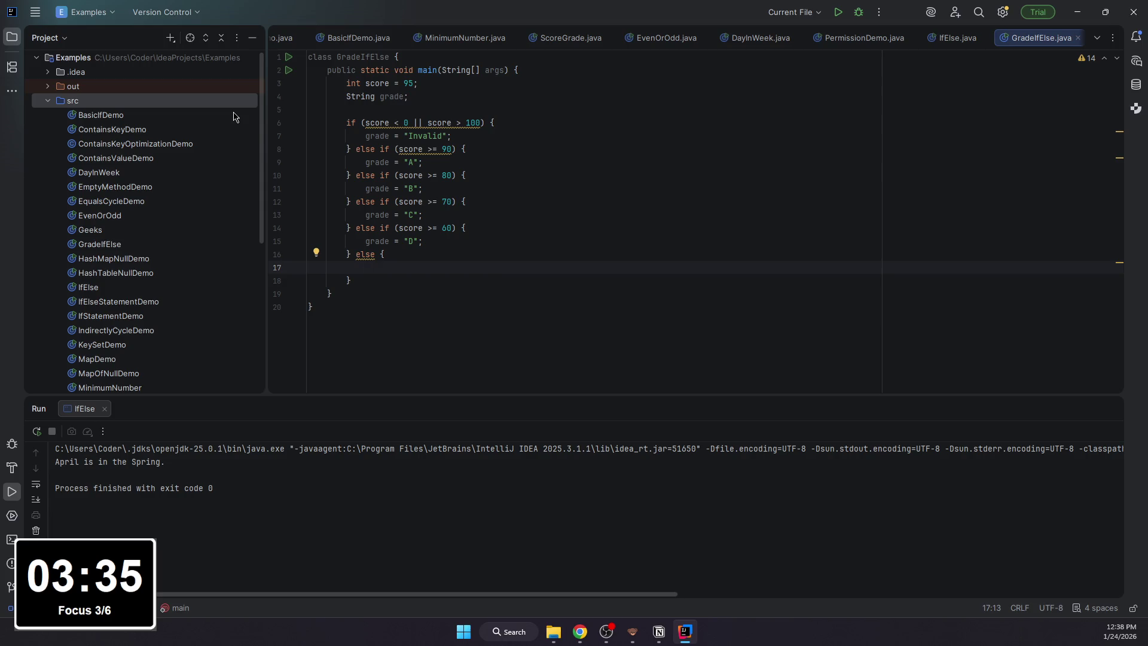
pyautogui.write('grade ')
pyautogui.write('= "F";')
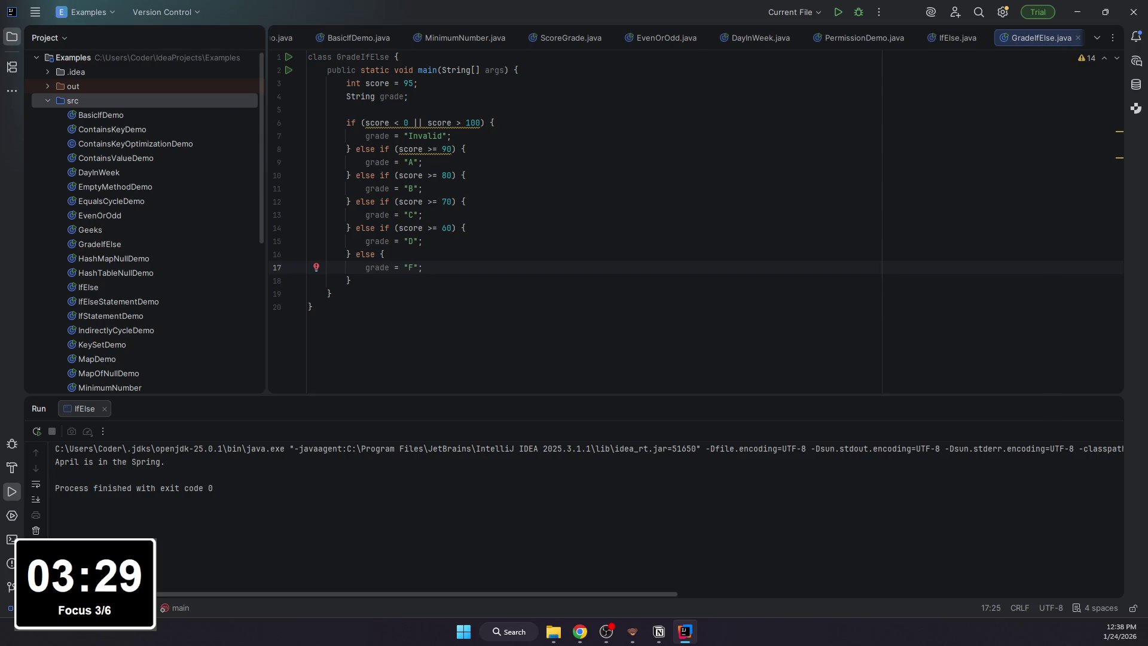
pyautogui.click(398, 281)
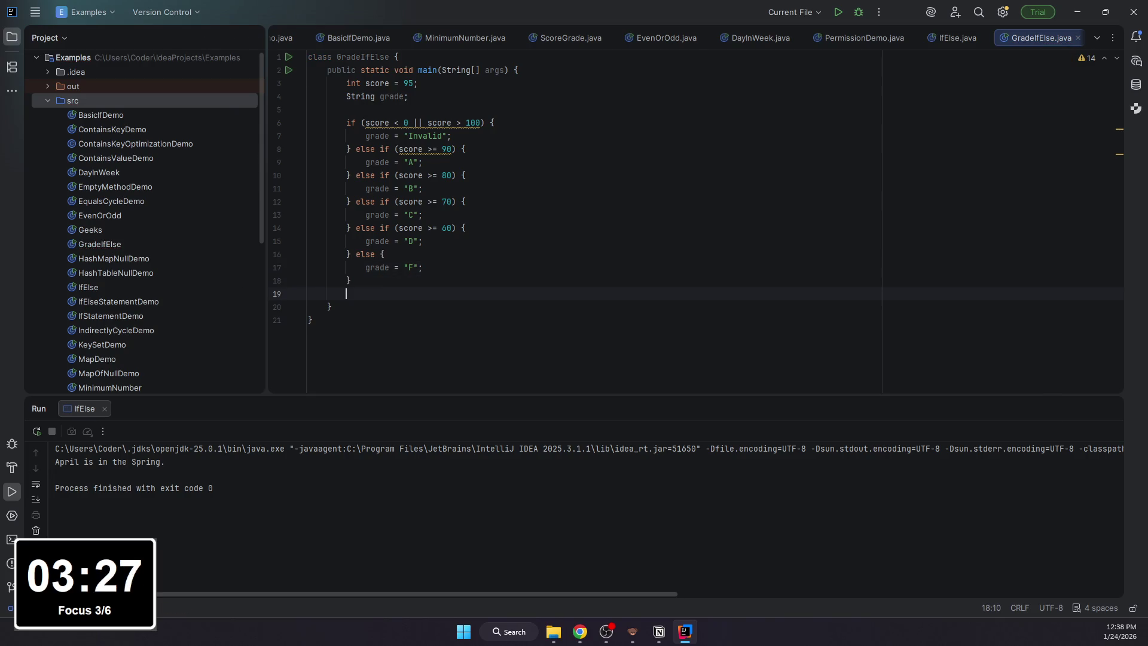
# - Print "Score: " + score + " -> Grade: " + grade and run, getting Score: 95 -> Grade: A
pyautogui.press('Return')
pyautogui.press('Return')
pyautogui.write('System.out.')
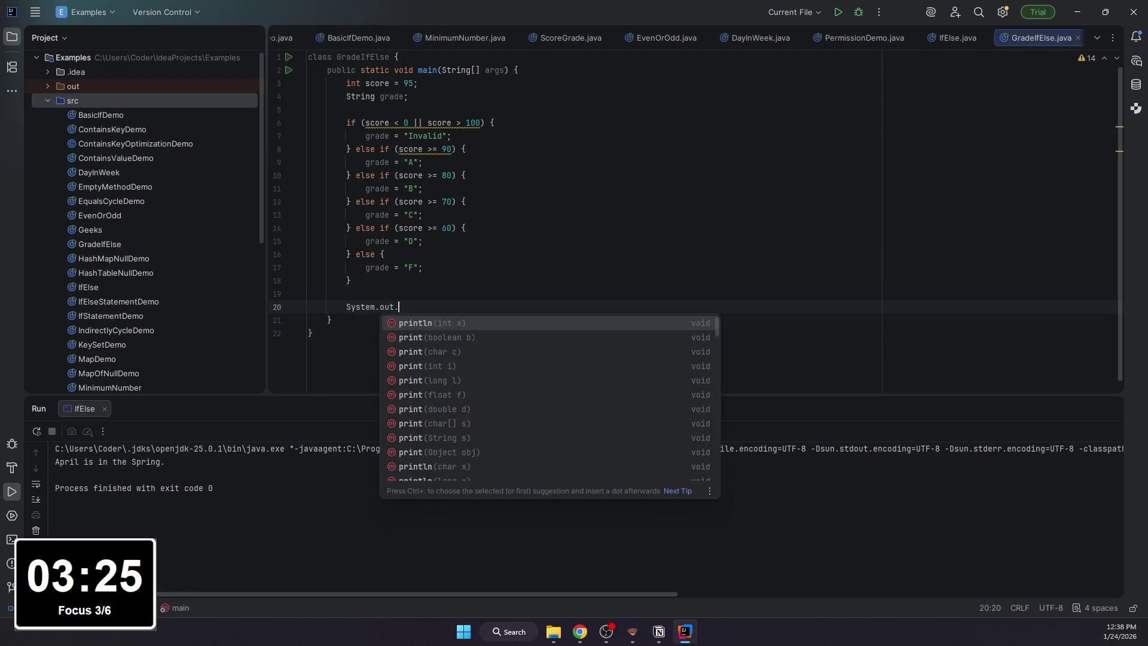
pyautogui.write('println')
pyautogui.press('Return')
pyautogui.write('"Score: " + sco')
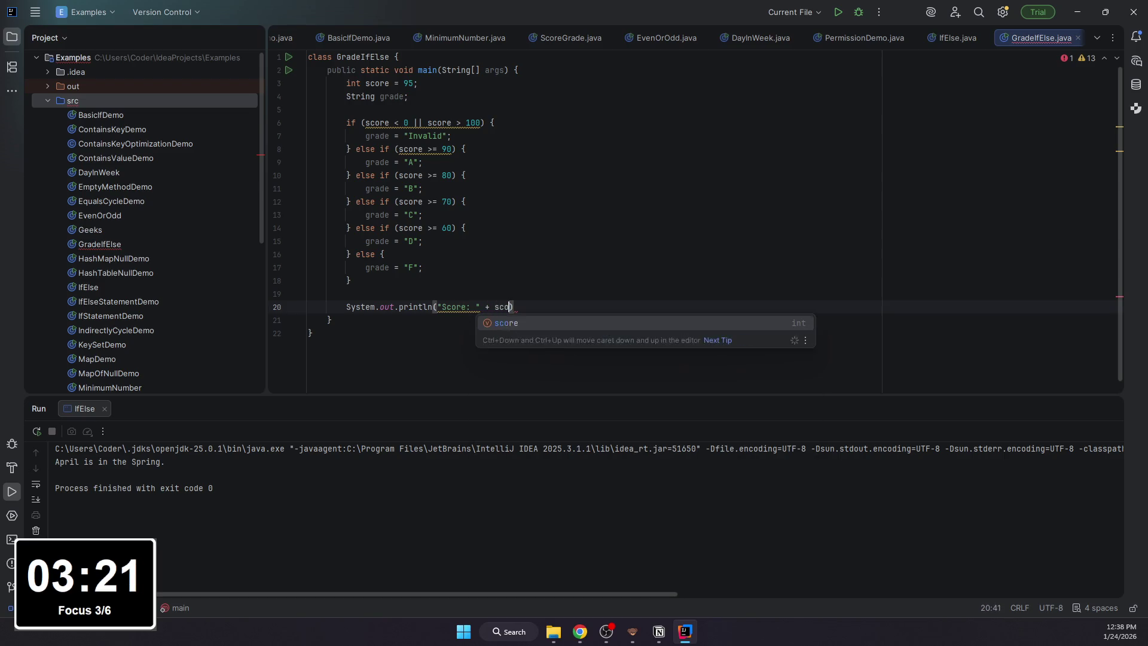
pyautogui.write('re + ')
pyautogui.write('" -> rade:')
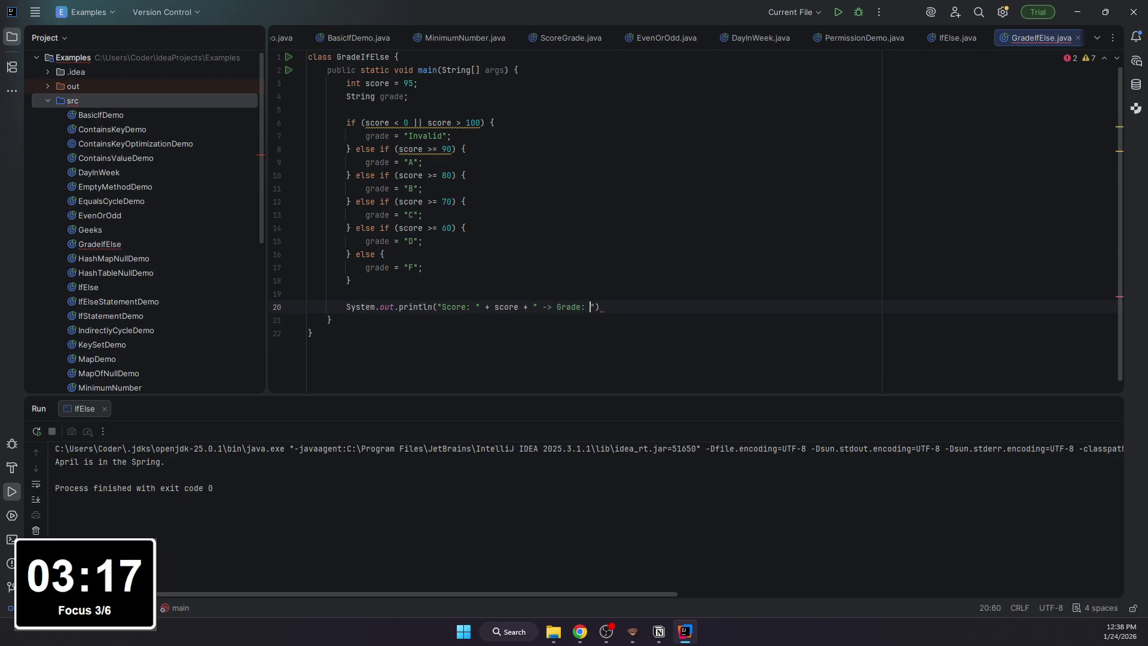
pyautogui.write('" + Grade')
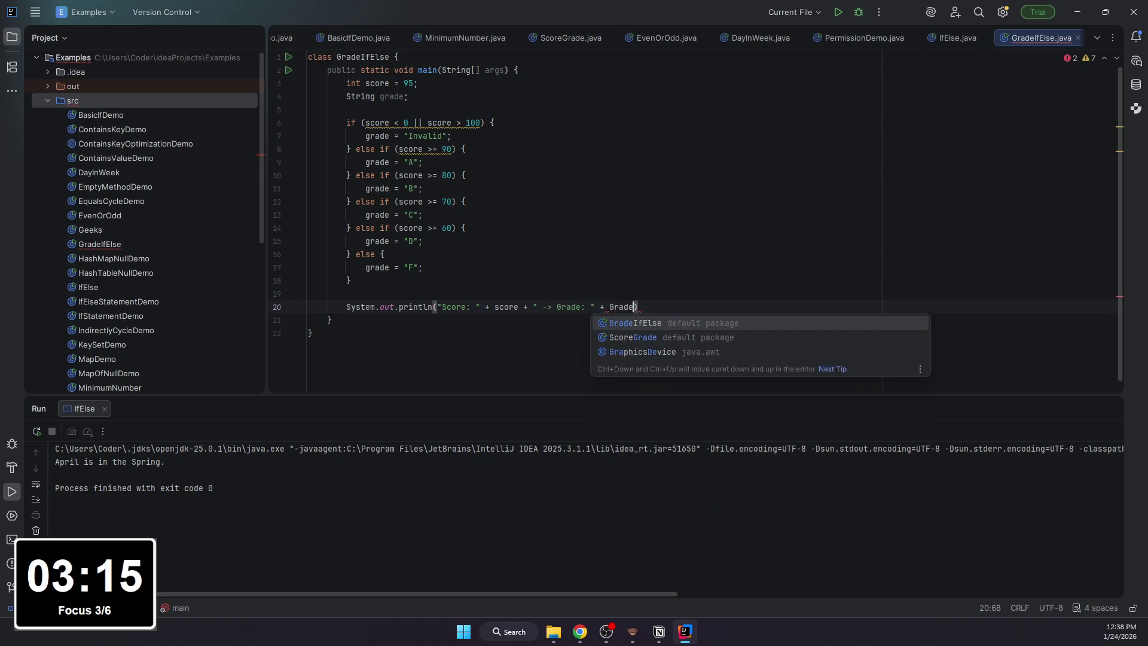
pyautogui.press('BackSpace')
pyautogui.press('BackSpace')
pyautogui.press('BackSpace')
pyautogui.write('g')
pyautogui.press('BackSpace')
pyautogui.press('BackSpace')
pyautogui.write('g')
pyautogui.press('Return')
pyautogui.write(');')
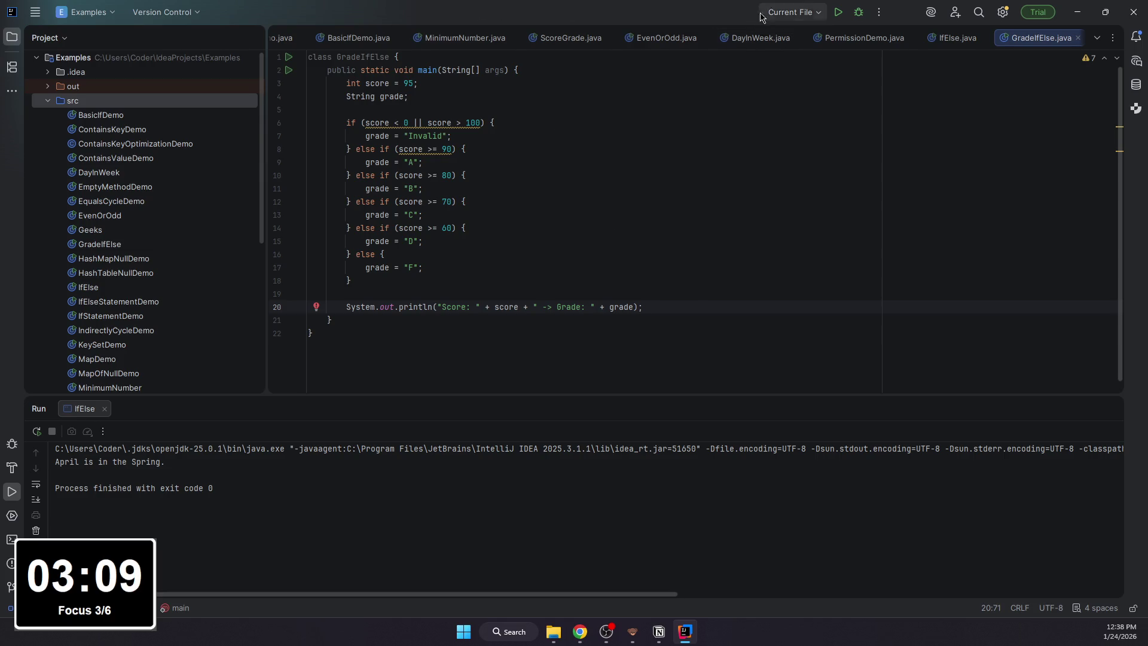
pyautogui.click(838, 11)
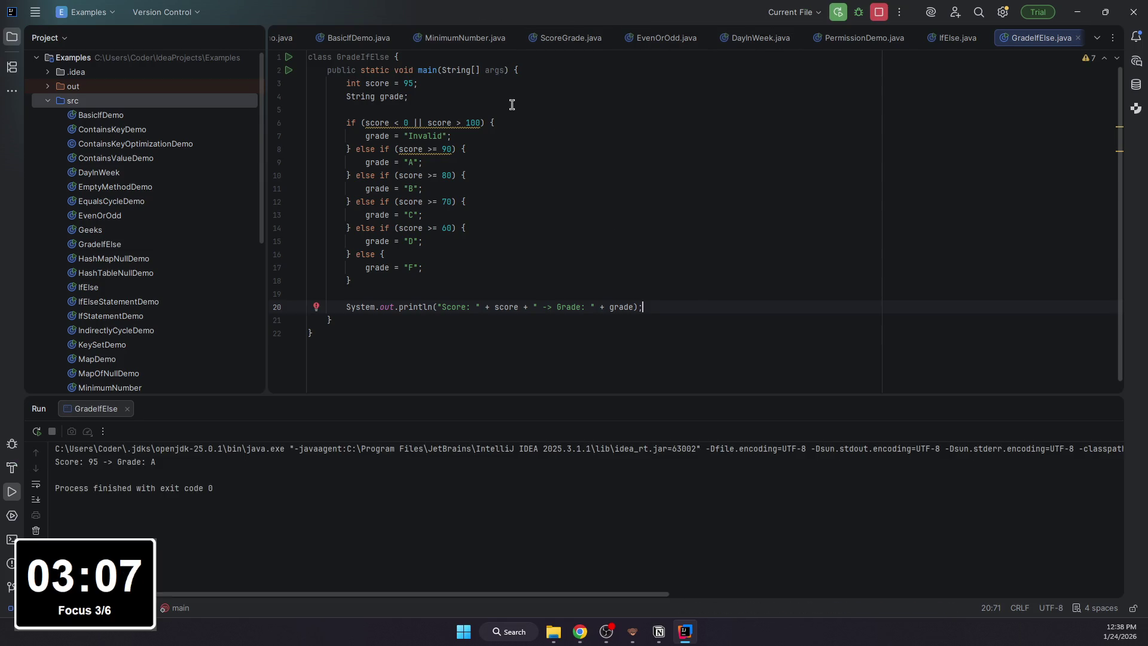
pyautogui.click(415, 84)
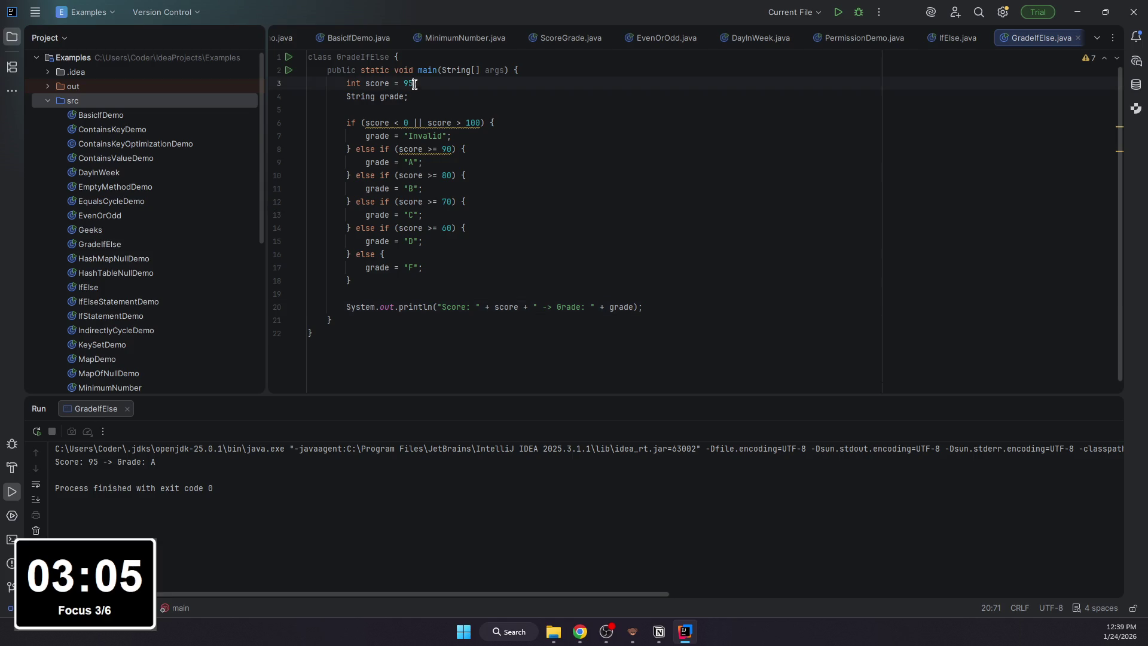
# - Change score to 61, rerun to get Score: 61 -> Grade: D, and return to Notion
pyautogui.doubleClick(410, 83)
pyautogui.write('61')
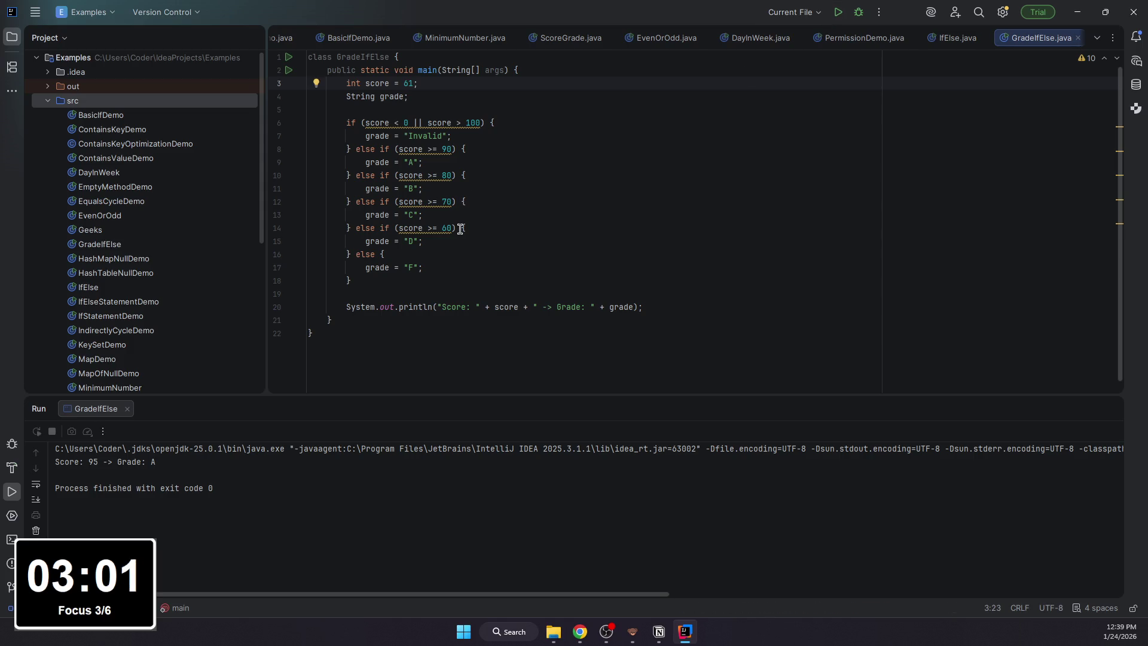
pyautogui.hotkey('shift', 'F10')
pyautogui.click(531, 257)
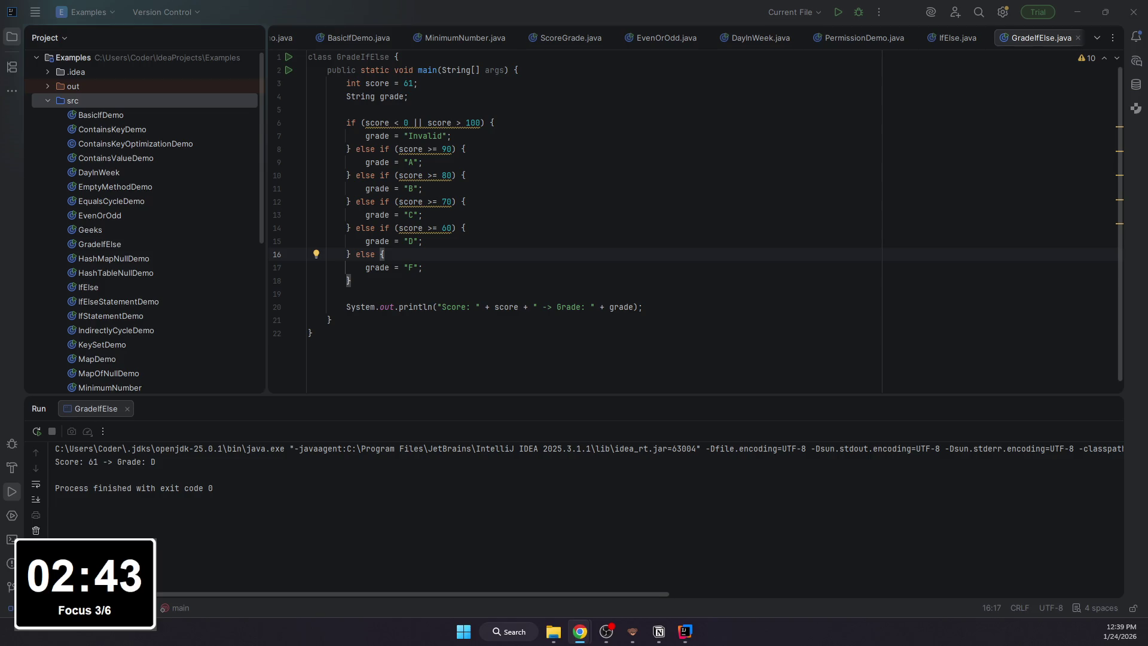
pyautogui.hotkey('alt', 'Tab')
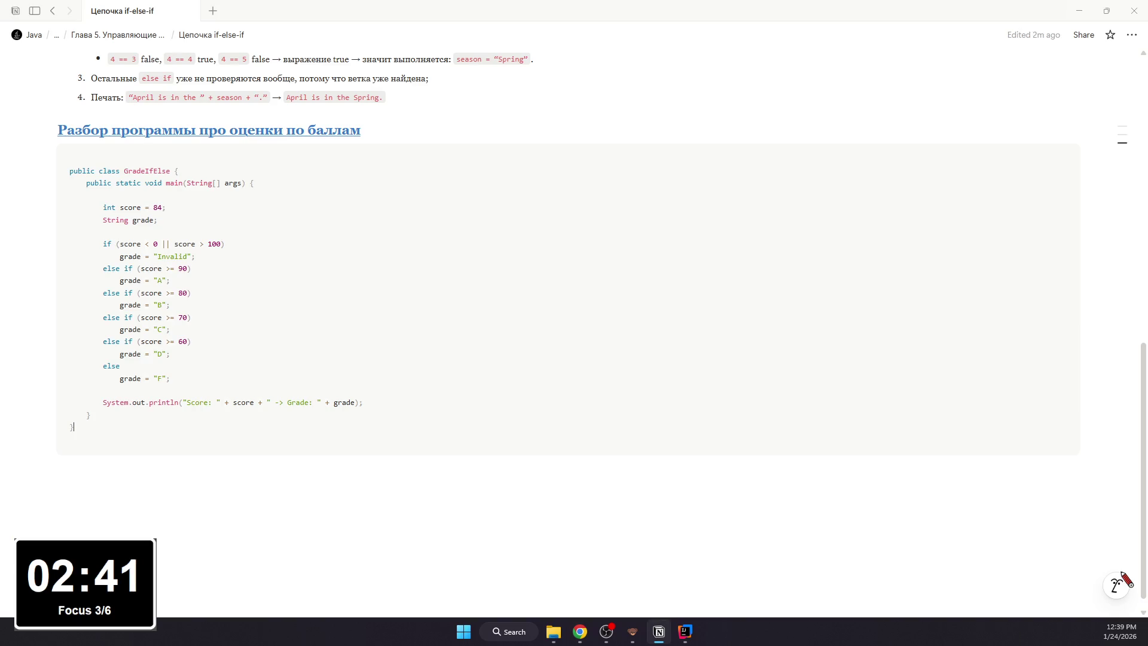
# - Add numbered item '1. Входные данные:' with a code block holding the score = 84 and grade declarations
pyautogui.click(276, 515)
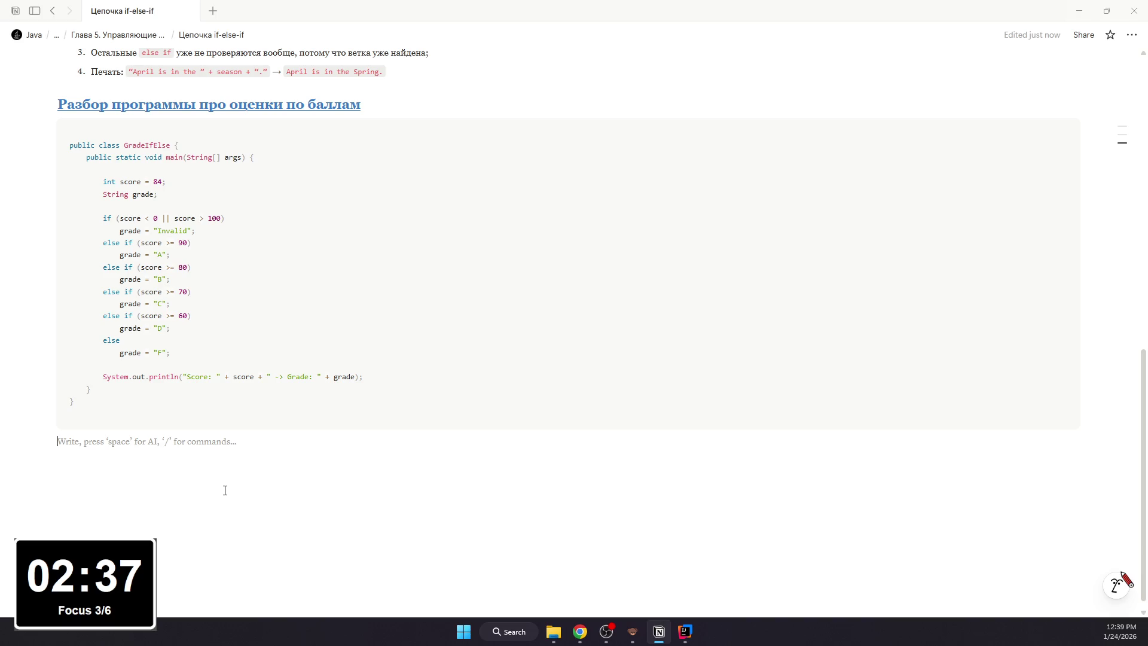
pyautogui.write('1. ')
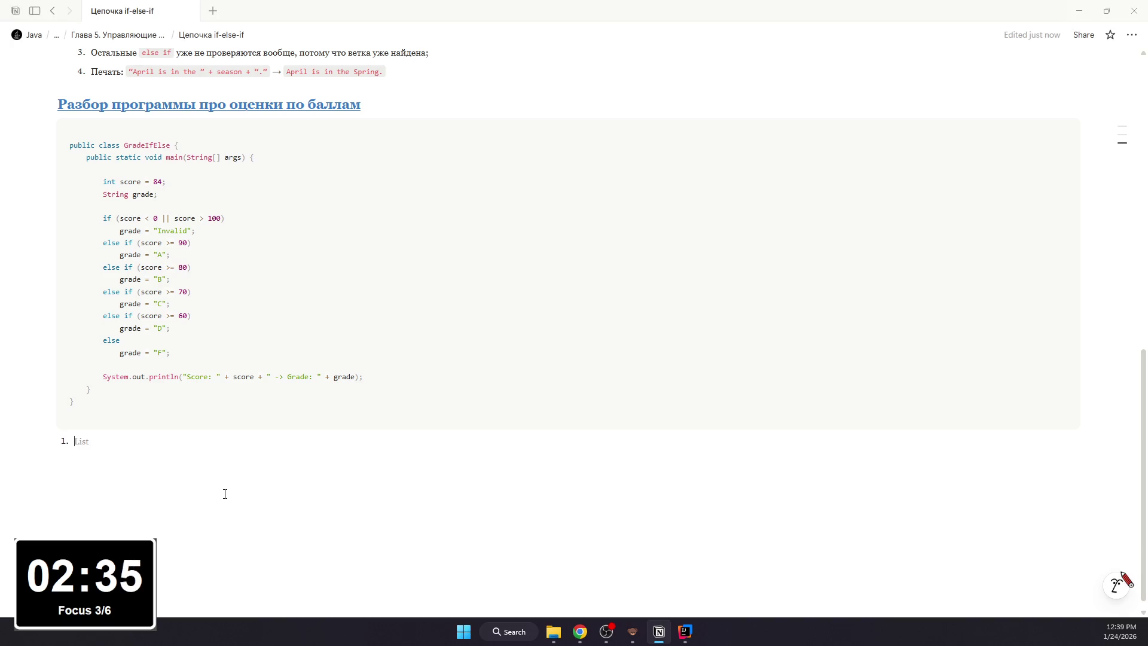
pyautogui.write('дные данные:')
pyautogui.press('Return')
pyautogui.write('/code')
pyautogui.press('Return')
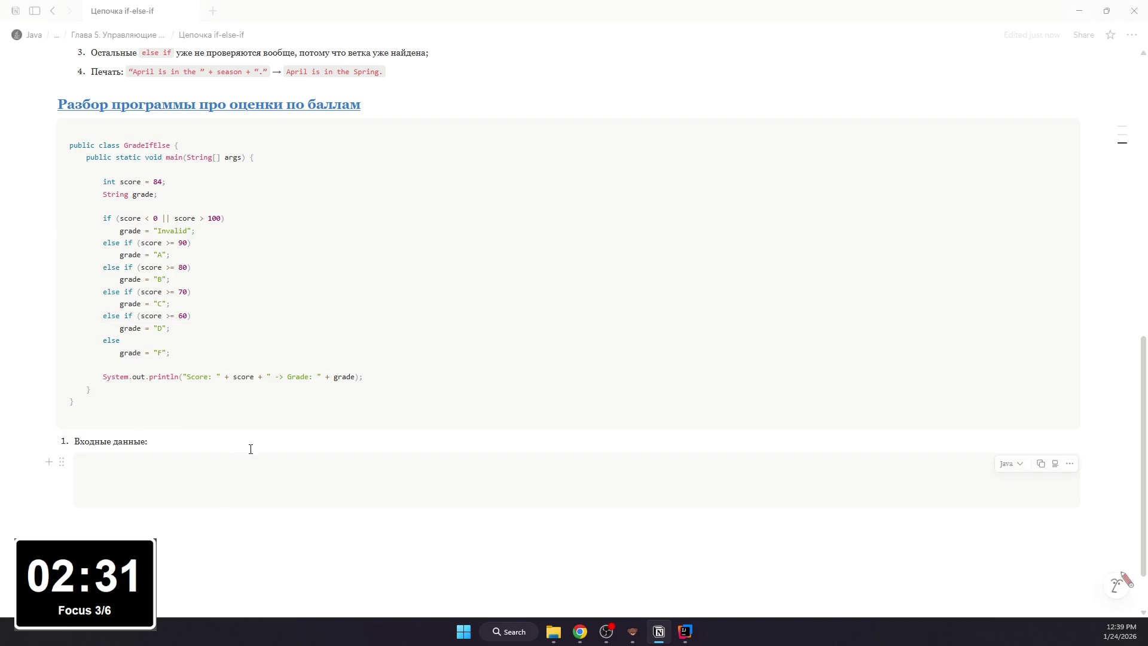
pyautogui.write('int score = 84; String grade;')
# - Make the Входные данные: label bold and underlined
pyautogui.moveTo(150, 441); pyautogui.dragTo(76, 441)
pyautogui.hotkey('ctrl', 'b')
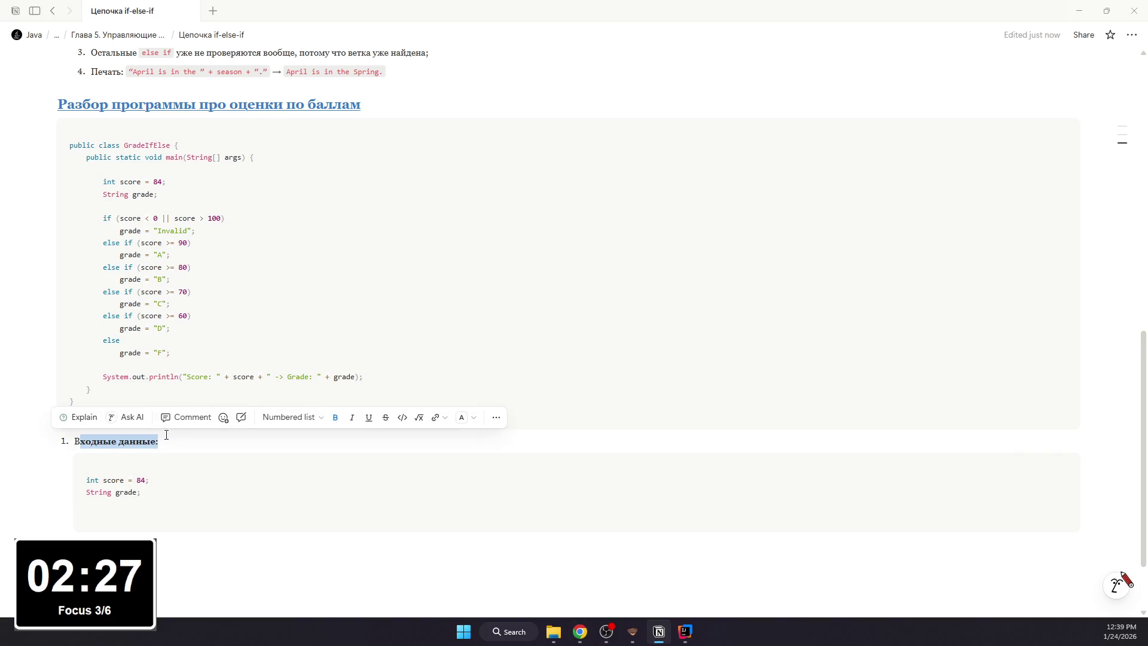
pyautogui.moveTo(166, 440); pyautogui.dragTo(75, 440)
pyautogui.hotkey('ctrl', 'u')
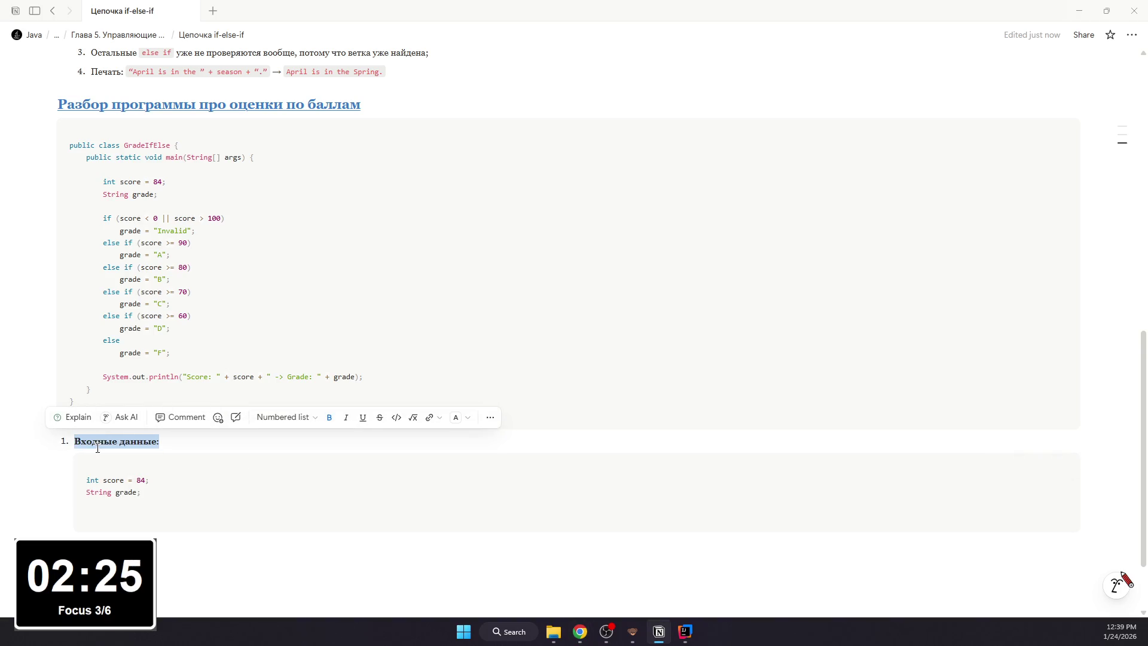
pyautogui.click(150, 508)
pyautogui.press('Down')
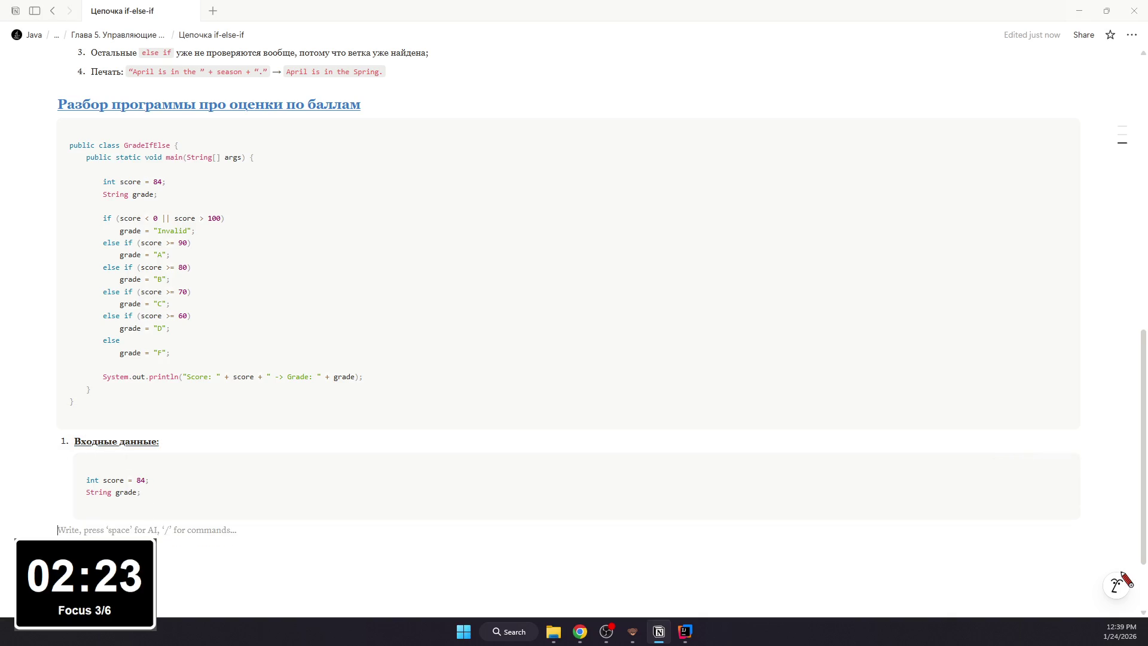
pyautogui.write('/b')
# - Write bullets explaining score as the points (84) and grade as the result string (A, B, ..), then begin item 2
pyautogui.press('Return')
pyautogui.write('score')
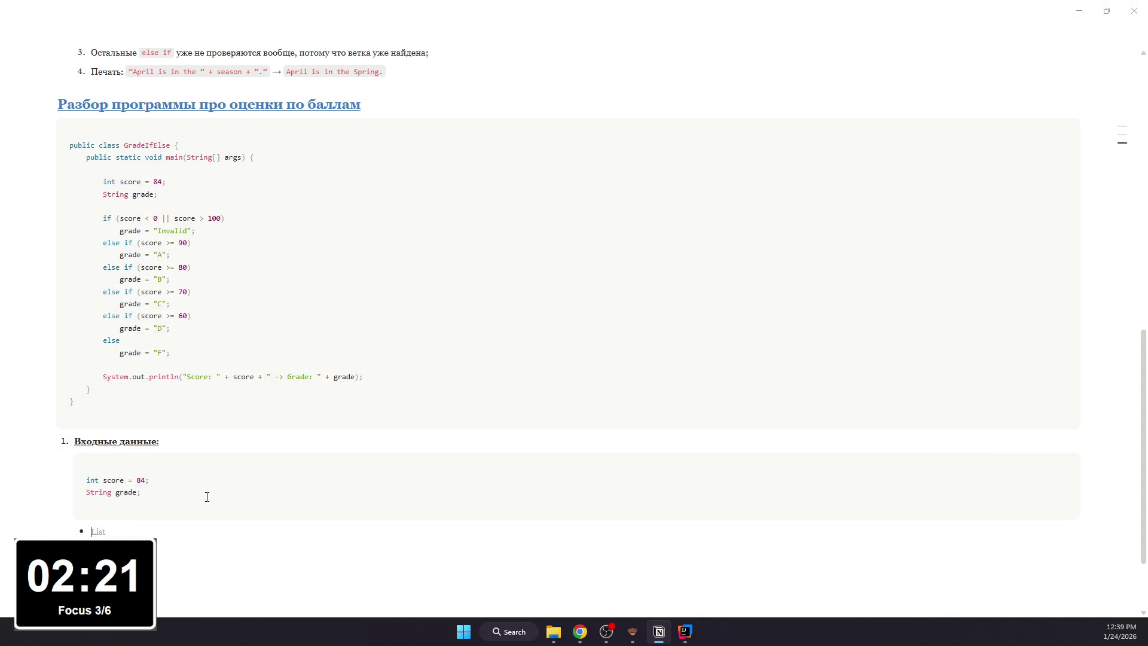
pyautogui.write(' - ю')
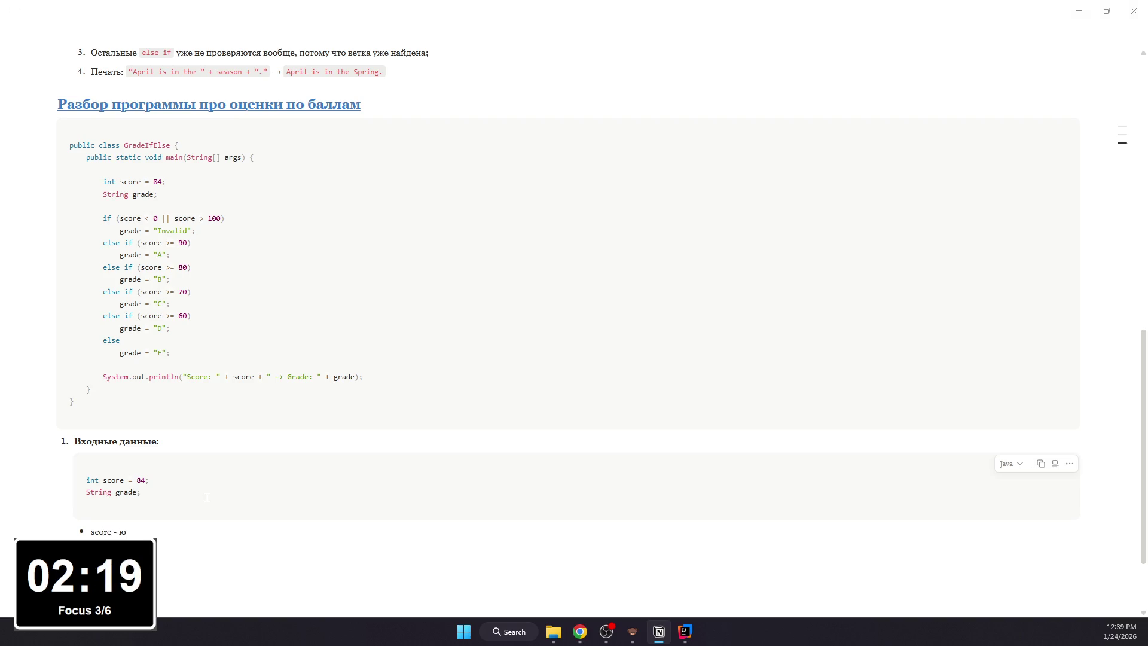
pyautogui.press('BackSpace')
pyautogui.write('ы (84')
pyautogui.write(')')
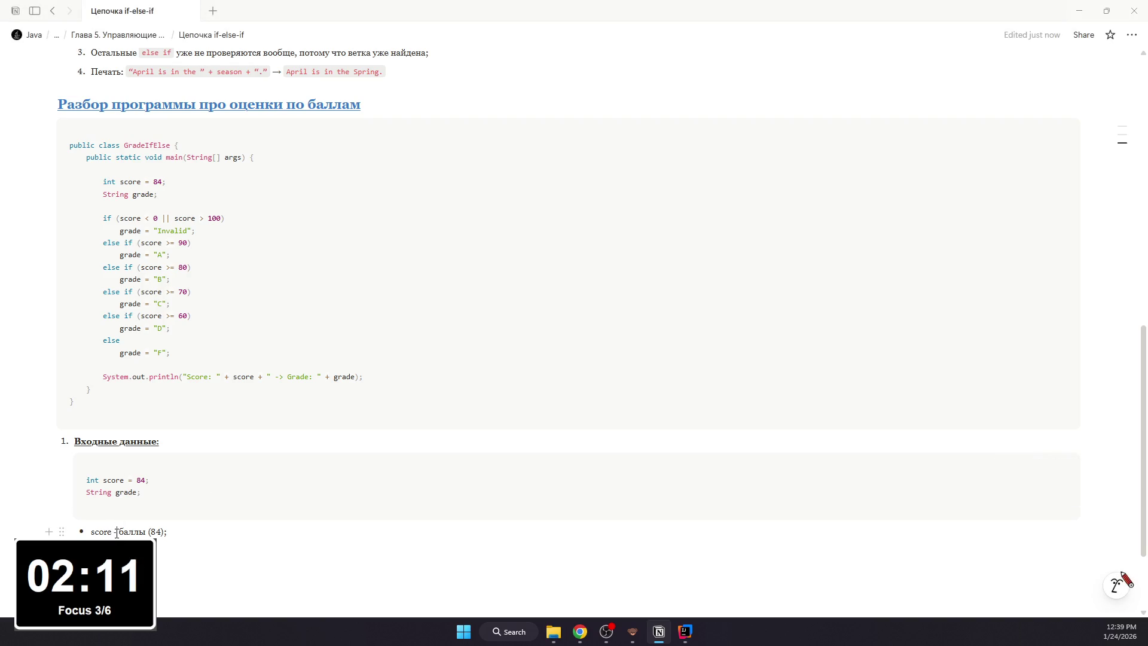
pyautogui.write('-')
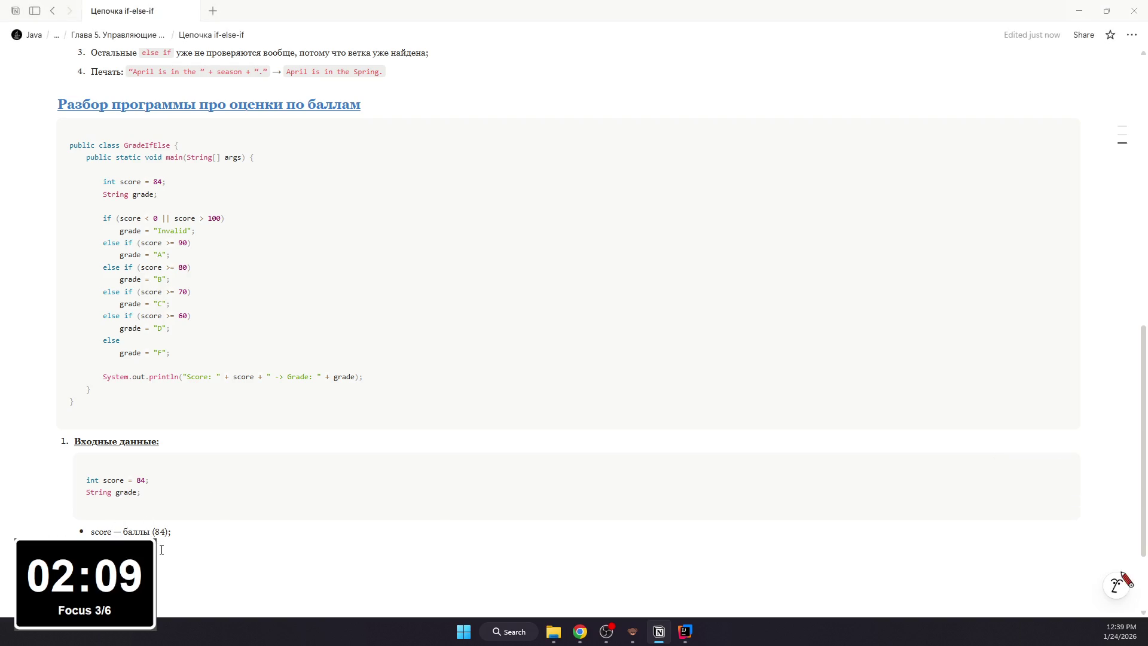
pyautogui.write('удам')
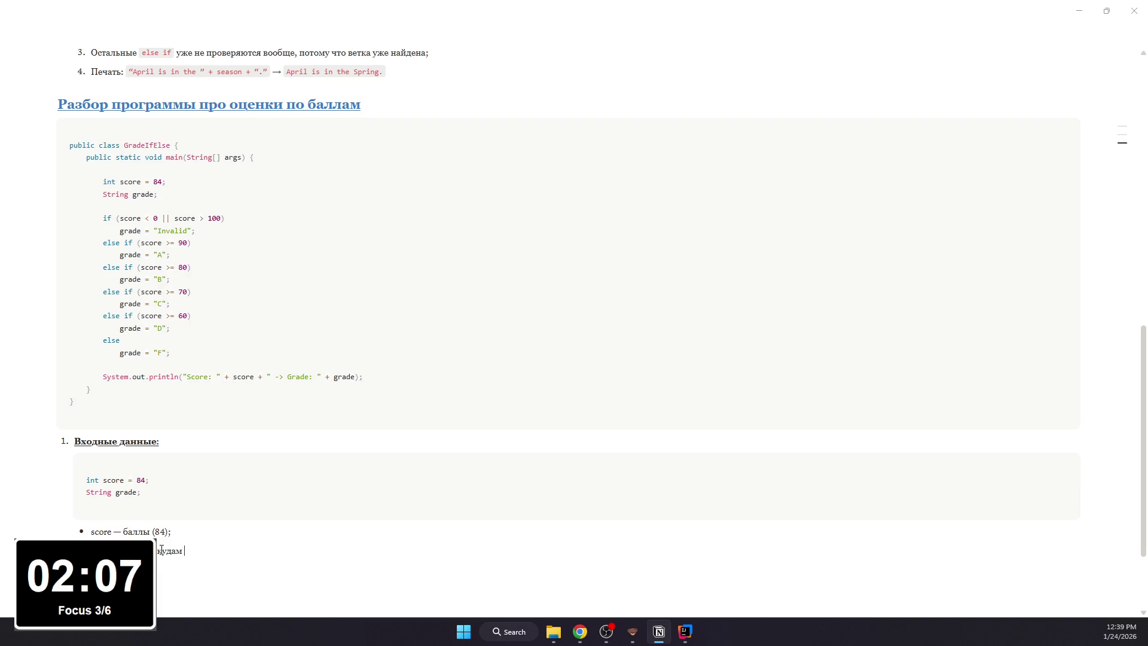
pyautogui.write('ы запише мр')
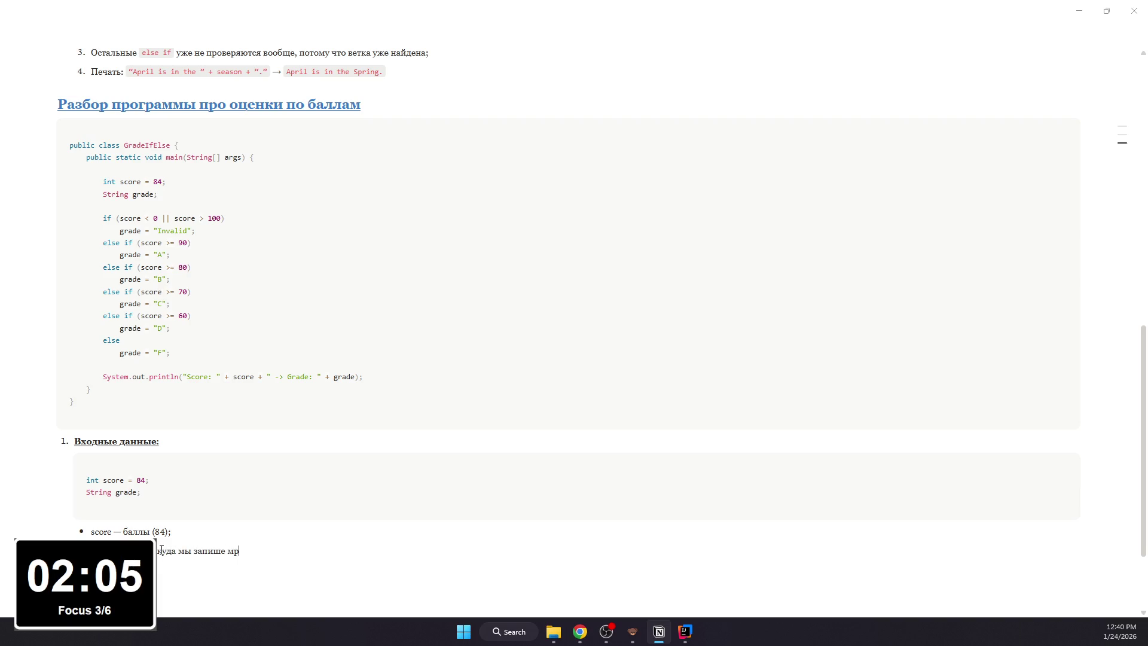
pyautogui.write(' резу')
pyautogui.write('т')
pyautogui.press('BackSpace')
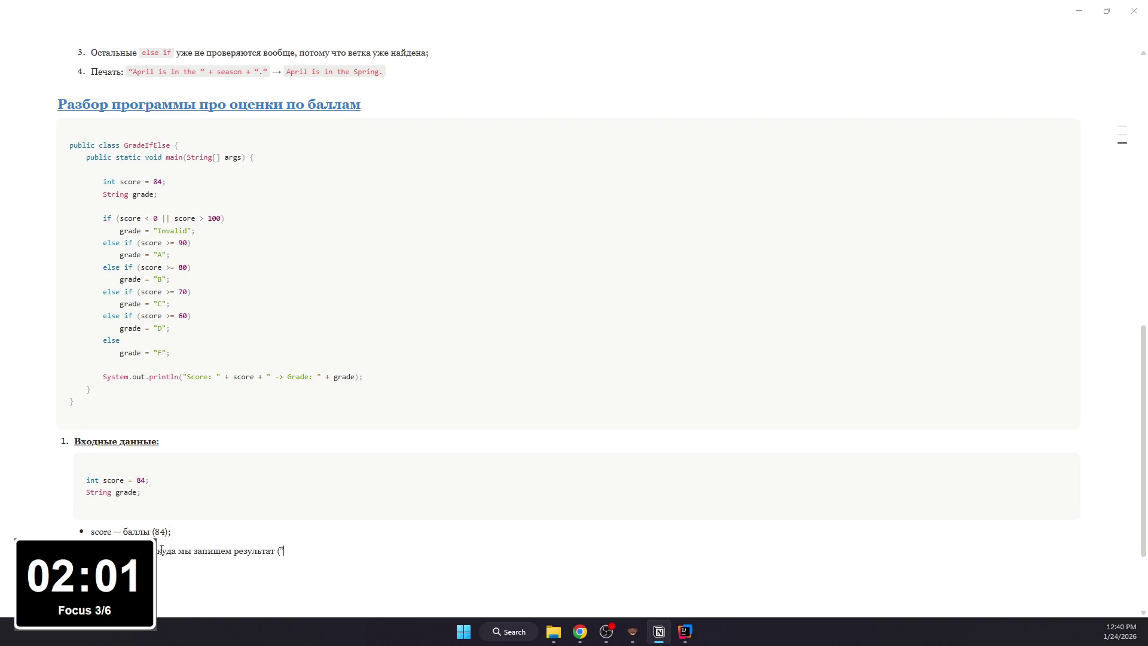
pyautogui.write('A,')
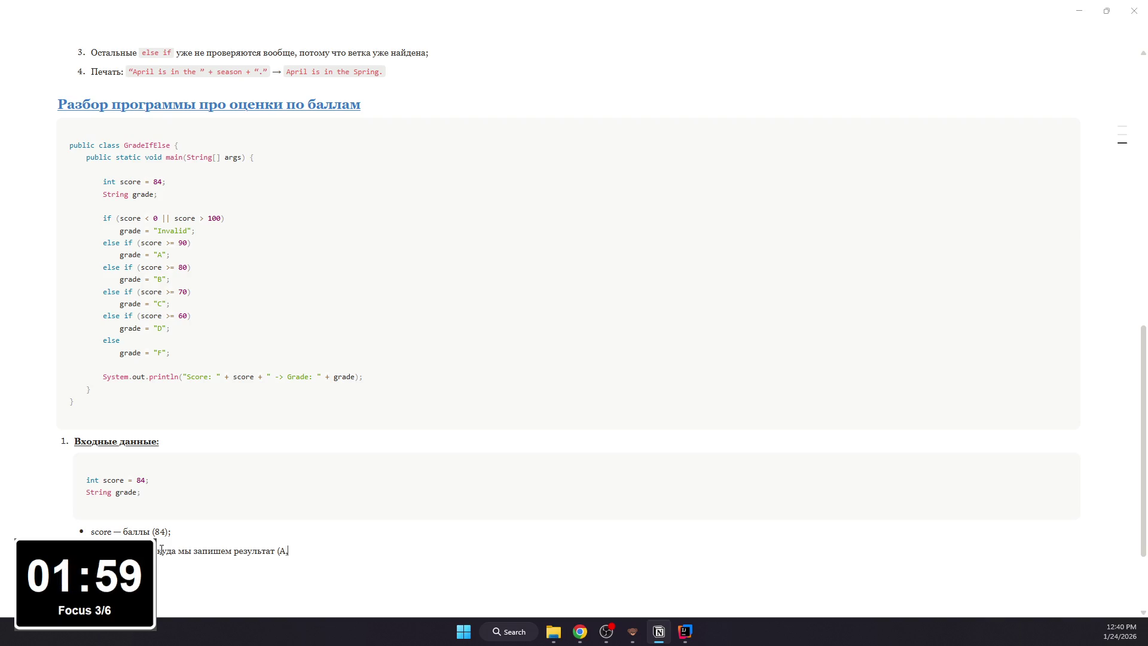
pyautogui.write(' B')
pyautogui.write(')')
pyautogui.write(';')
pyautogui.write(';')
pyautogui.press('Return')
pyautogui.press('BackSpace')
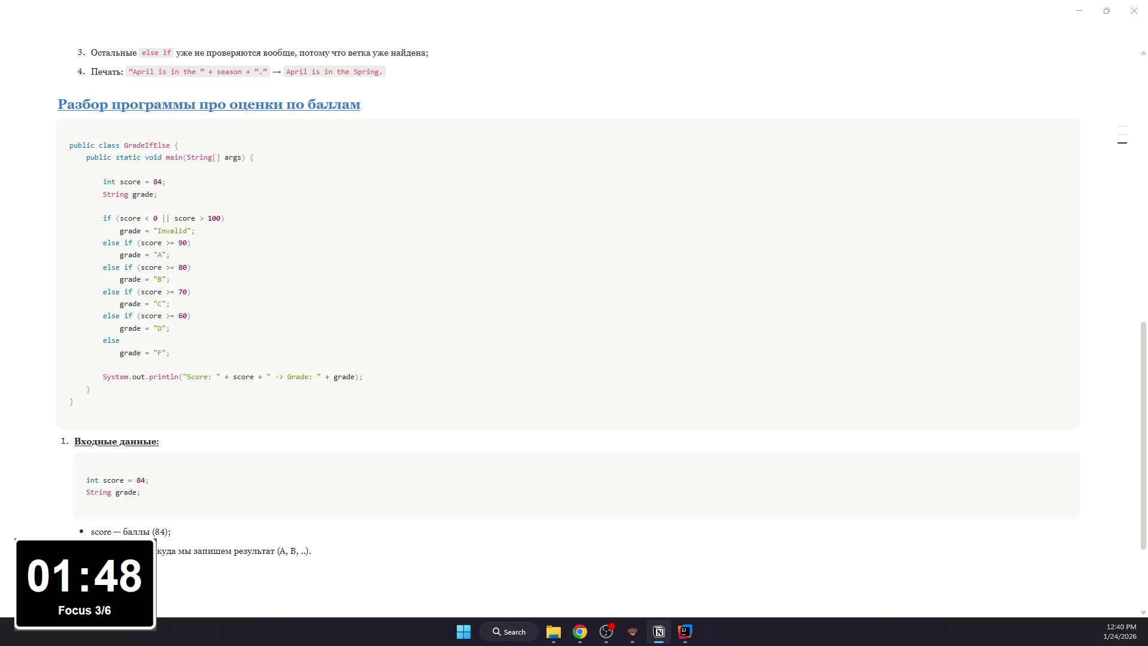
pyautogui.write('else:')
pyautogui.press('Return')
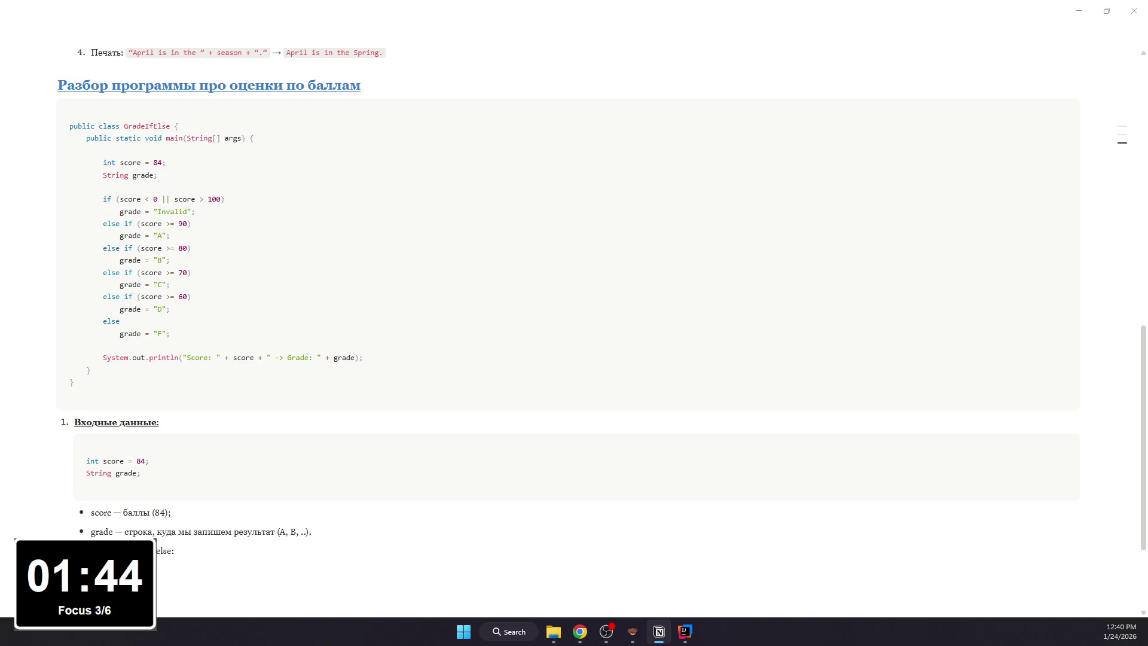
pyautogui.write('/')
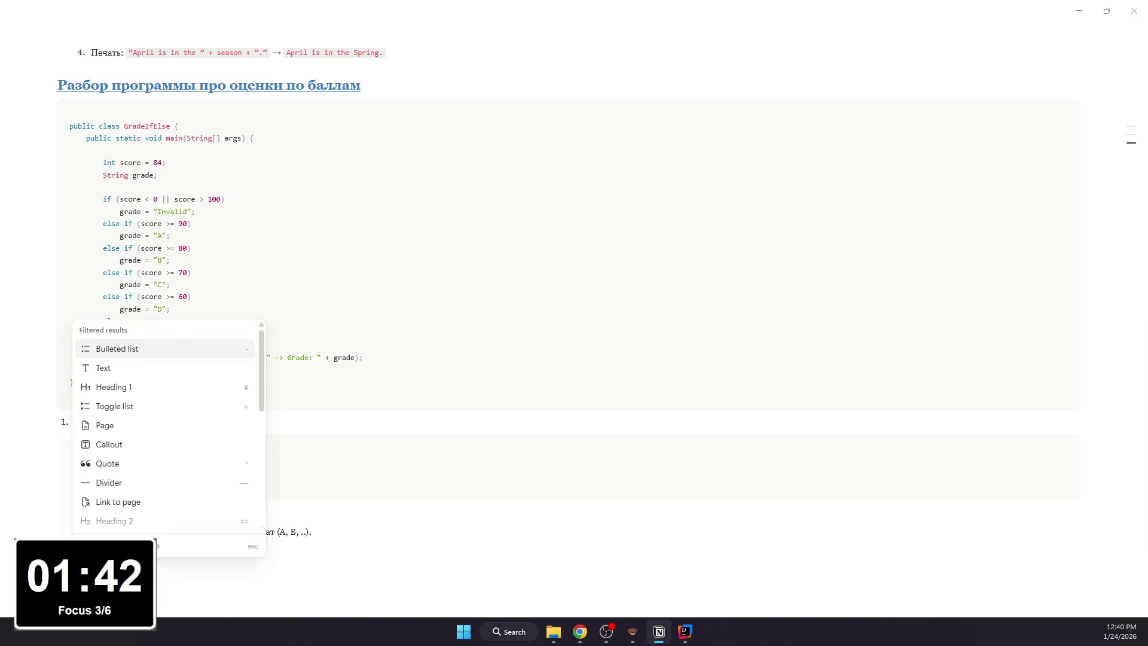
# - Add the first-check bullet under item 2 and an empty code block beneath it
pyautogui.press('Escape')
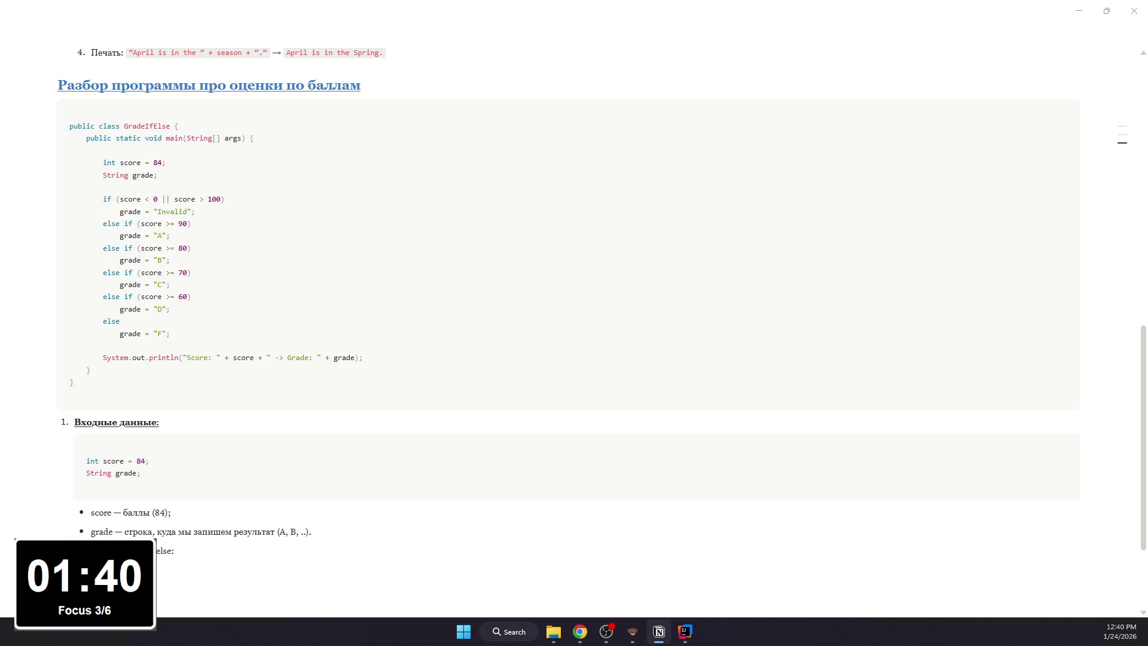
pyautogui.write('ка на ошибочные з')
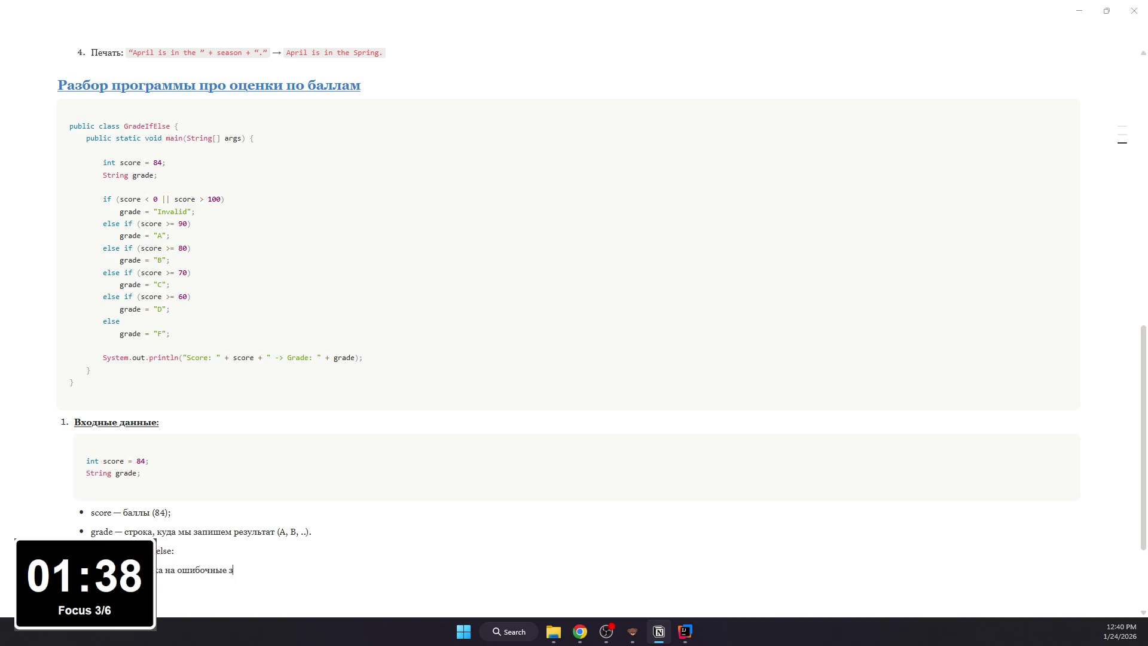
pyautogui.write('начен')
pyautogui.press('BackSpace')
pyautogui.press('Return')
pyautogui.write('/co')
pyautogui.press('Return')
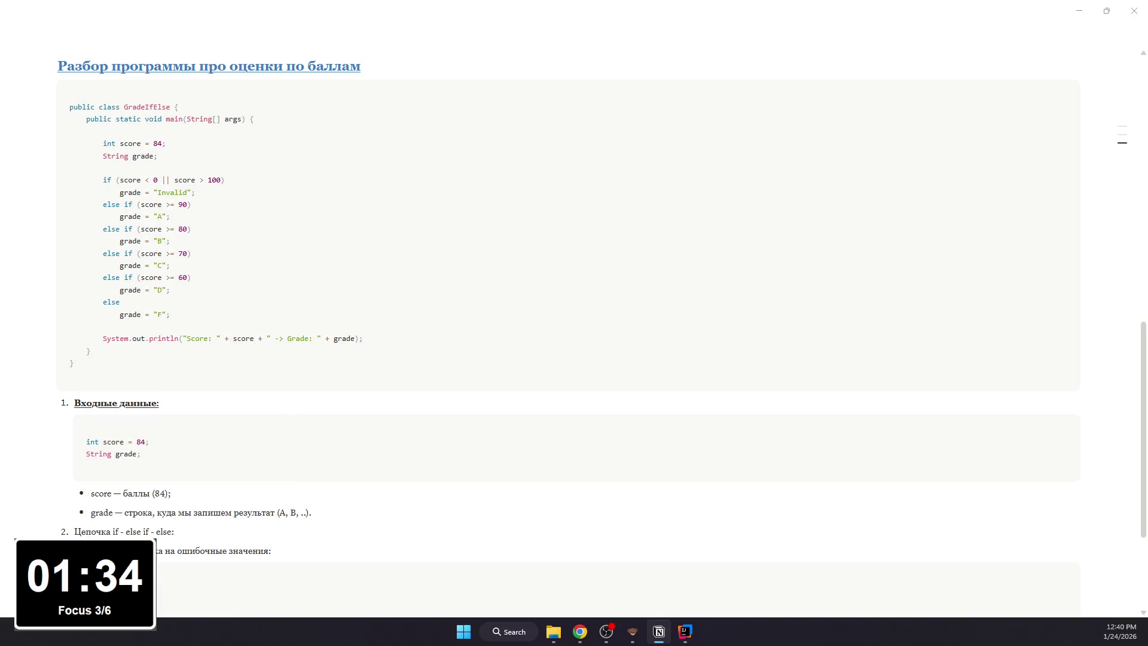
pyautogui.scroll(3, 207, 342)
pyautogui.scroll(-2, 166, 455)
pyautogui.scroll(-2, 167, 455)
pyautogui.moveTo(171, 473); pyautogui.dragTo(97, 472)
# - Make the 'Цепочка if - else if - else:' heading bold and underlined and paste the invalid-score check into the code block
pyautogui.hotkey('ctrl', 'b')
pyautogui.hotkey('ctrl', 'u')
pyautogui.click(192, 522)
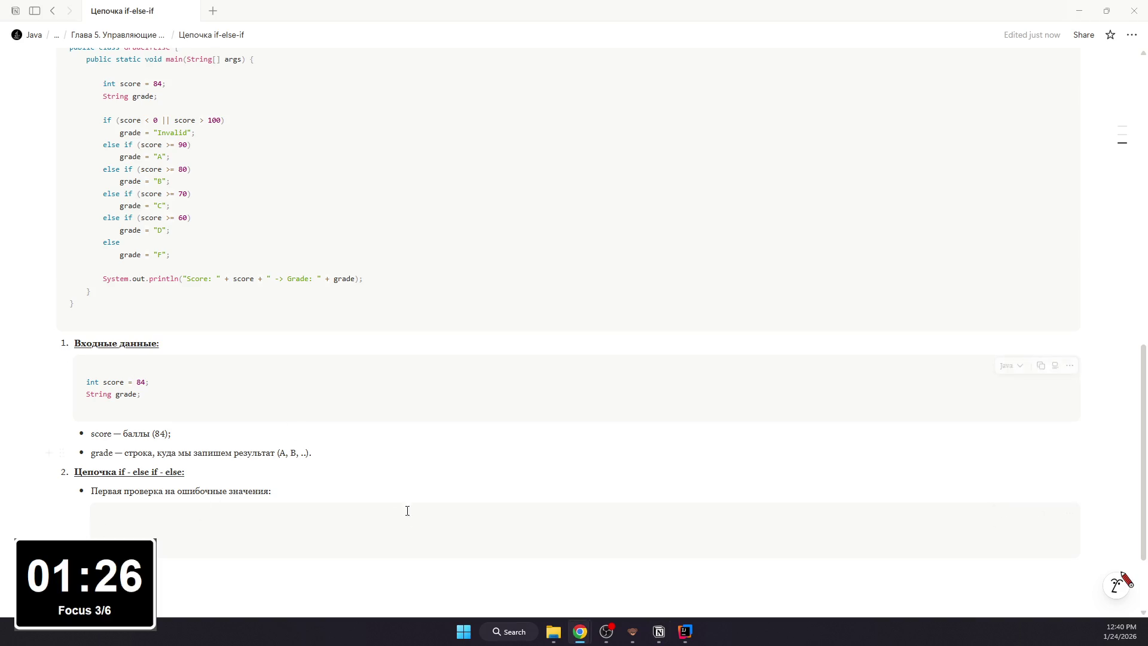
pyautogui.write('if (score < 0 || score > 100)     grade = "Invalid";')
pyautogui.scroll(-1, 344, 529)
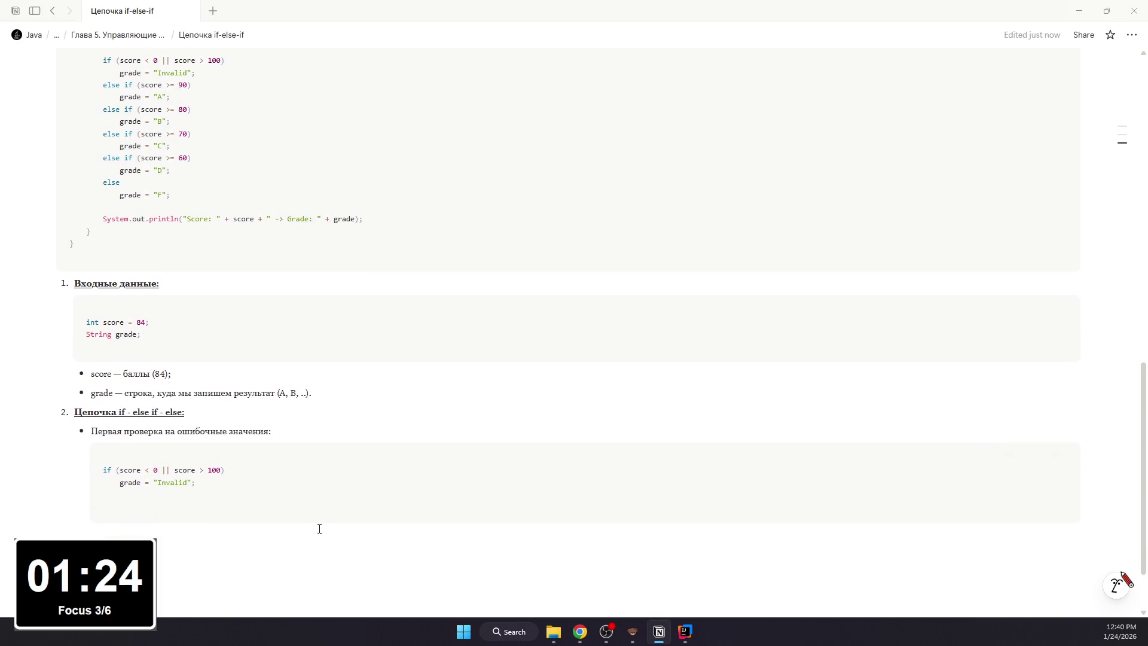
# - Write nested bullets explaining || as OR, the Invalid rule, and the score = 84 trace of false comparisons
pyautogui.click(280, 543)
pyautogui.press('Tab')
pyautogui.write('- ')
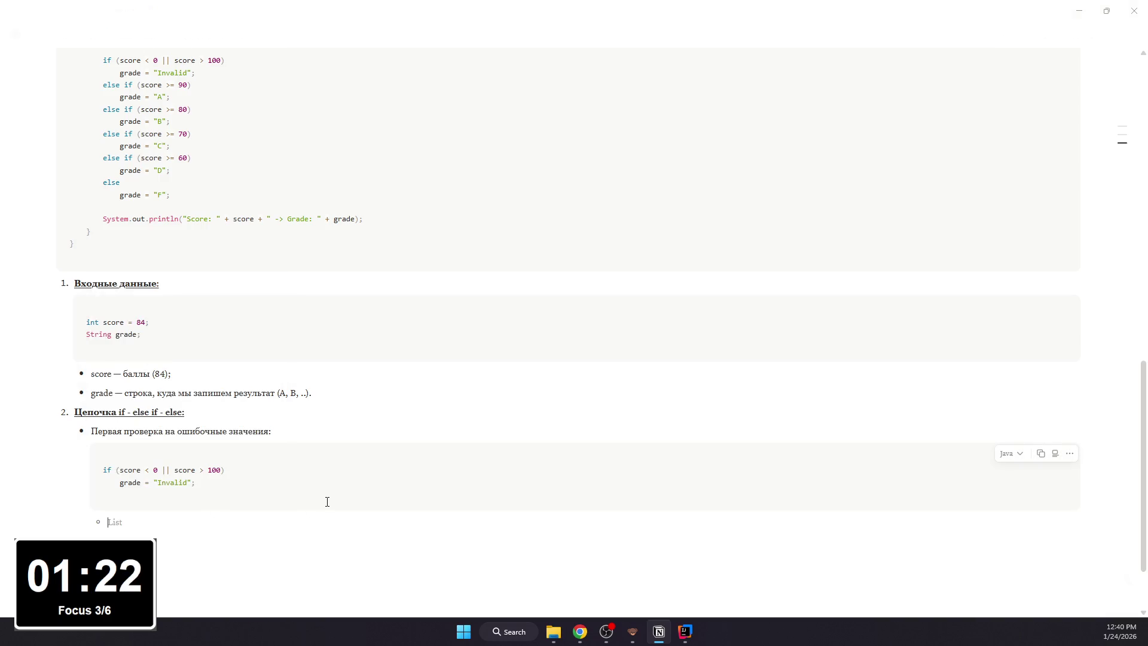
pyautogui.write('I')
pyautogui.write(' o')
pyautogui.write('ает ИЛИ')
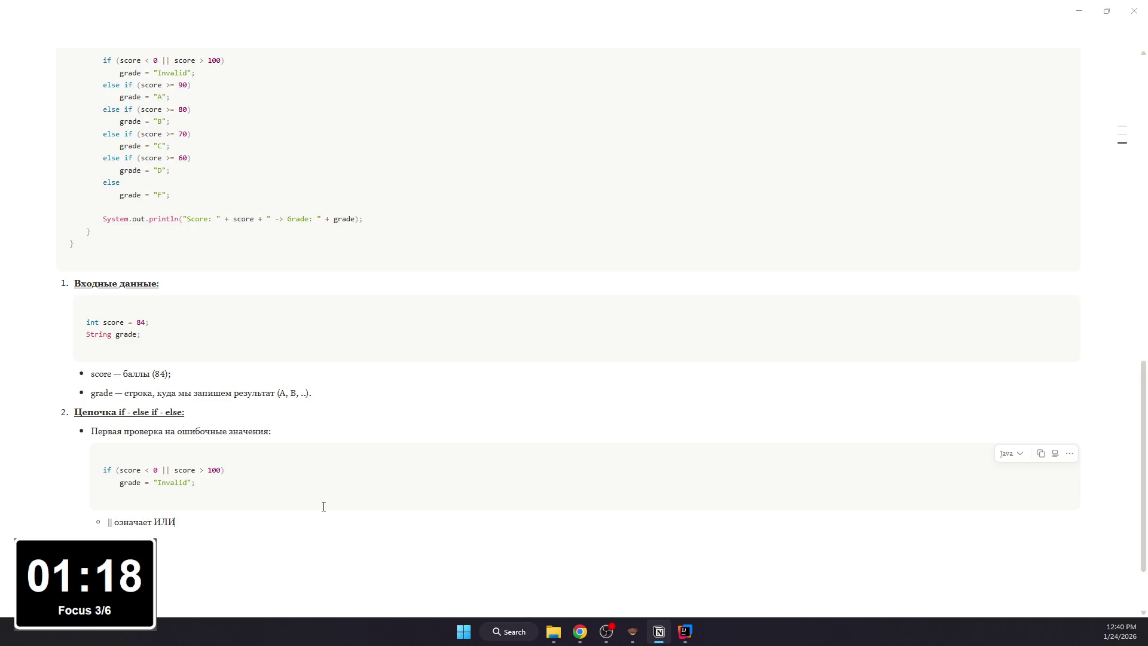
pyautogui.write(';')
pyautogui.press('Return')
pyautogui.write('е')
pyautogui.write(' 0 или больше 100')
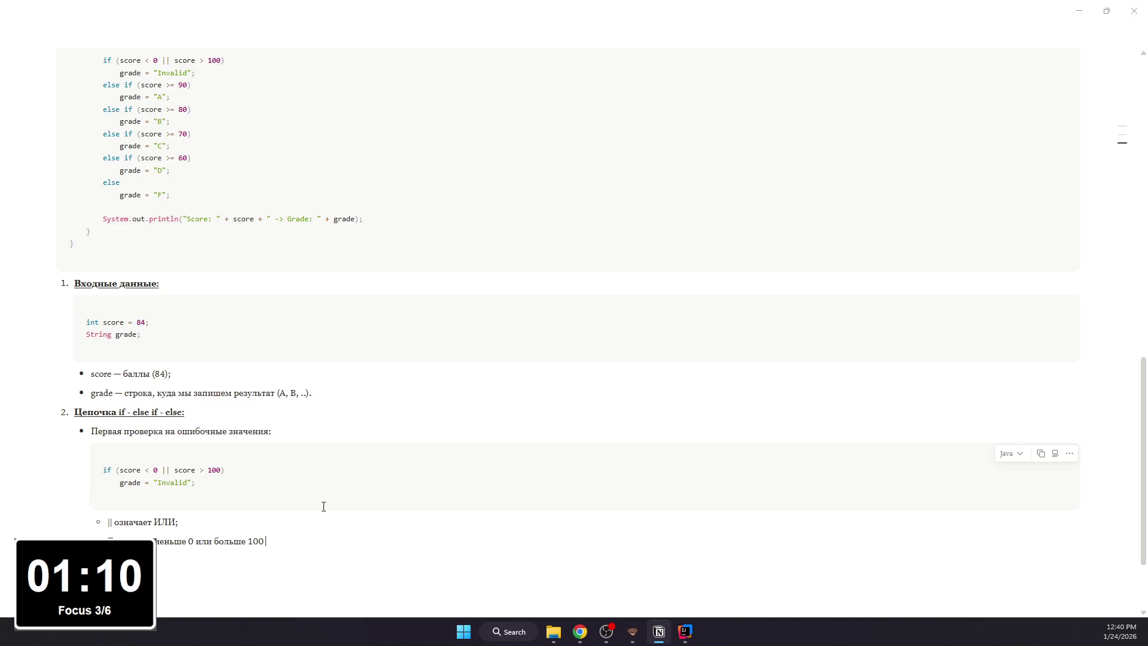
pyautogui.write(' — эо не')
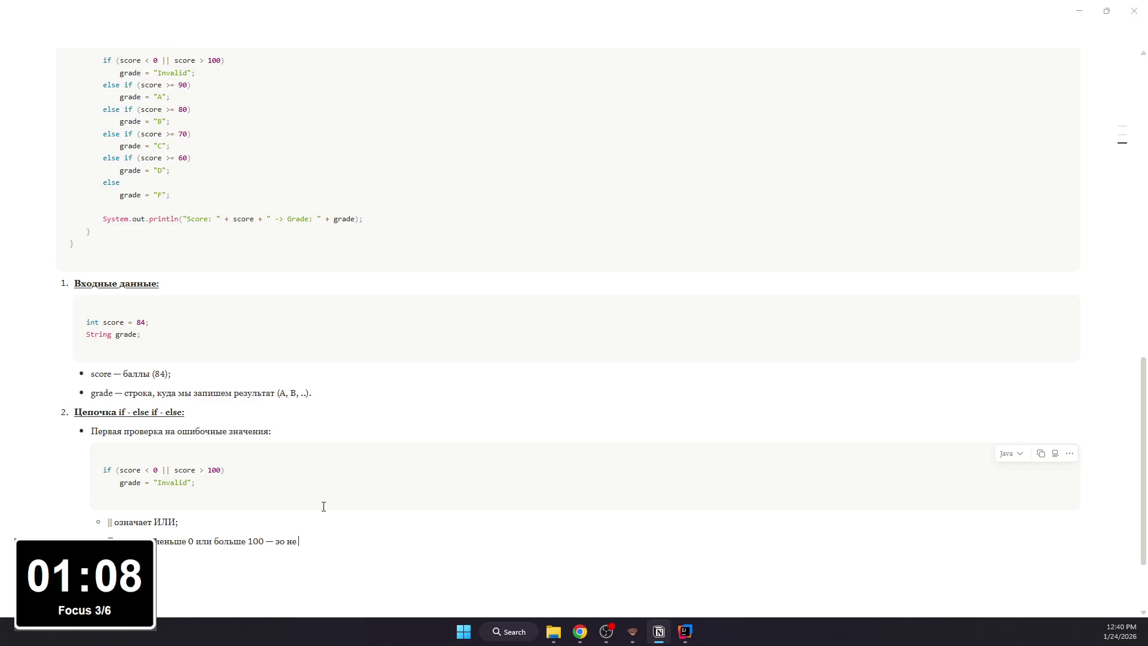
pyautogui.press('BackSpace')
pyautogui.press('BackSpace')
pyautogui.press('BackSpace')
pyautogui.press('BackSpace')
pyautogui.write('то неправильные баллы')
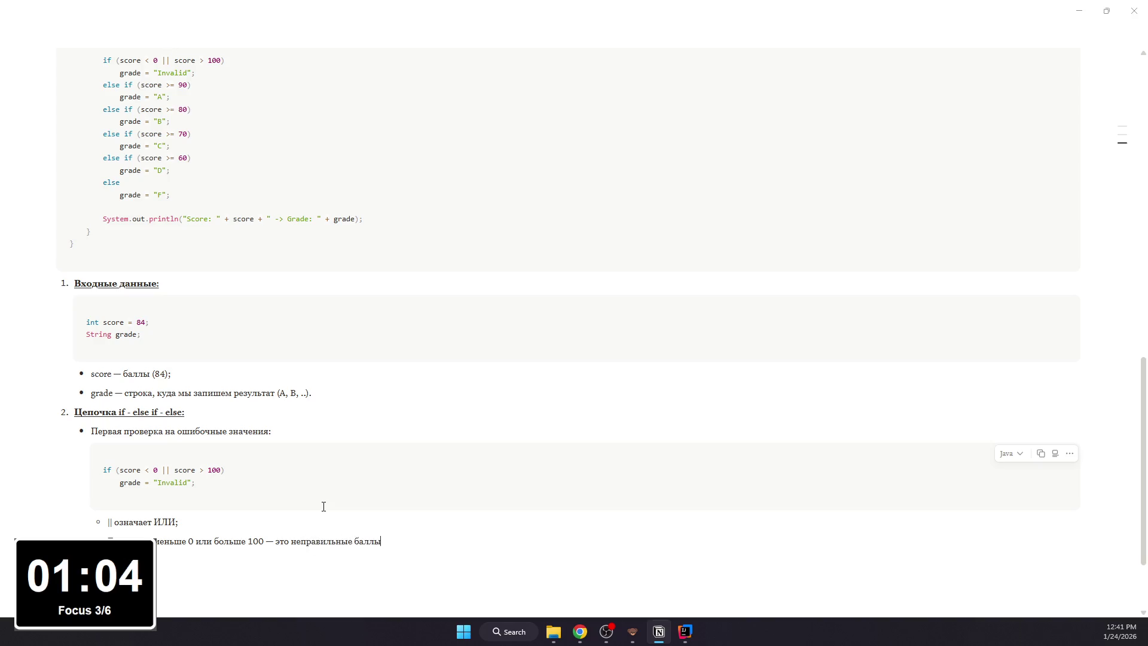
pyautogui.write(', ')
pyautogui.write(' "')
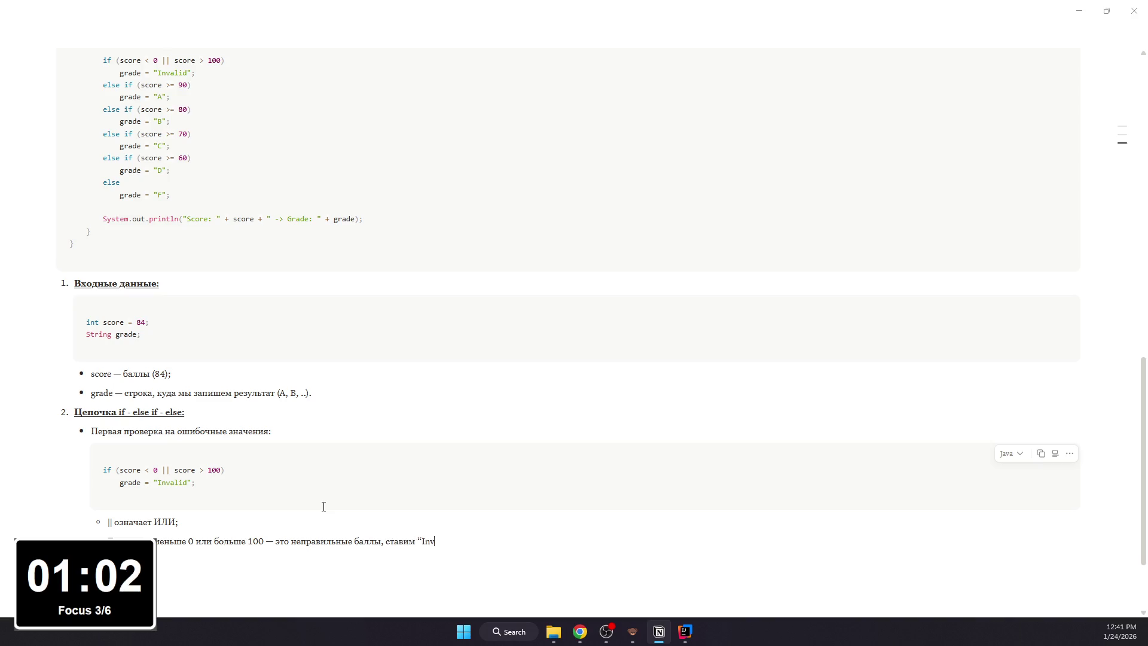
pyautogui.write('alid”.')
pyautogui.press('Return')
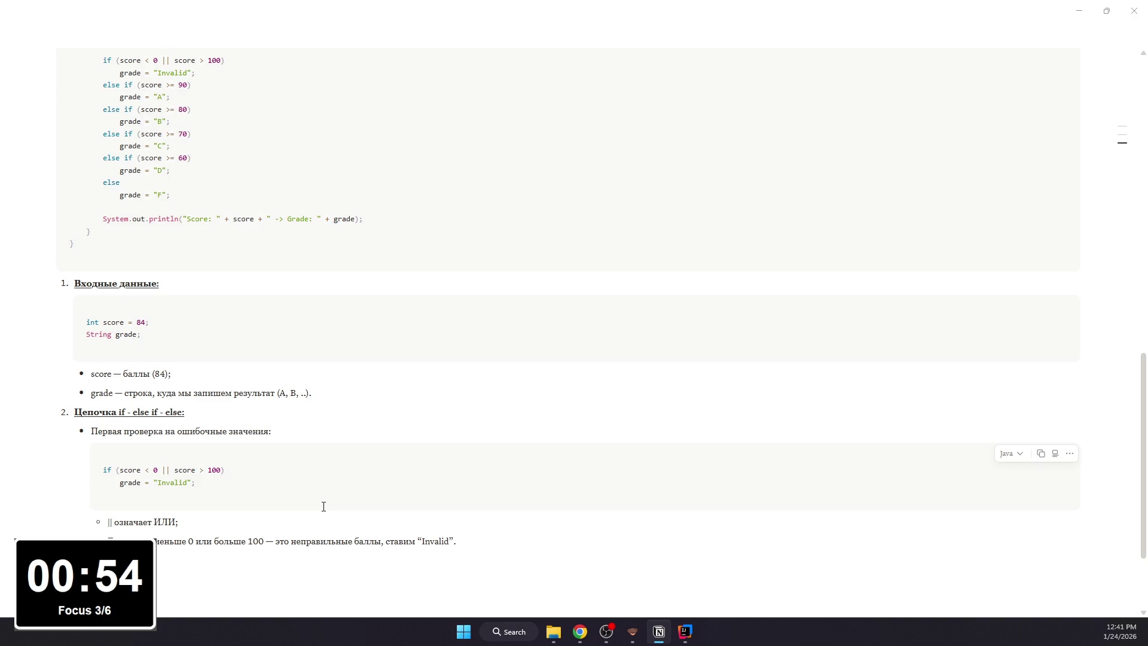
pyautogui.write('84:')
pyautogui.write('alse;')
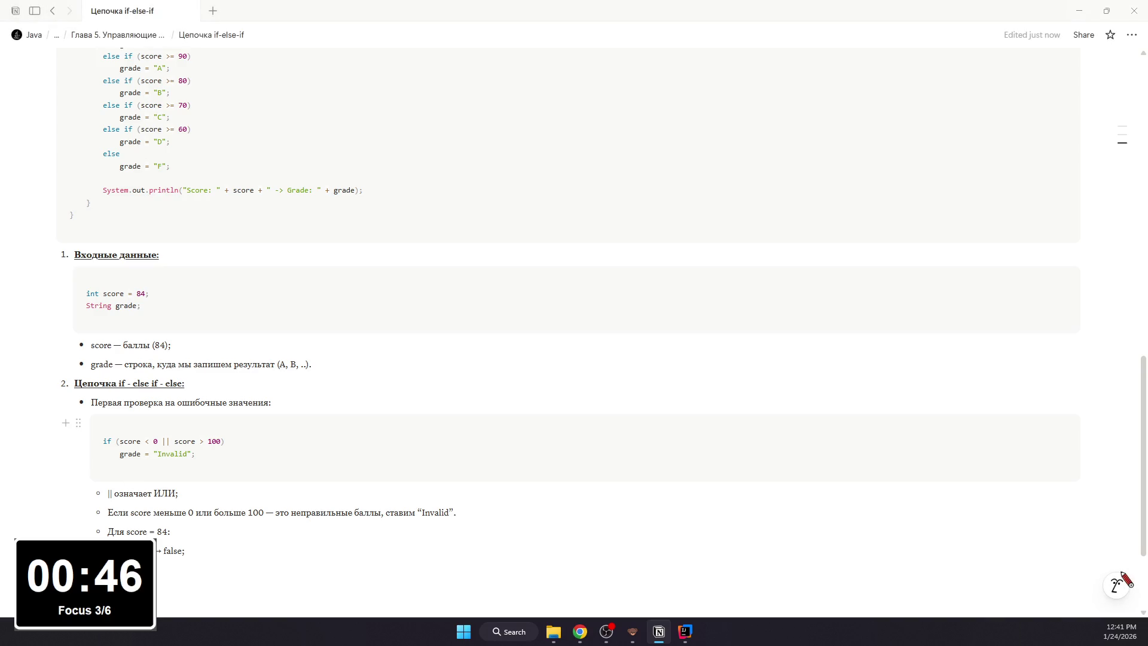
pyautogui.write('0 -> f')
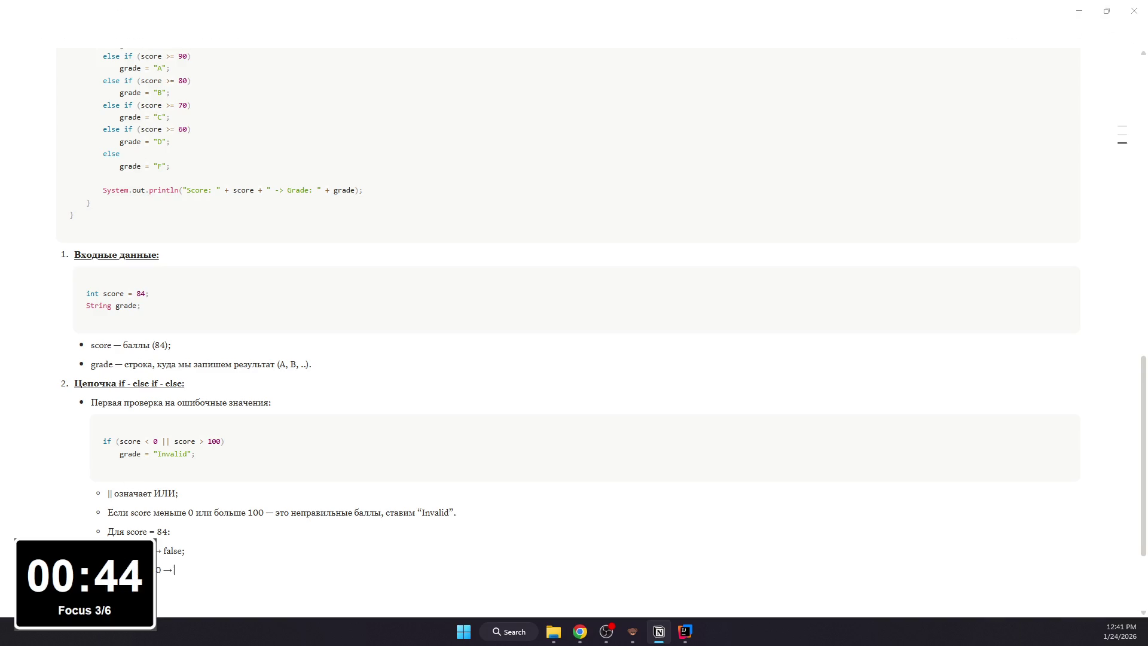
pyautogui.write('alse;')
pyautogui.press('Return')
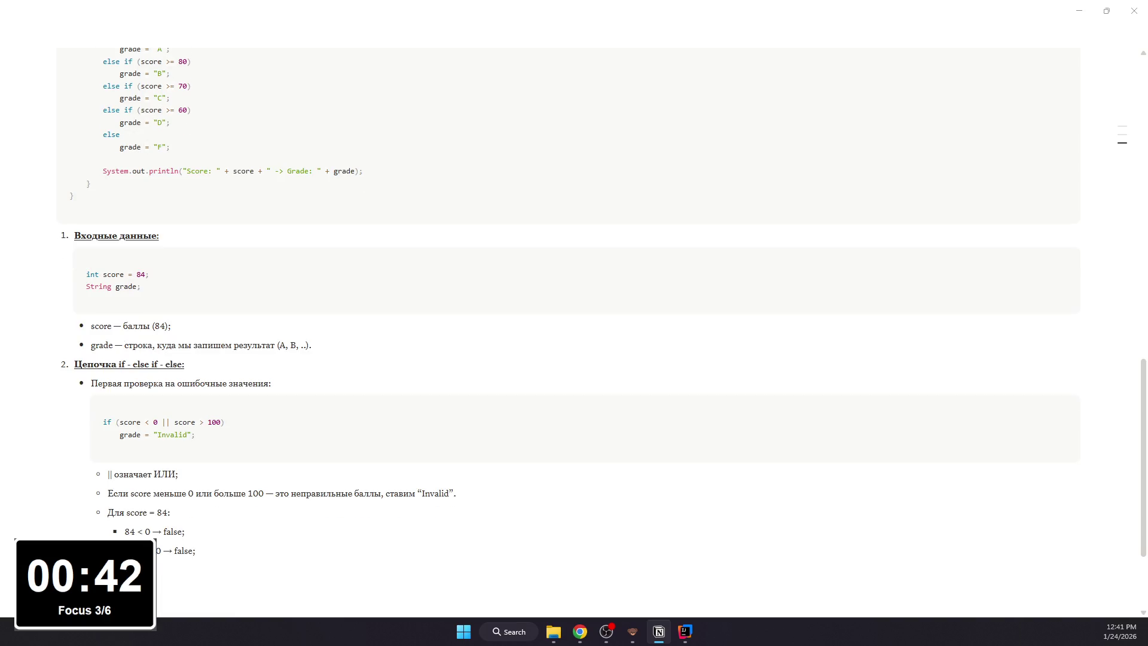
pyautogui.write('alse')
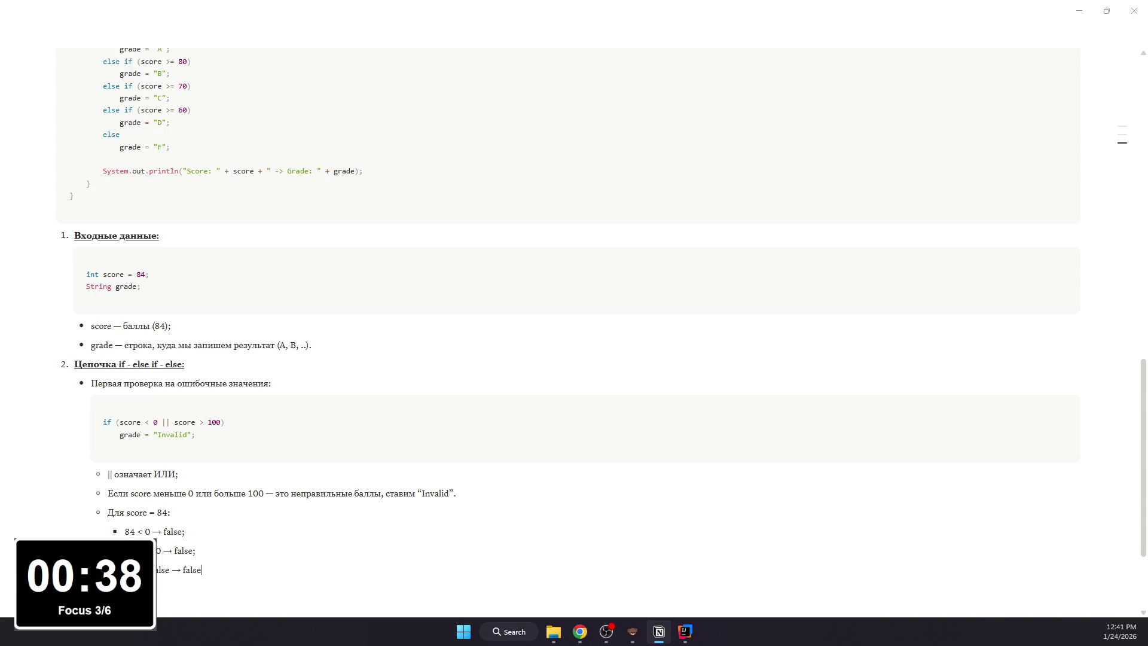
pyautogui.write(' -> false.')
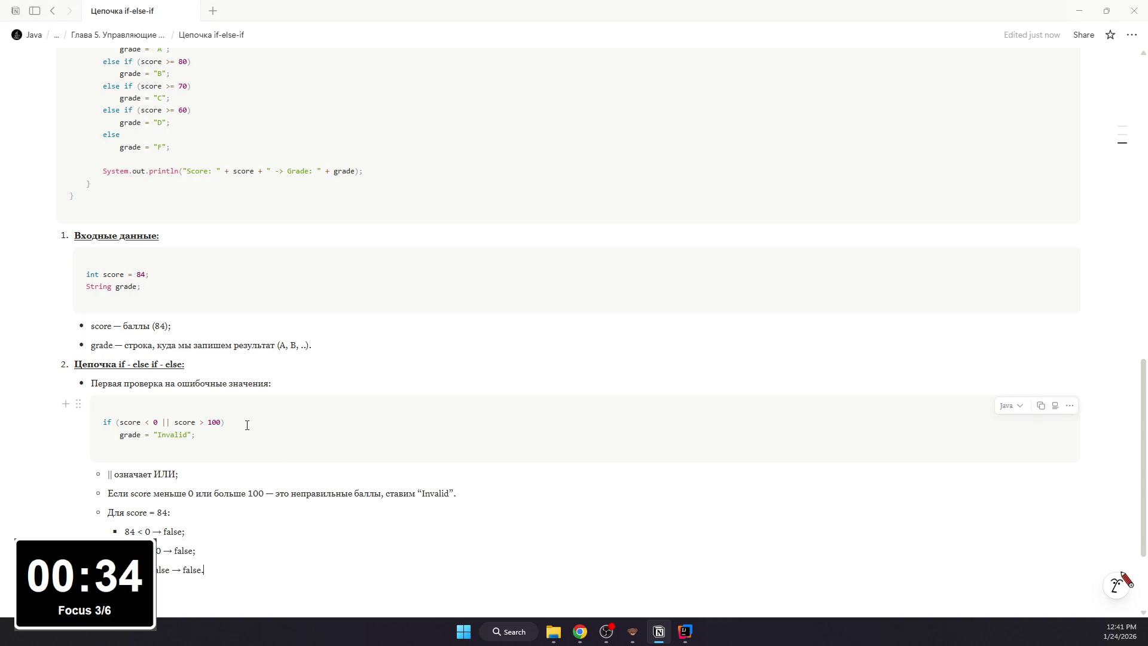
# - Format ||, Invalid and 84 < 0 as inline code
pyautogui.moveTo(106, 474); pyautogui.dragTo(114, 475)
pyautogui.hotkey('ctrl', 'e')
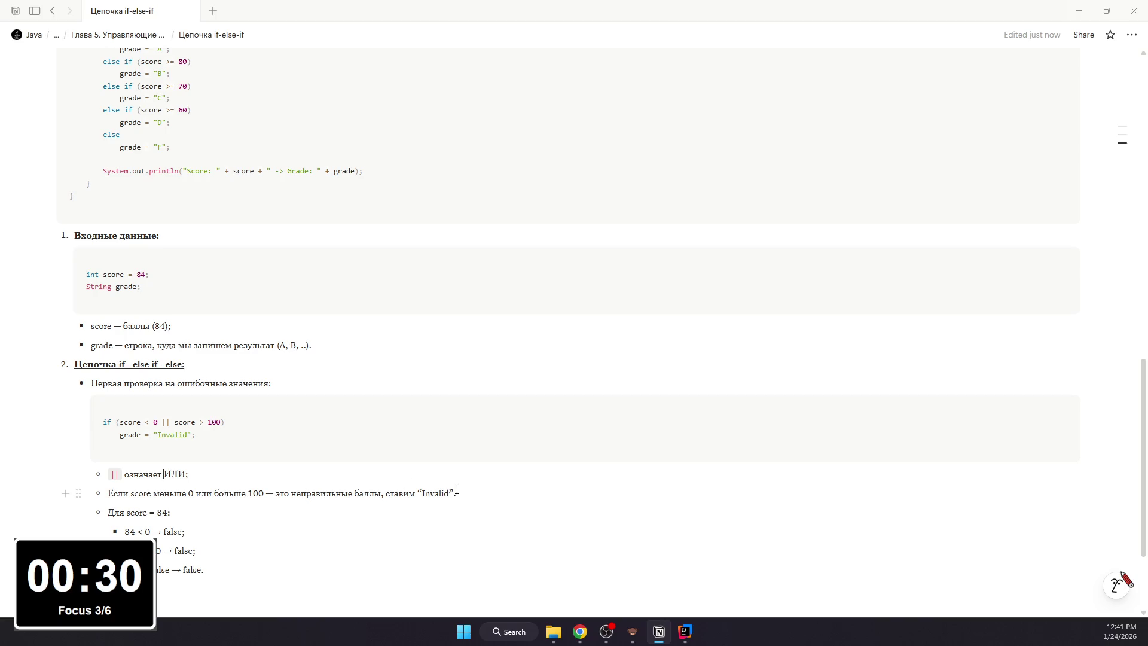
pyautogui.moveTo(415, 494); pyautogui.dragTo(456, 494)
pyautogui.hotkey('ctrl', 'e')
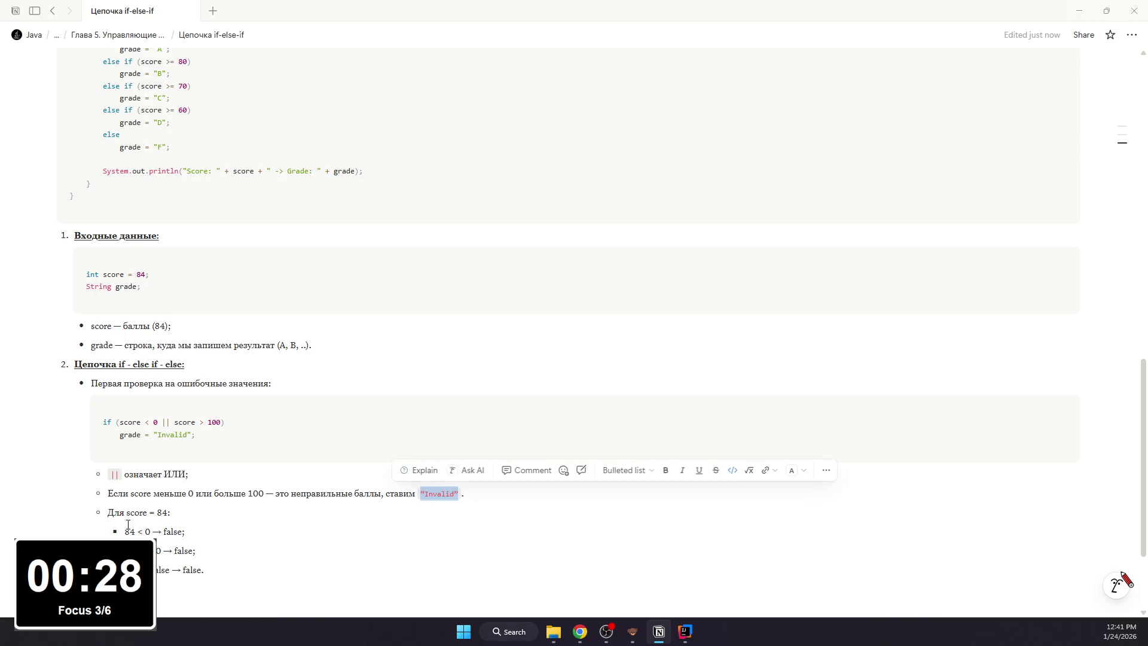
pyautogui.moveTo(125, 532)
pyautogui.mouseDown()
pyautogui.moveTo(152, 532)
pyautogui.moveTo(172, 513)
pyautogui.moveTo(190, 532)
pyautogui.mouseUp()
pyautogui.hotkey('ctrl', 'e')
pyautogui.hotkey('ctrl', 'e')
pyautogui.hotkey('ctrl', 'e')
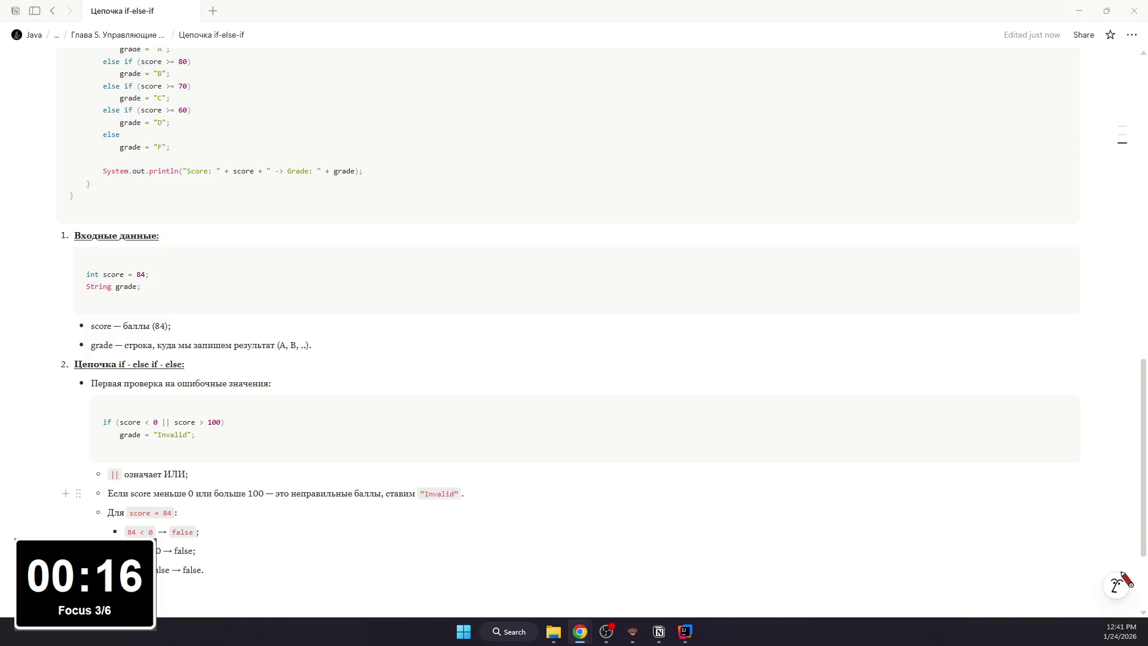
# - Format the remaining trace expressions and false results as inline code
pyautogui.doubleClick(158, 551)
pyautogui.doubleClick(179, 553)
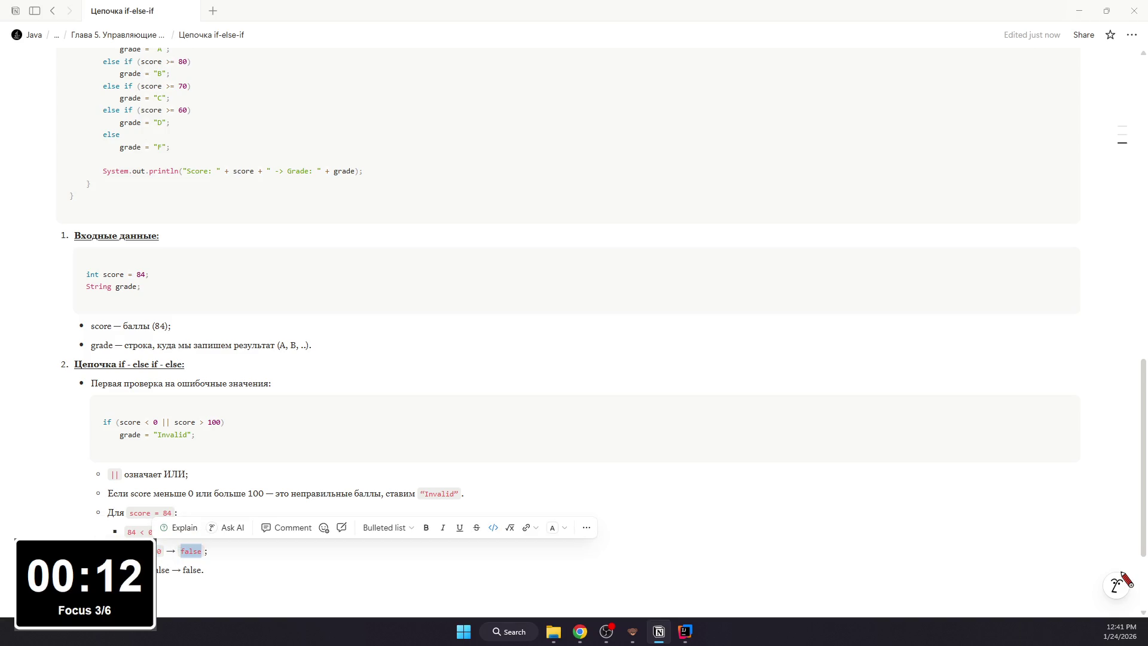
pyautogui.scroll(-1, 180, 556)
pyautogui.moveTo(125, 523); pyautogui.dragTo(169, 523)
pyautogui.hotkey('ctrl', 'e')
pyautogui.doubleClick(192, 522)
pyautogui.hotkey('ctrl', 'e')
pyautogui.click(218, 538)
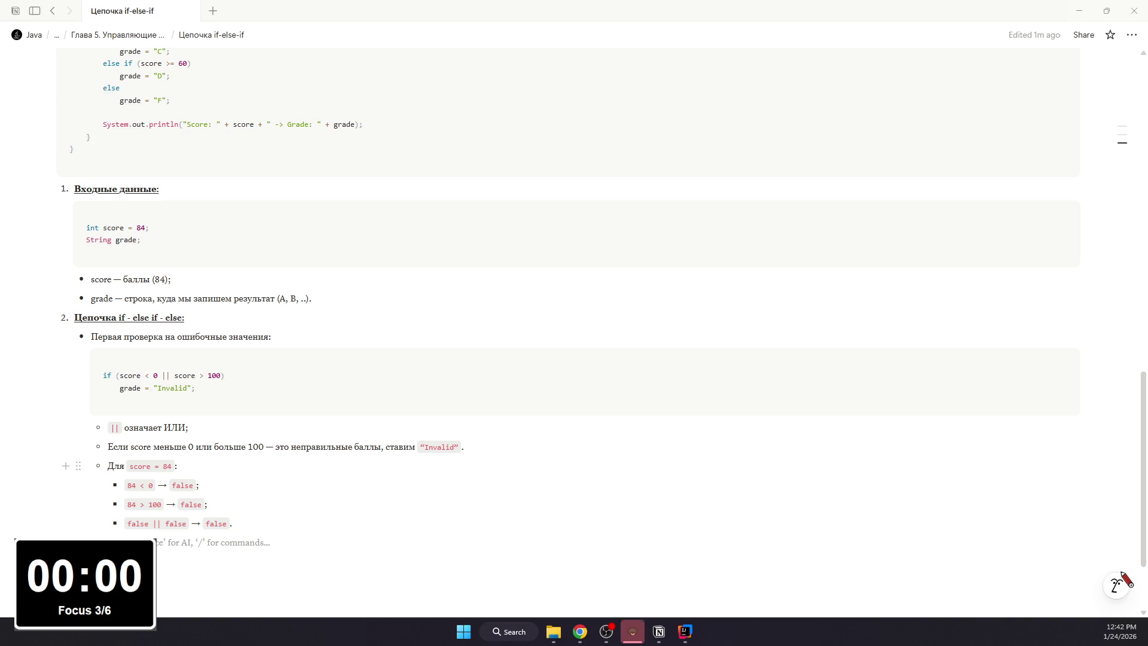
# - Switch to OBS Studio and move the timer overlay to the centre of the preview
pyautogui.hotkey('alt', 'Tab')
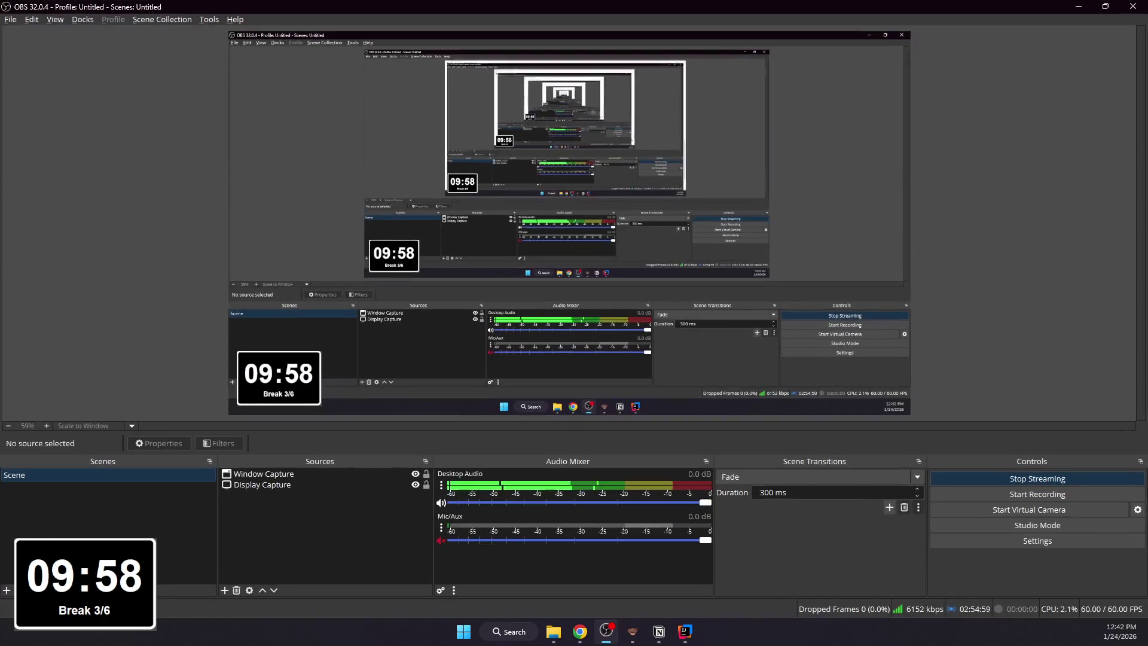
pyautogui.moveTo(283, 384)
pyautogui.mouseDown()
pyautogui.moveTo(547, 206)
pyautogui.moveTo(518, 205)
pyautogui.mouseUp()
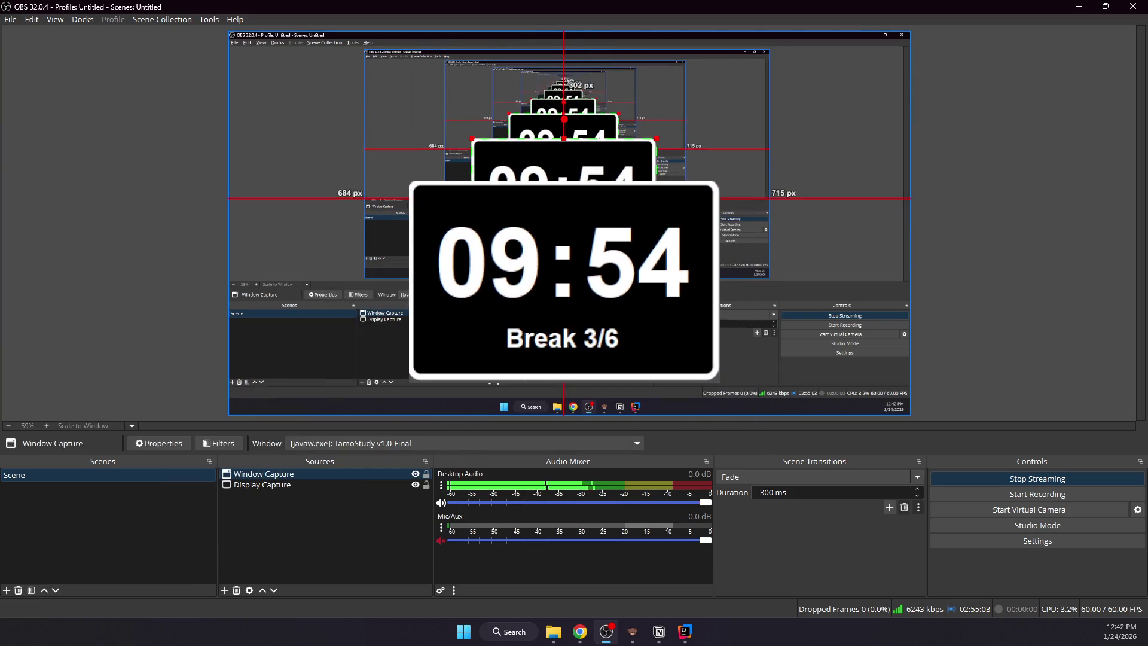
pyautogui.click(889, 202)
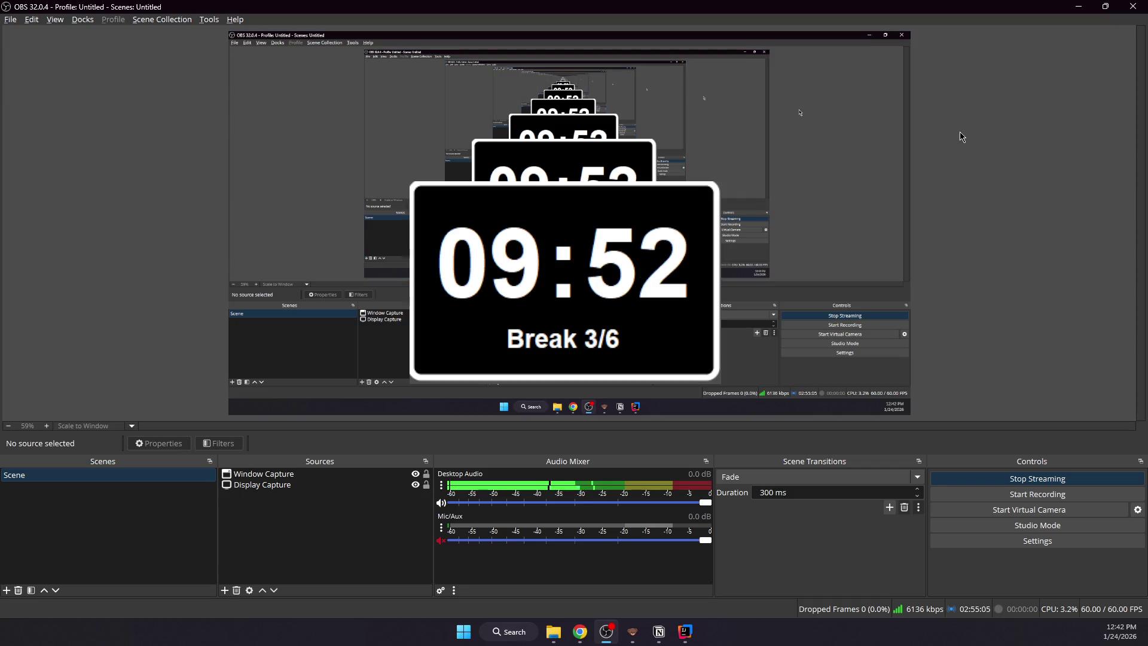
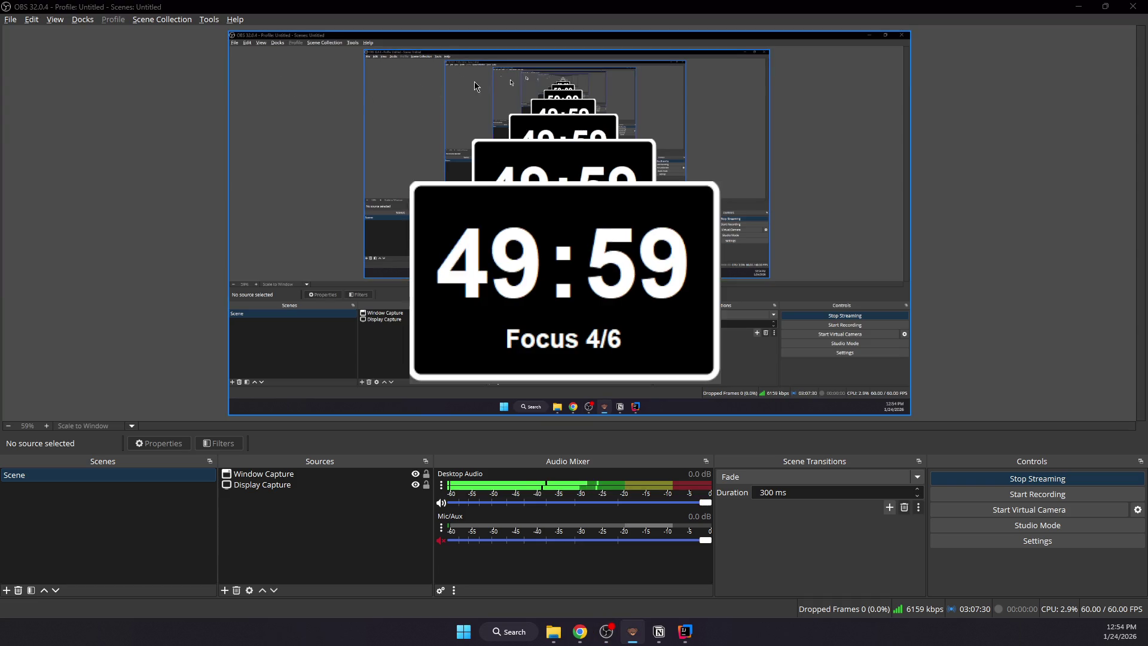
# - Place the timer overlay at the lower left of the scene and return to the Notion if-else-if page
pyautogui.moveTo(524, 233)
pyautogui.mouseDown()
pyautogui.moveTo(337, 332)
pyautogui.moveTo(305, 368)
pyautogui.mouseUp()
pyautogui.click(305, 427)
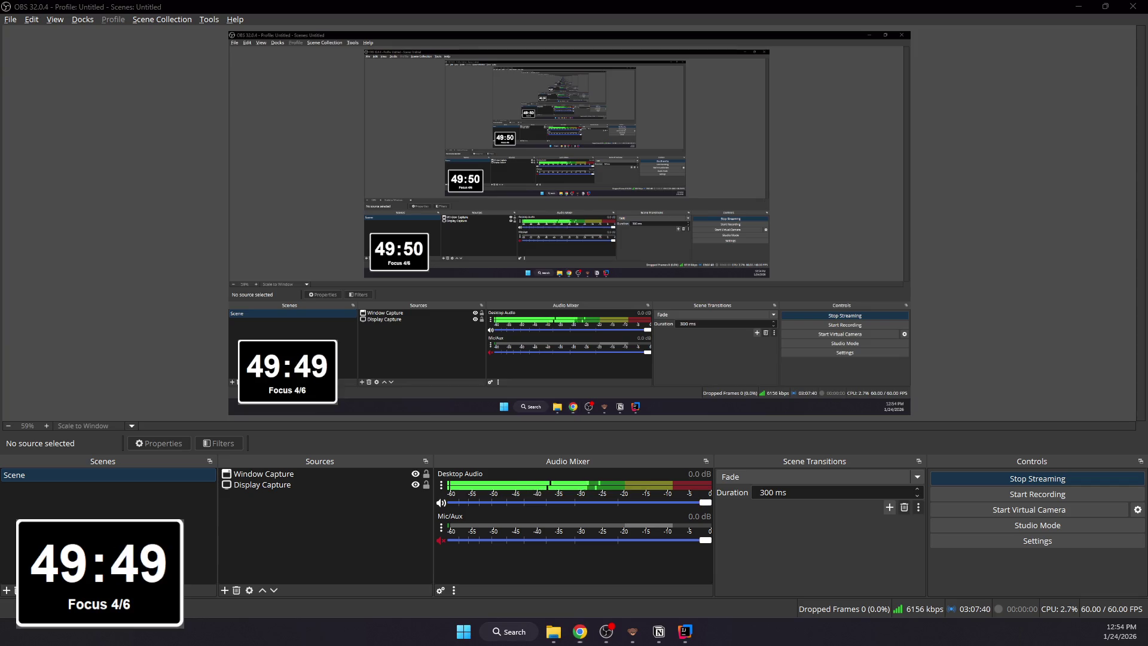
pyautogui.press('super+d')
pyautogui.press('super+d')
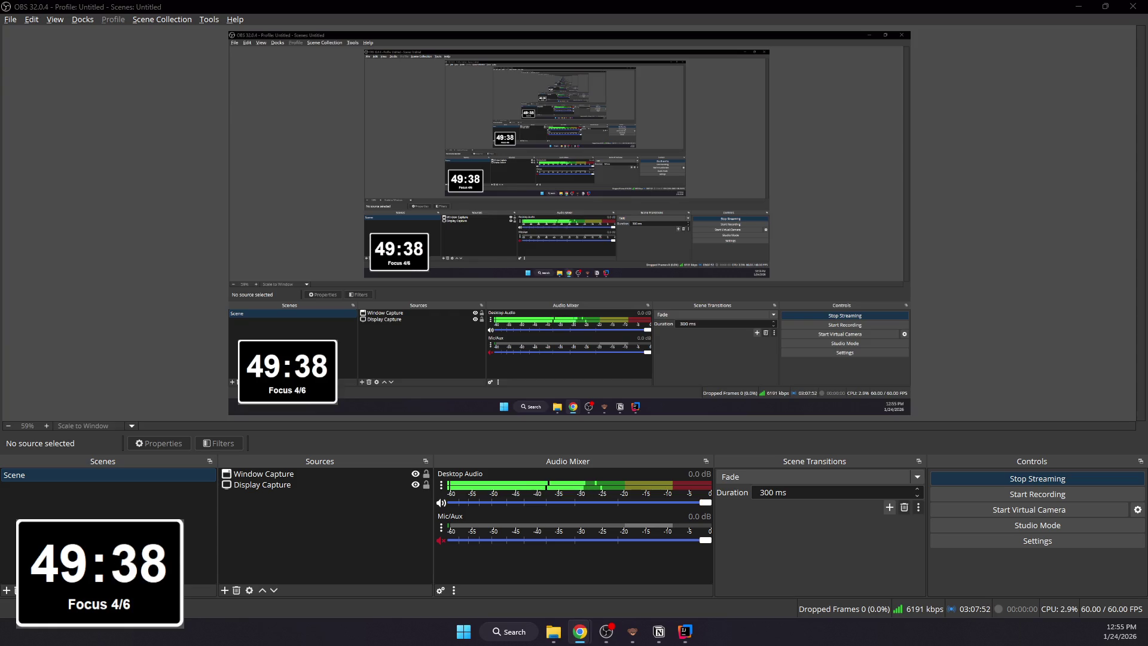
pyautogui.hotkey('alt', 'Tab')
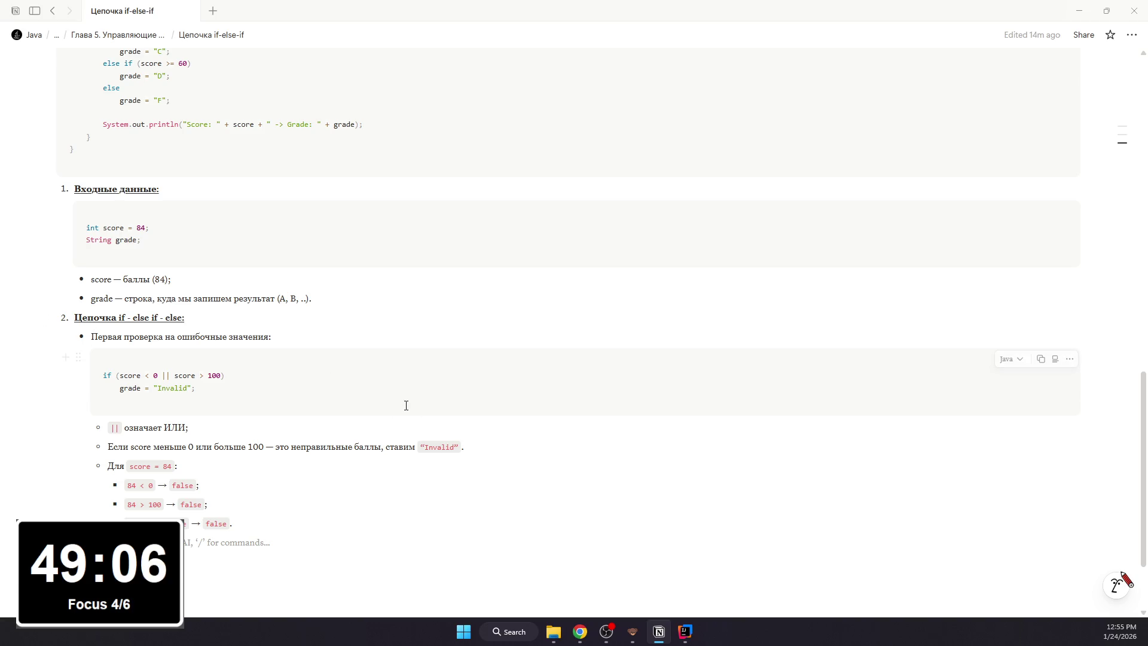
pyautogui.moveTo(406, 381)
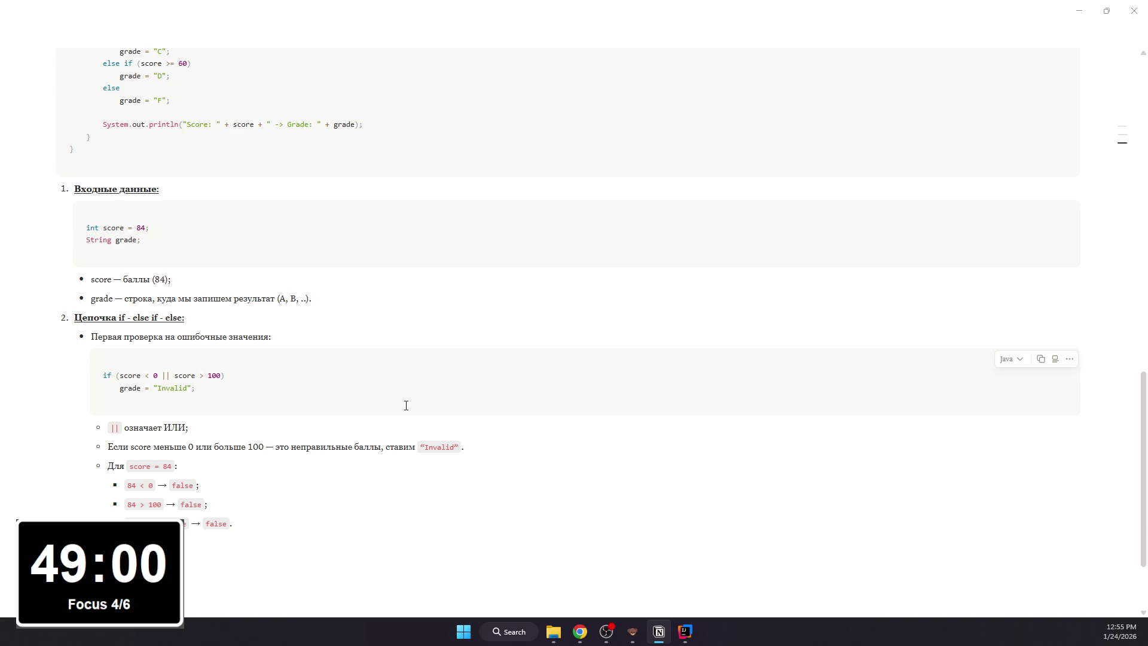
pyautogui.write('верху вниз по уб')
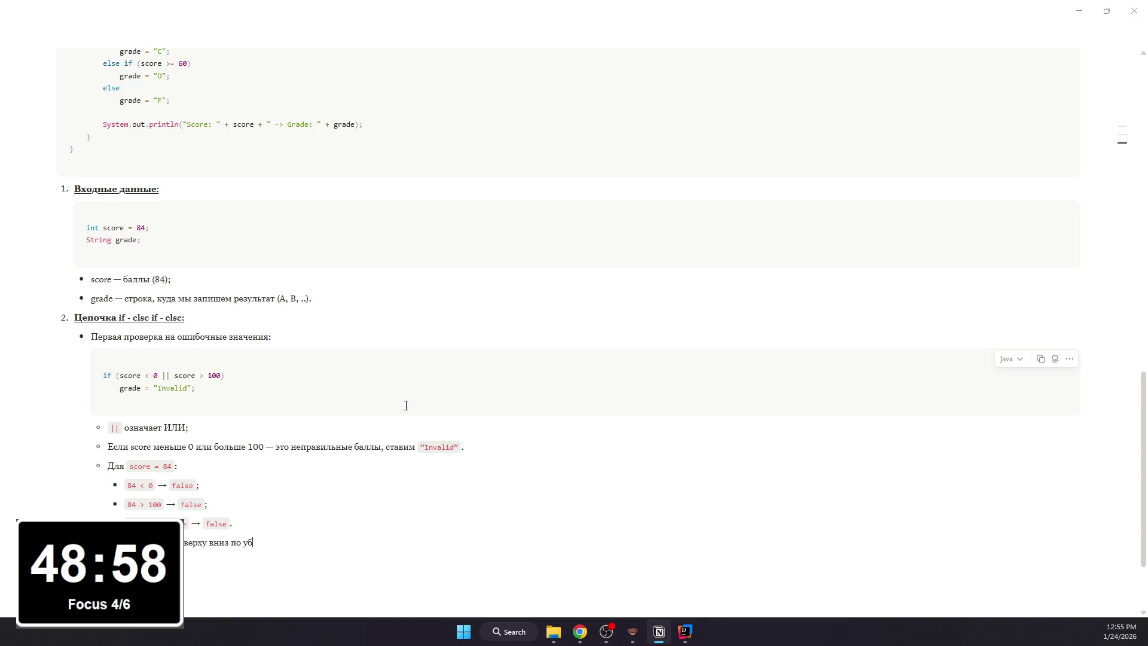
pyautogui.write('ыванию:')
# - Add a code block with the >= 90 check and a nested bullet noting 84 >= 90 is false
pyautogui.press('Return')
pyautogui.write('/code')
pyautogui.press('Return')
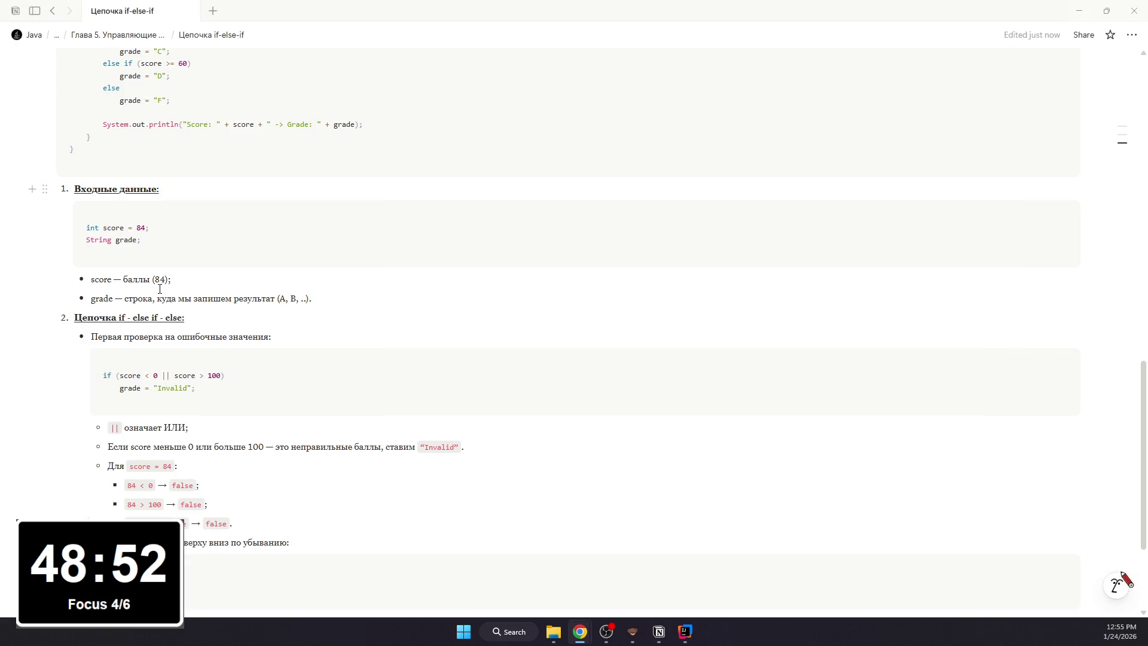
pyautogui.hotkey('ctrl', 'v')
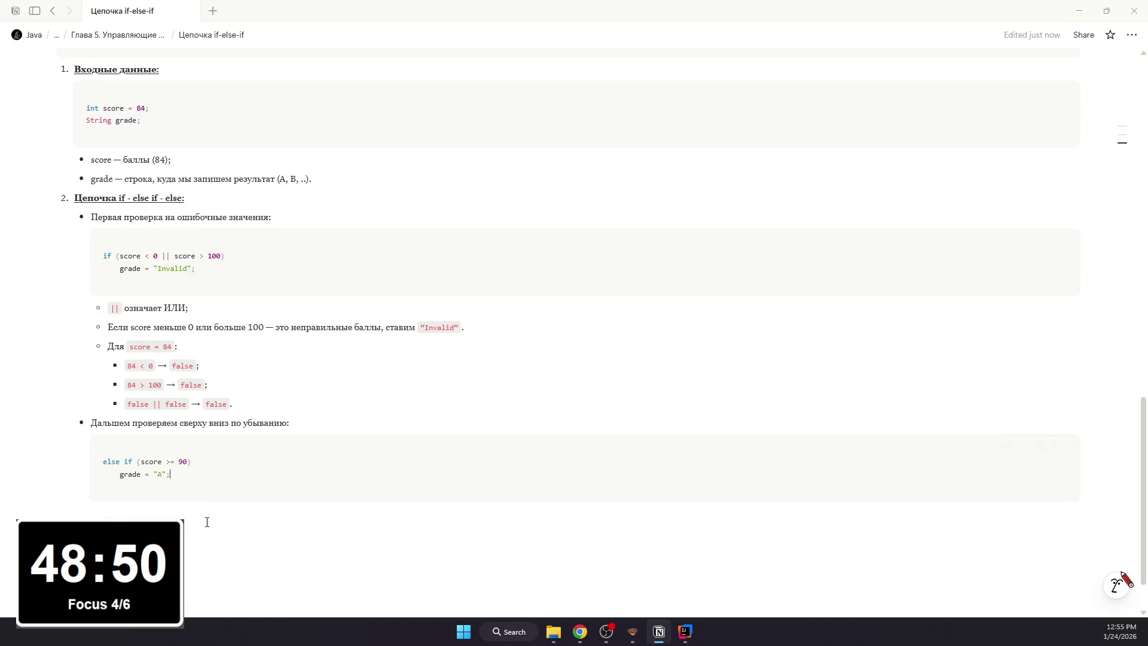
pyautogui.click(207, 521)
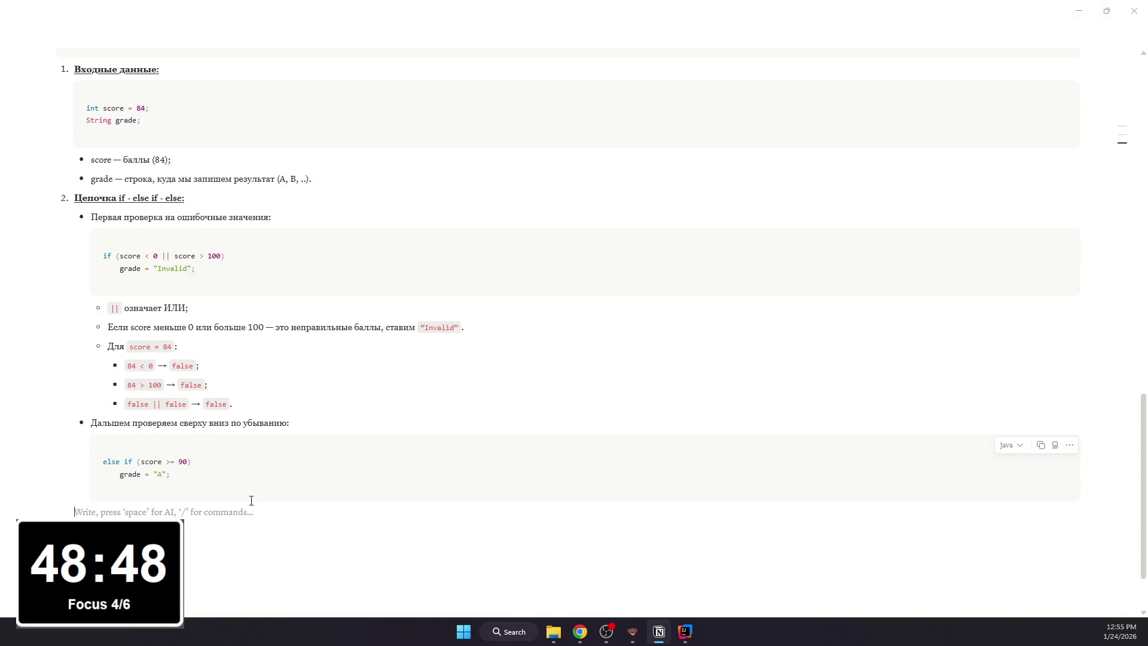
pyautogui.write('-')
pyautogui.press('Tab')
pyautogui.write('84>')
pyautogui.hotkey('ctrl', 'z')
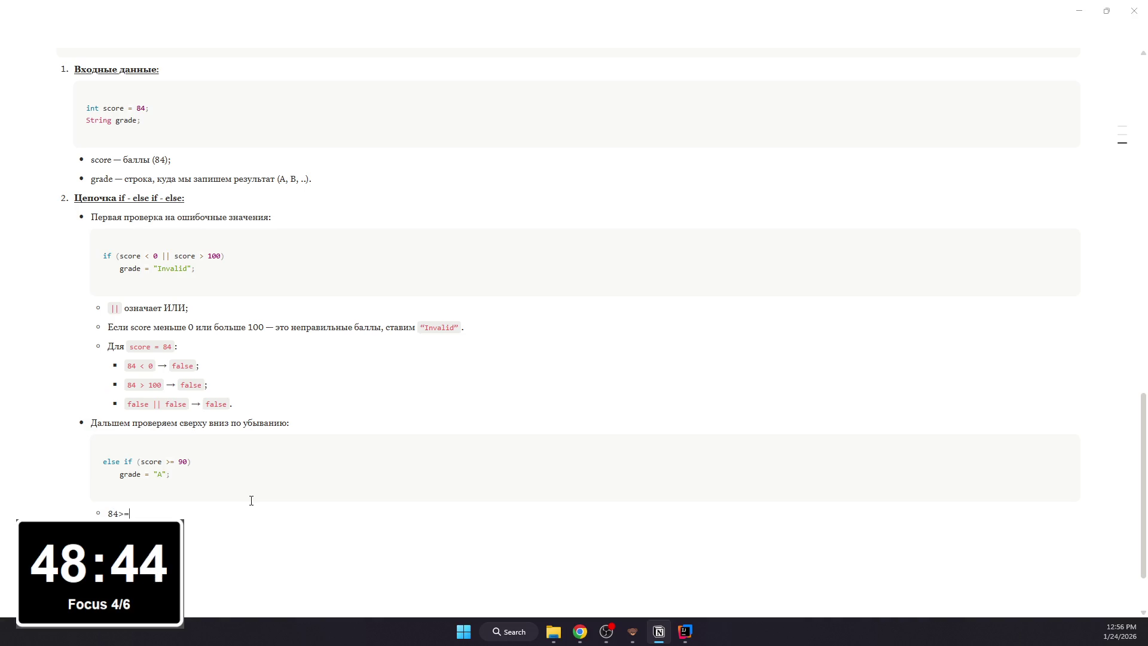
pyautogui.press('BackSpace')
pyautogui.press('BackSpace')
pyautogui.write('>=')
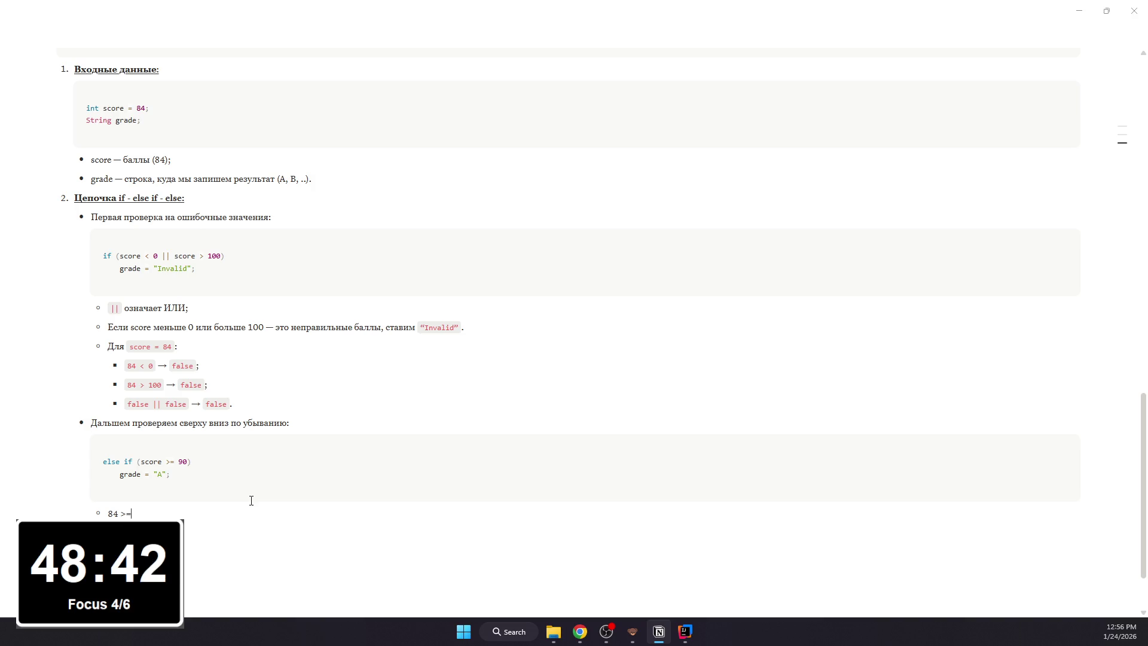
pyautogui.write(' 90 -> false -')
pyautogui.write(' дальше')
# - Add a second code block holding the score >= 80 branch that assigns "B"
pyautogui.press('Return')
pyautogui.write('/code')
pyautogui.press('Return')
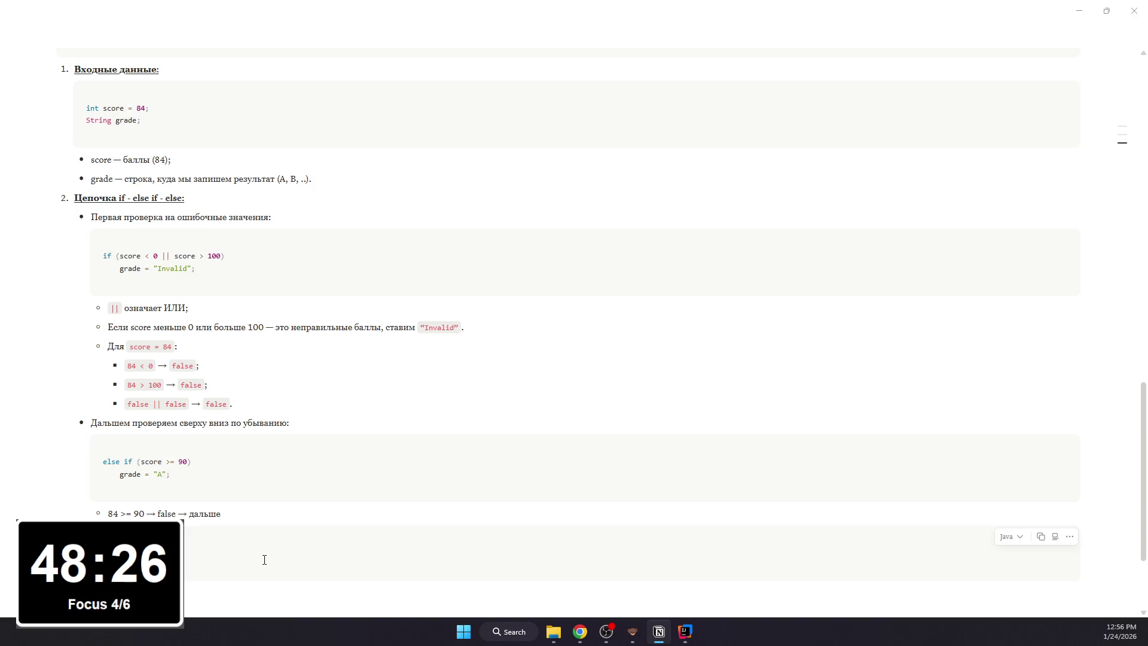
pyautogui.write('0)')
pyautogui.press('Return')
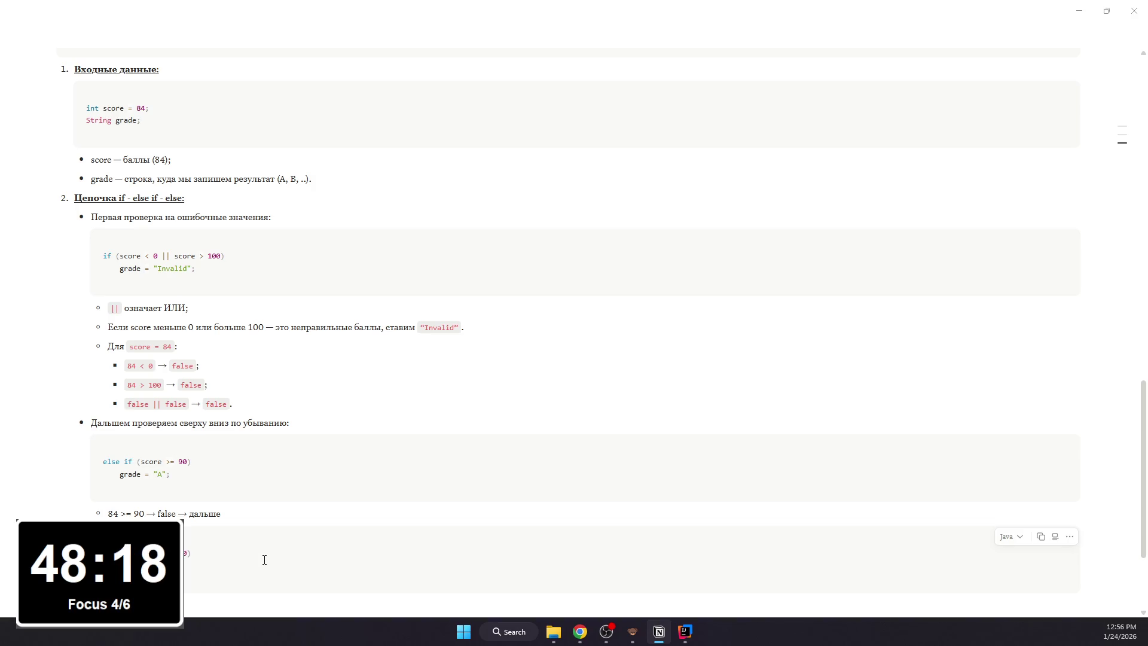
pyautogui.scroll(-2, 263, 556)
pyautogui.click(230, 529)
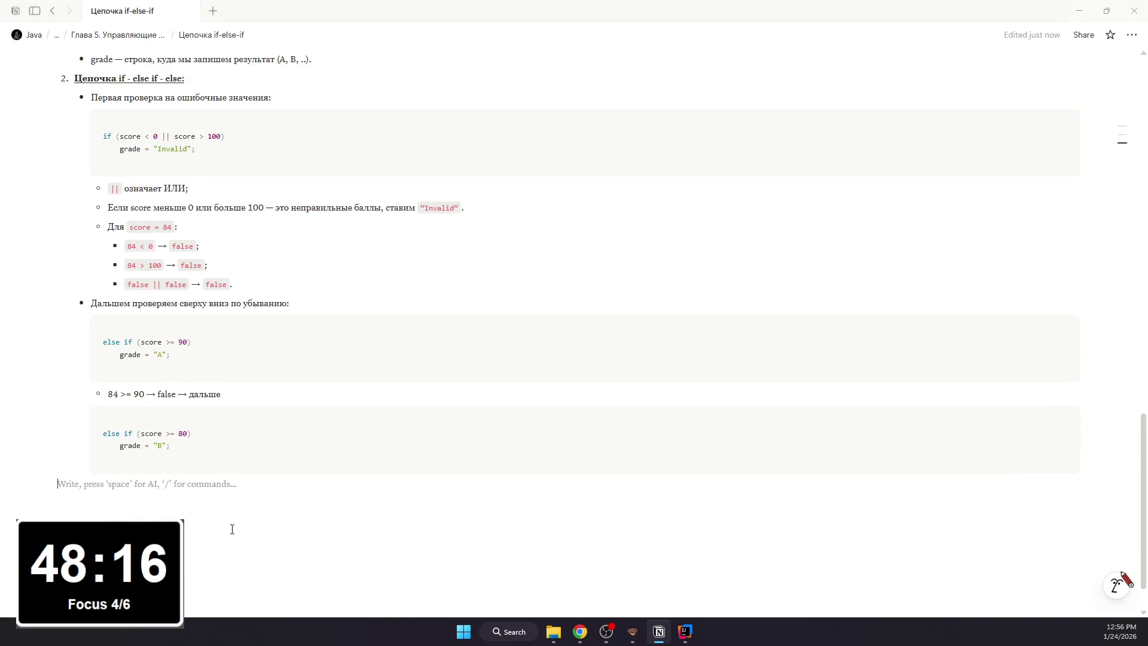
pyautogui.write('- ')
pyautogui.write('84 >')
pyautogui.write('= 80')
pyautogui.write(' -> true')
pyautogui.write(':')
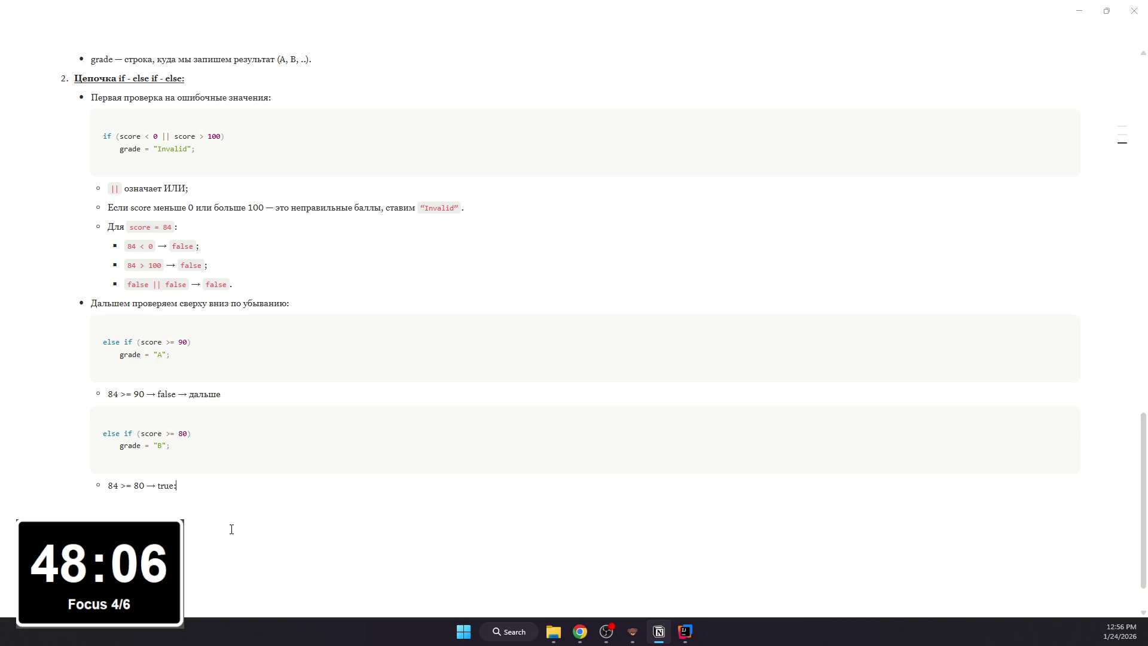
# - Nest a bullet under the 84 >= 80 true line explaining grade becomes "B" and the chain stops
pyautogui.press('Return')
pyautogui.press('Tab')
pyautogui.write('Значит grade')
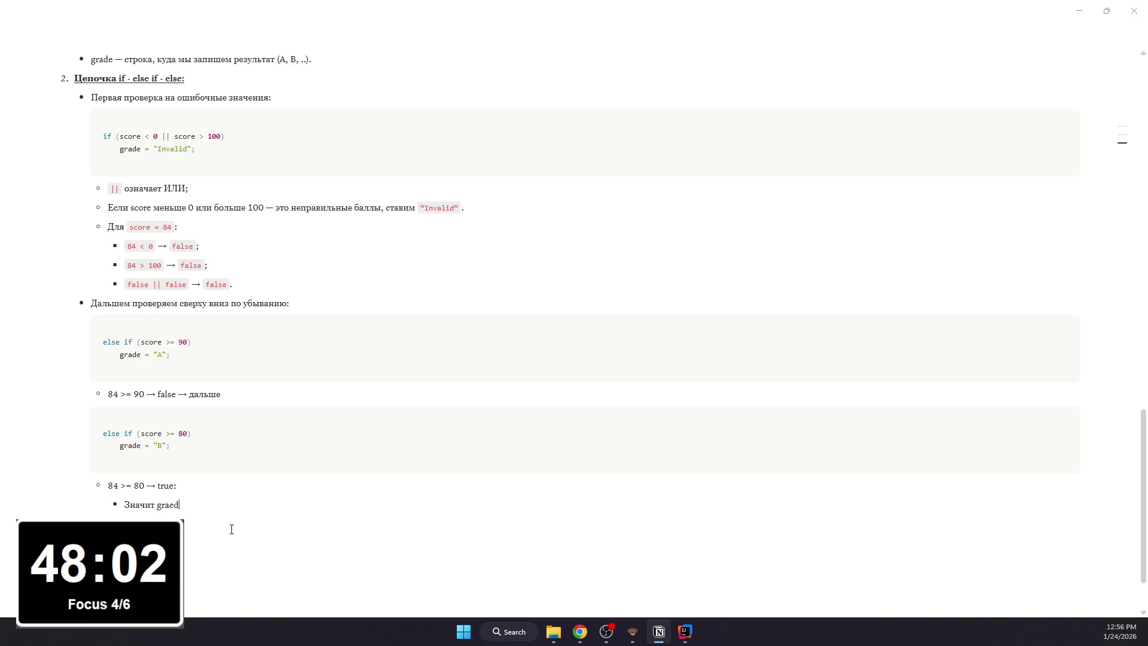
pyautogui.write(' = "B"')
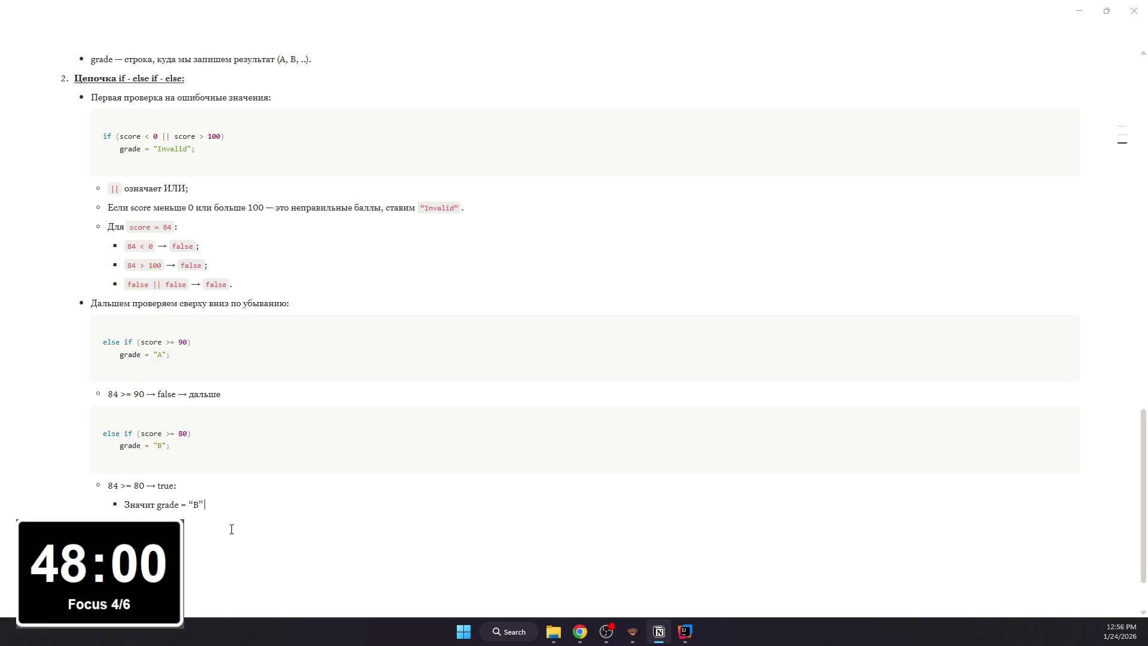
pyautogui.write('; и цепочка останавливается')
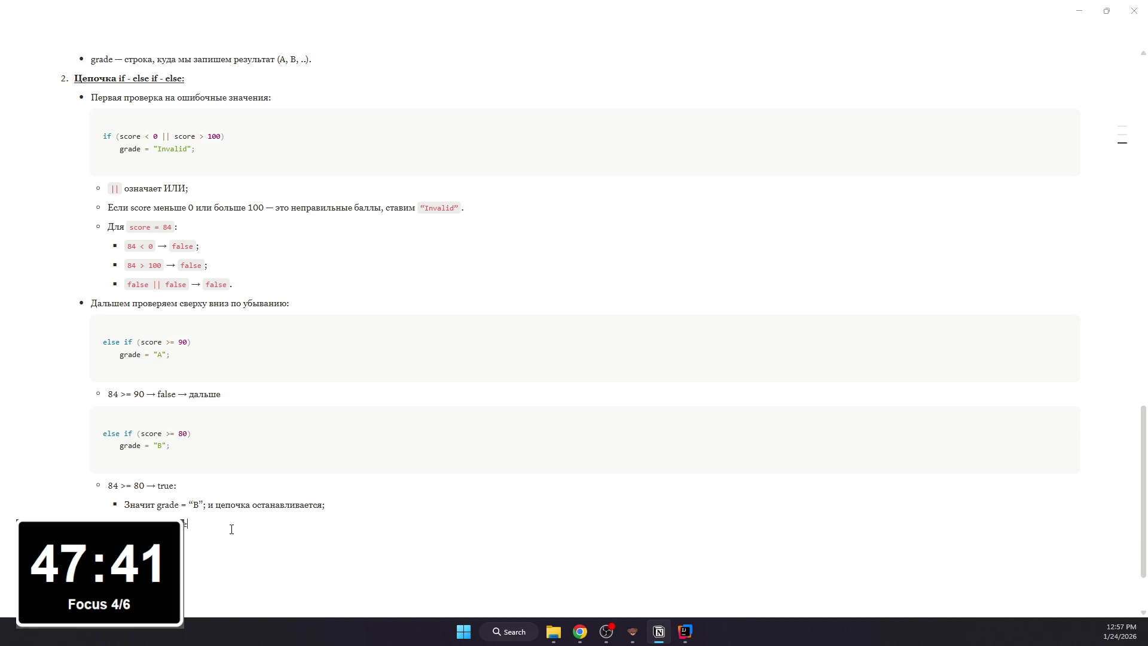
pyautogui.write('= 60')
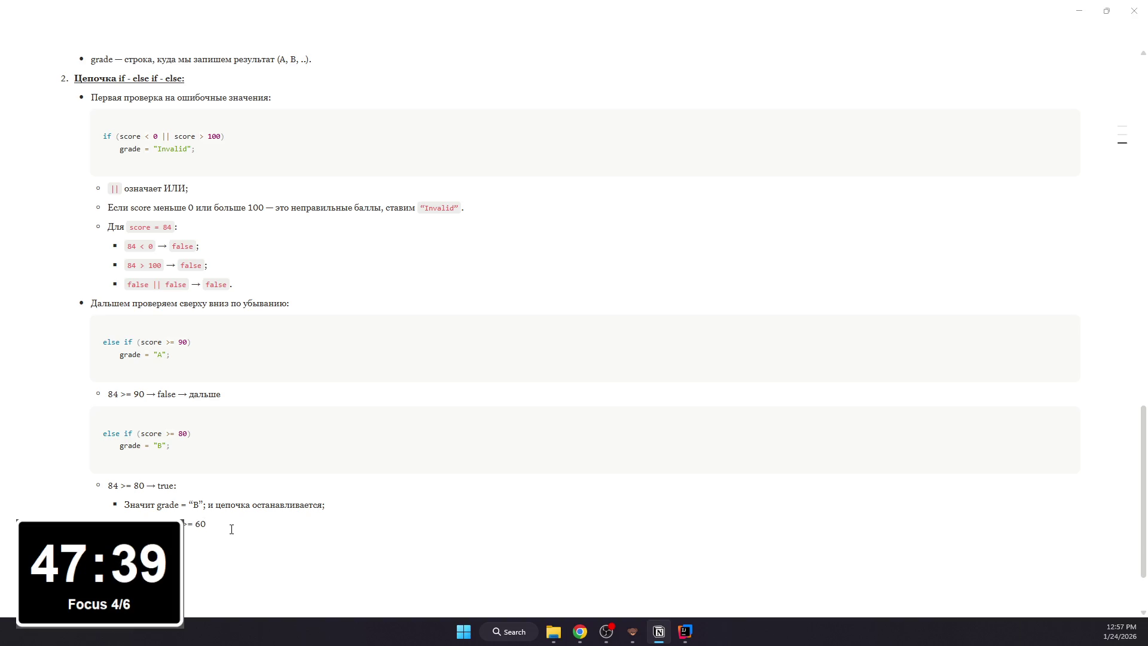
pyautogui.write(', else)')
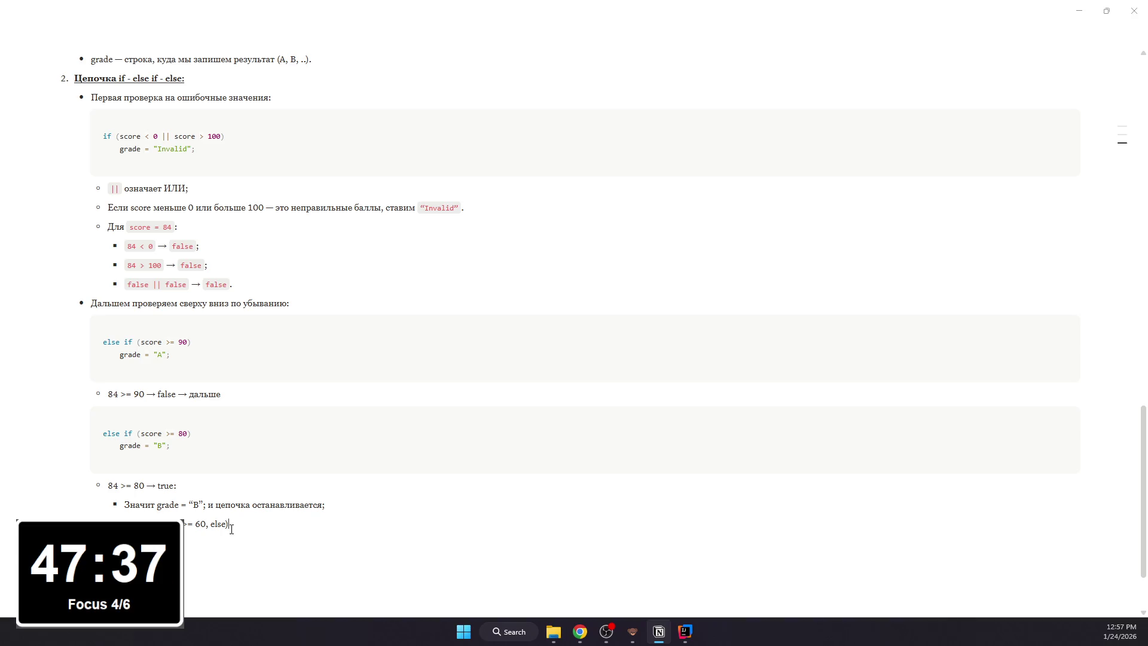
pyautogui.write(' уже не про')
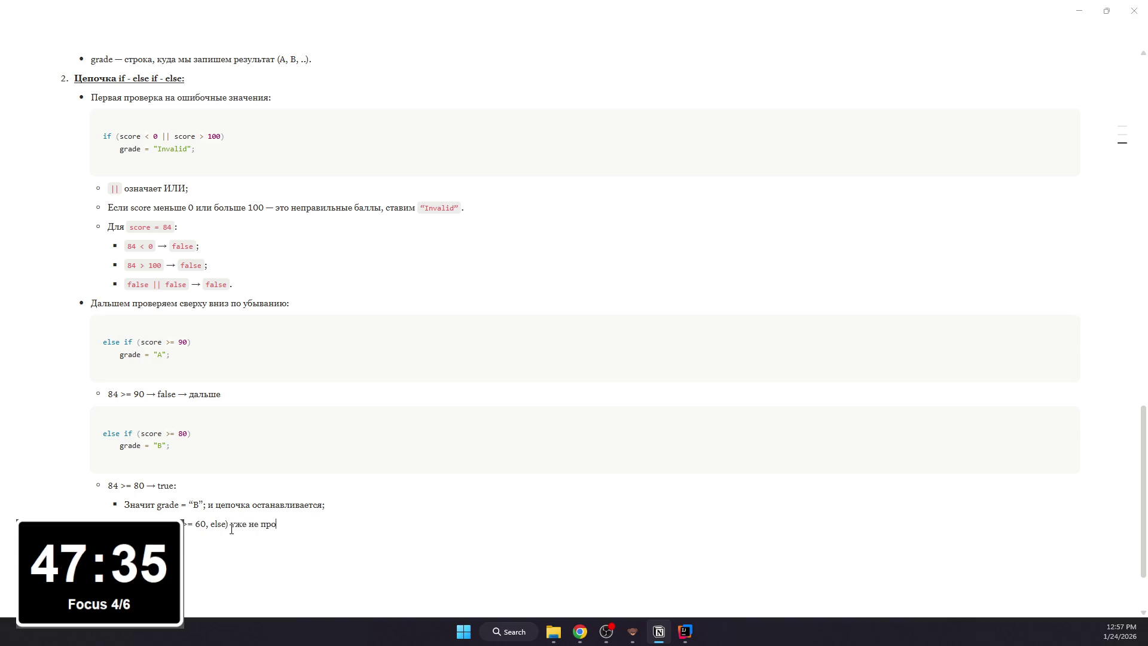
pyautogui.write('веряется')
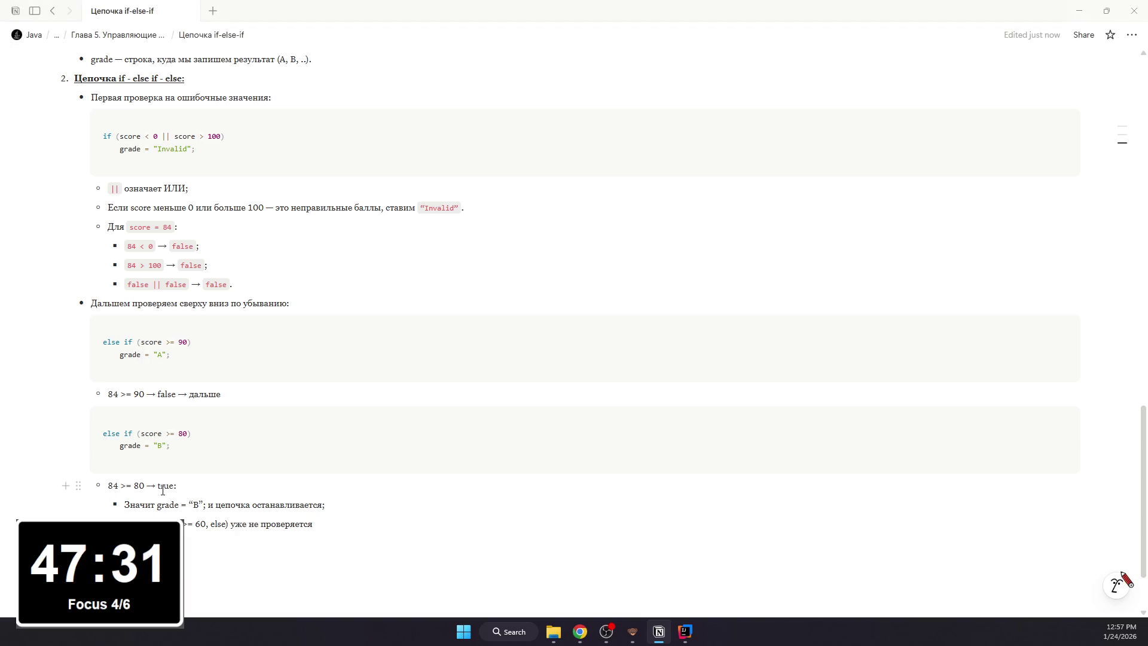
# - Format the 84 >= 80 and 84 >= 90 expressions as inline code
pyautogui.moveTo(146, 485); pyautogui.dragTo(108, 485)
pyautogui.hotkey('ctrl', 'e')
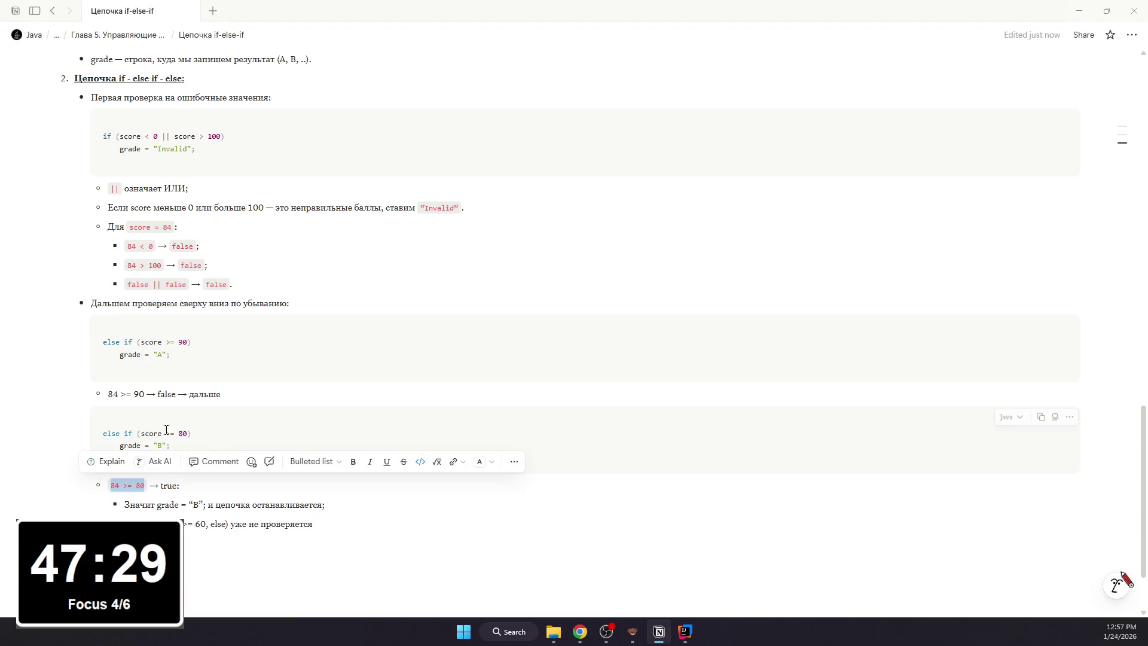
pyautogui.moveTo(145, 395); pyautogui.dragTo(108, 394)
pyautogui.hotkey('ctrl', 'e')
pyautogui.click(179, 394)
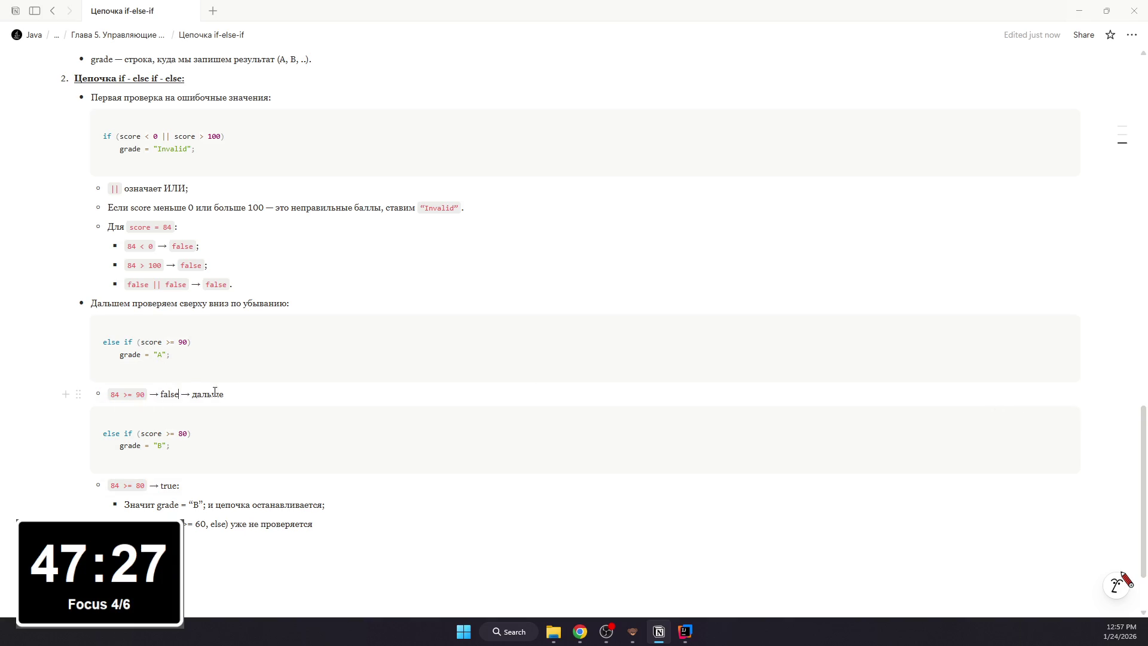
pyautogui.scroll(2, 232, 399)
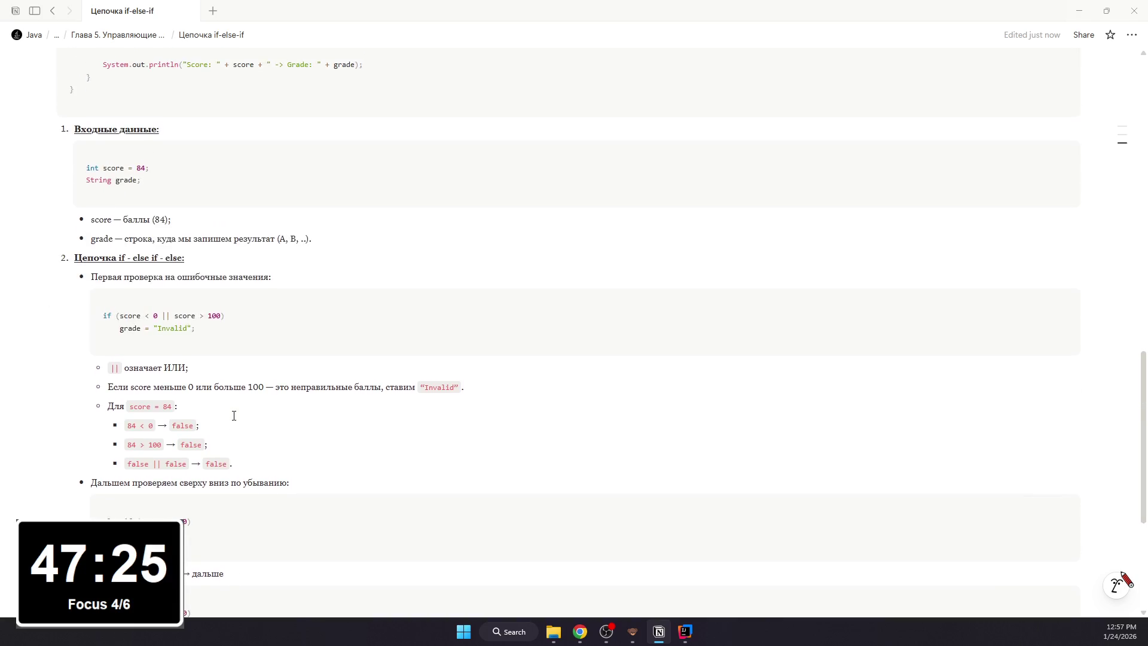
pyautogui.scroll(-2, 233, 415)
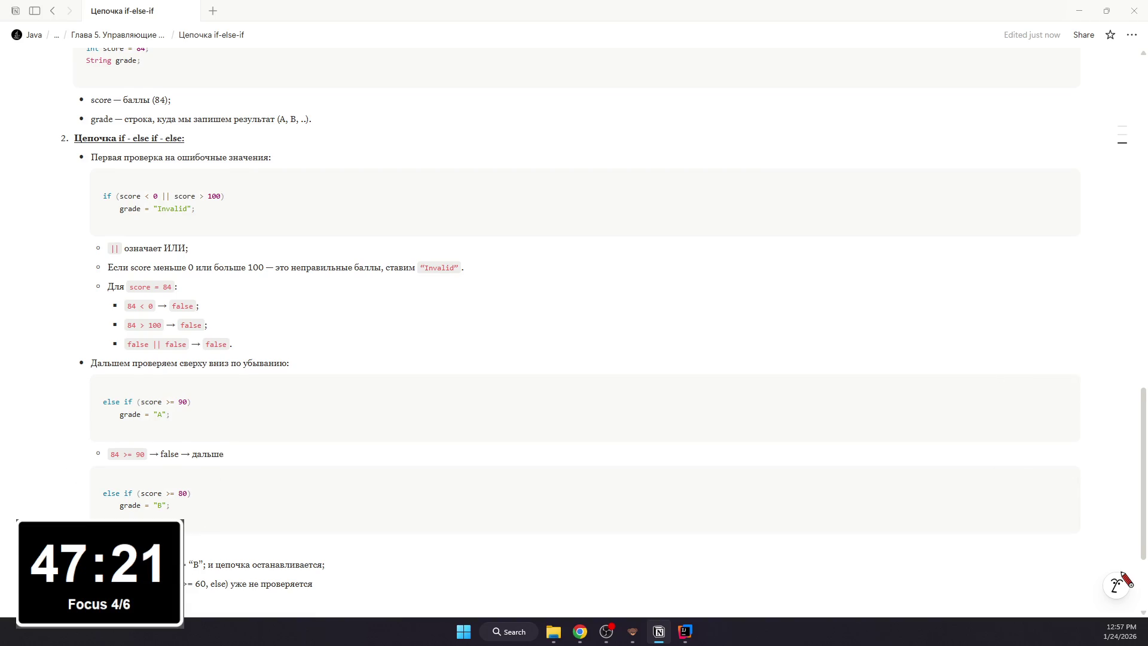
pyautogui.scroll(-1, 234, 503)
pyautogui.moveTo(207, 527); pyautogui.dragTo(161, 526)
# - Format the = "B"; assignment as inline code after a misplaced first try
pyautogui.hotkey('ctrl', 'e')
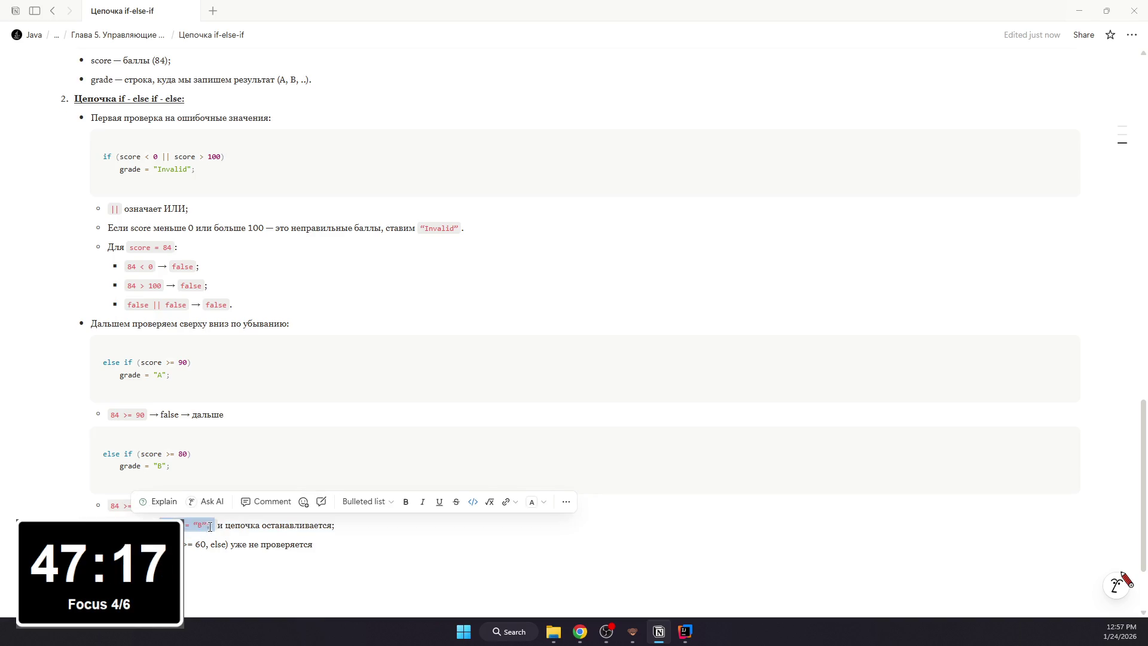
pyautogui.hotkey('ctrl', 'e')
pyautogui.click(210, 527)
pyautogui.moveTo(210, 527); pyautogui.dragTo(209, 527)
pyautogui.click(197, 526)
pyautogui.hotkey('ctrl', 'e')
pyautogui.click(242, 527)
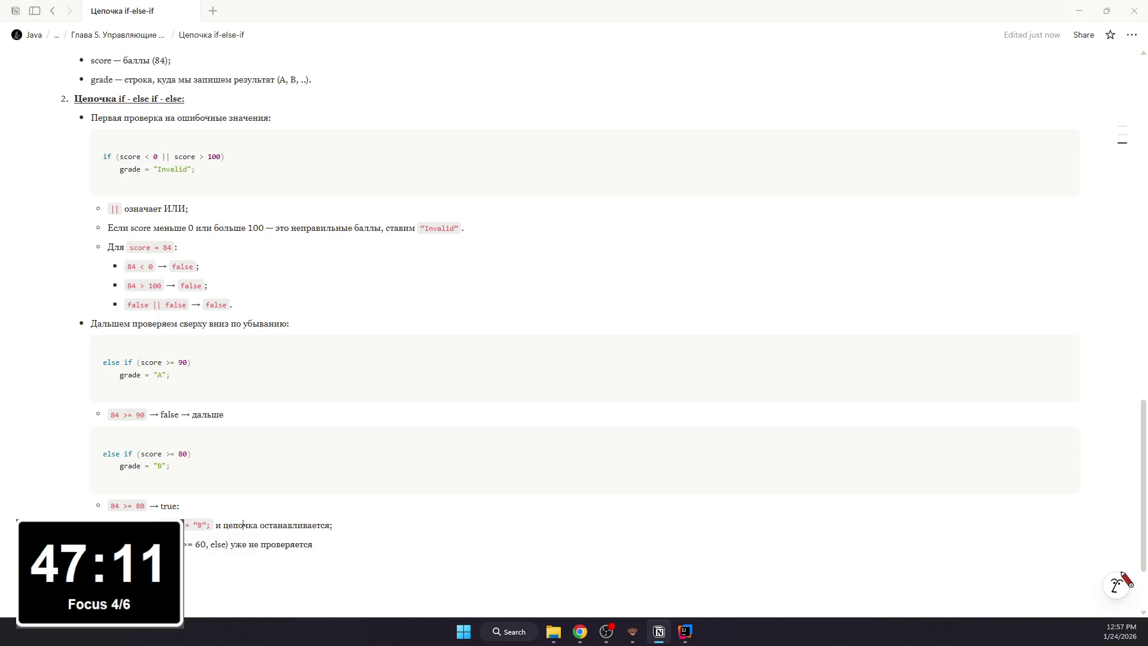
# - Format >= 60 and else on the last line as inline code
pyautogui.moveTo(126, 544); pyautogui.dragTo(209, 544)
pyautogui.hotkey('ctrl', 'e')
pyautogui.doubleClick(228, 545)
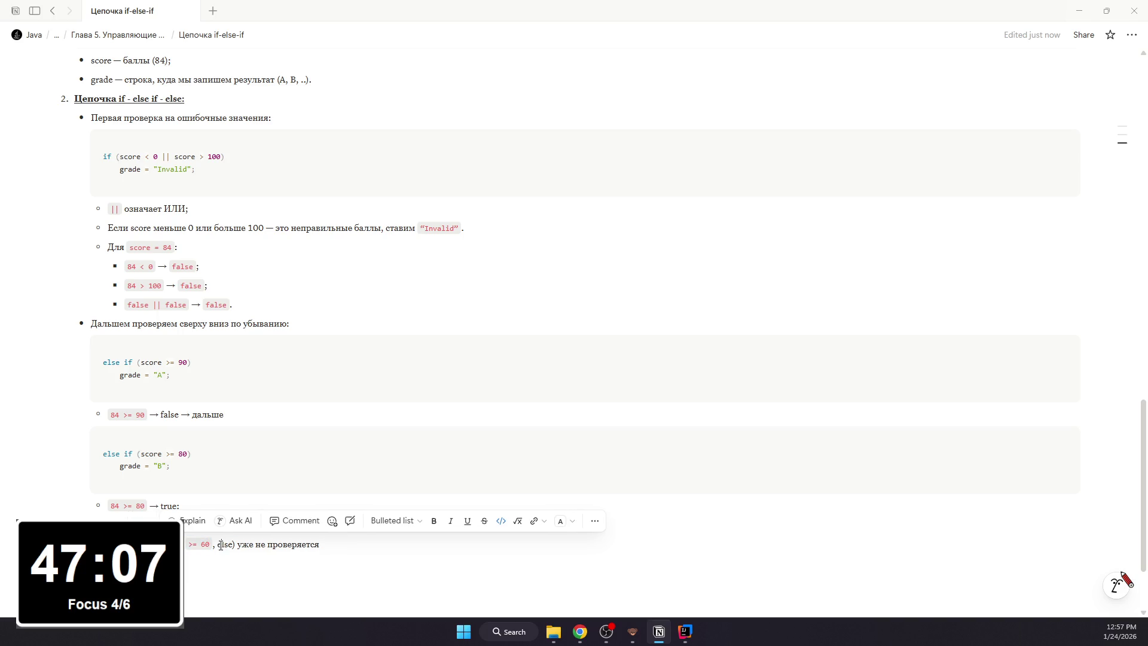
pyautogui.hotkey('ctrl', 'e')
pyautogui.click(263, 545)
pyautogui.click(327, 545)
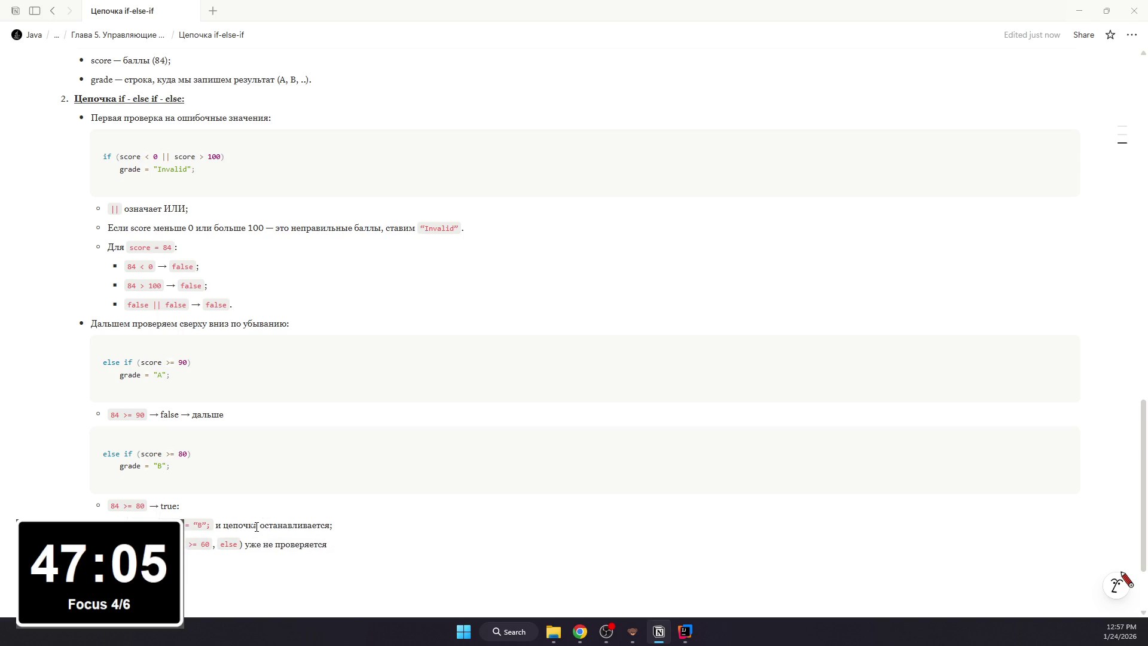
pyautogui.write('.')
pyautogui.scroll(-2, 288, 485)
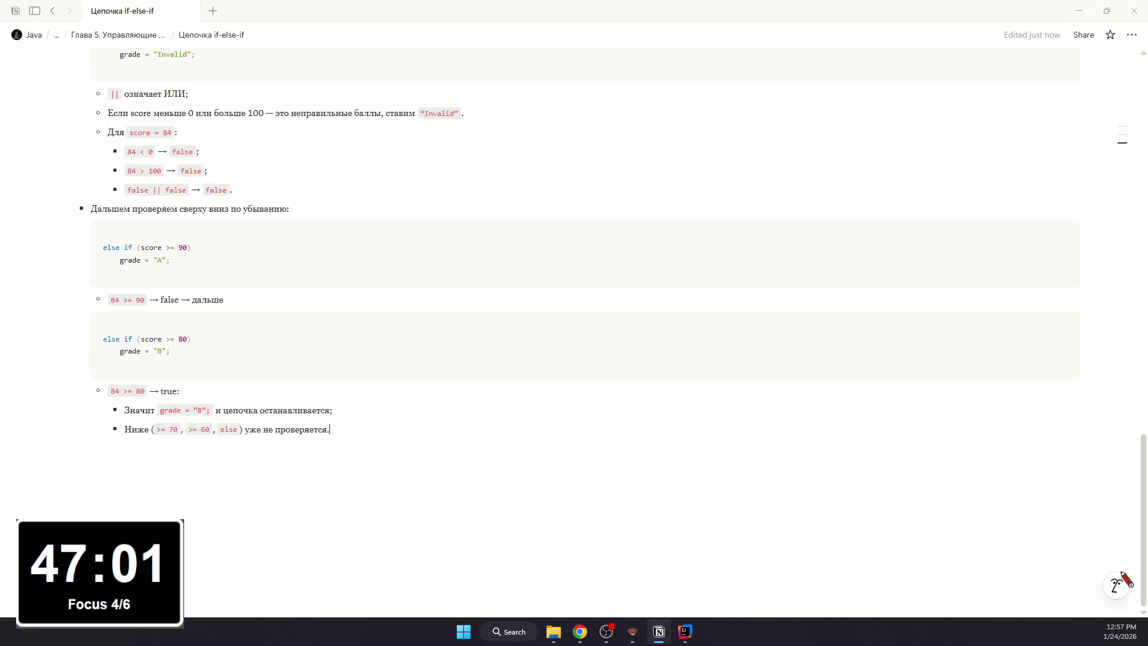
# - Check the browser and streaming windows, then return the caret to the end of the last line
pyautogui.hotkey('alt', 'Tab')
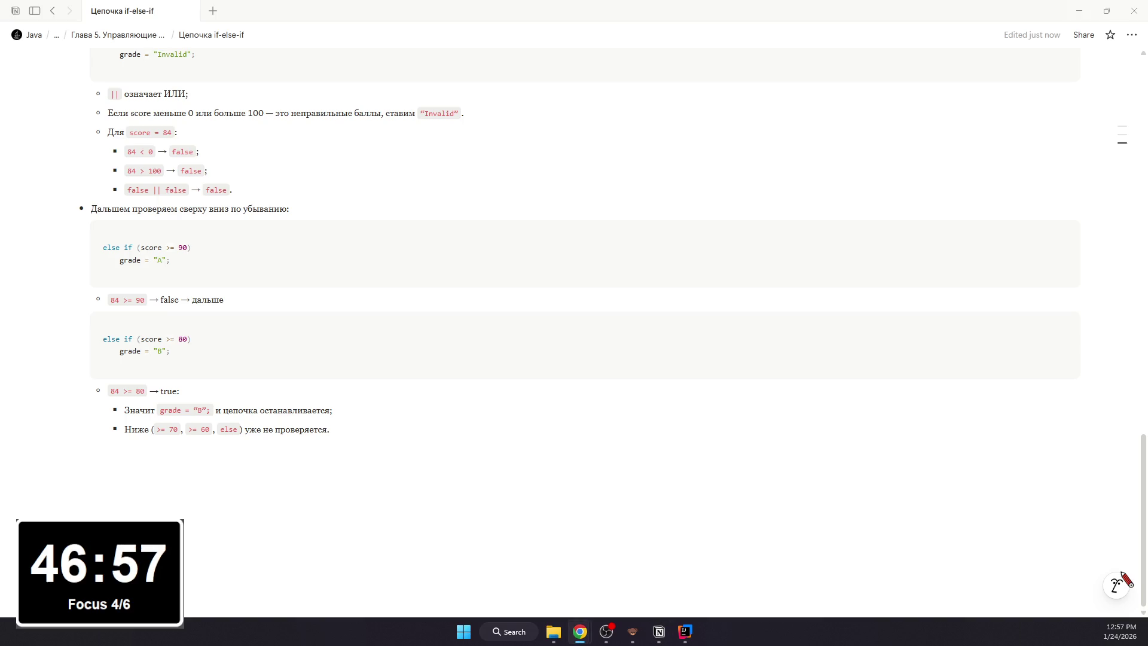
pyautogui.hotkey('alt', 'Tab')
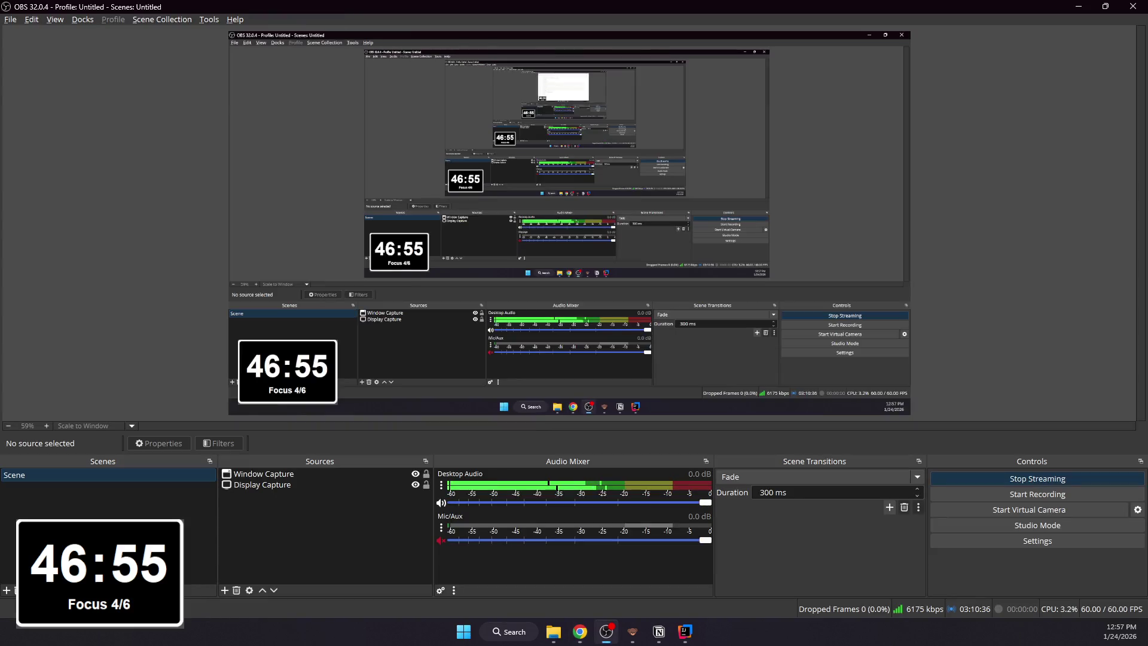
pyautogui.hotkey('alt', 'Tab')
pyautogui.click(387, 434)
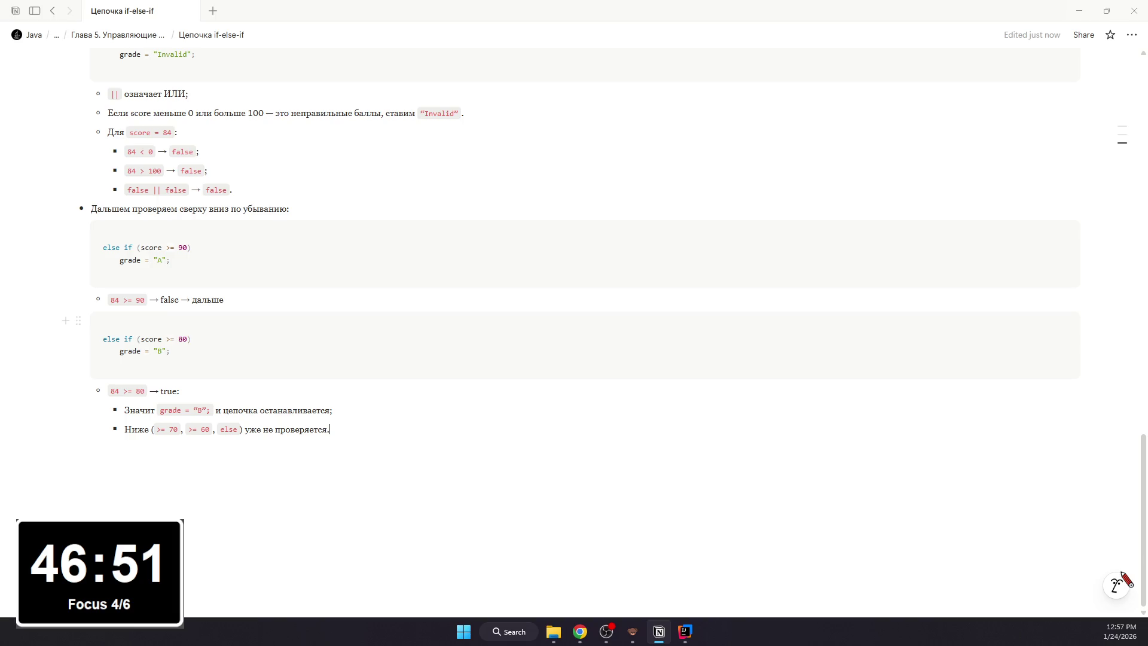
# - Add a top-level bullet asking why 80-89 needn't be written, with nested reason bullets
pyautogui.press('Return')
pyautogui.press('BackSpace')
pyautogui.hotkey('shift', 'Tab')
pyautogui.hotkey('shift', 'Tab')
pyautogui.write('- ')
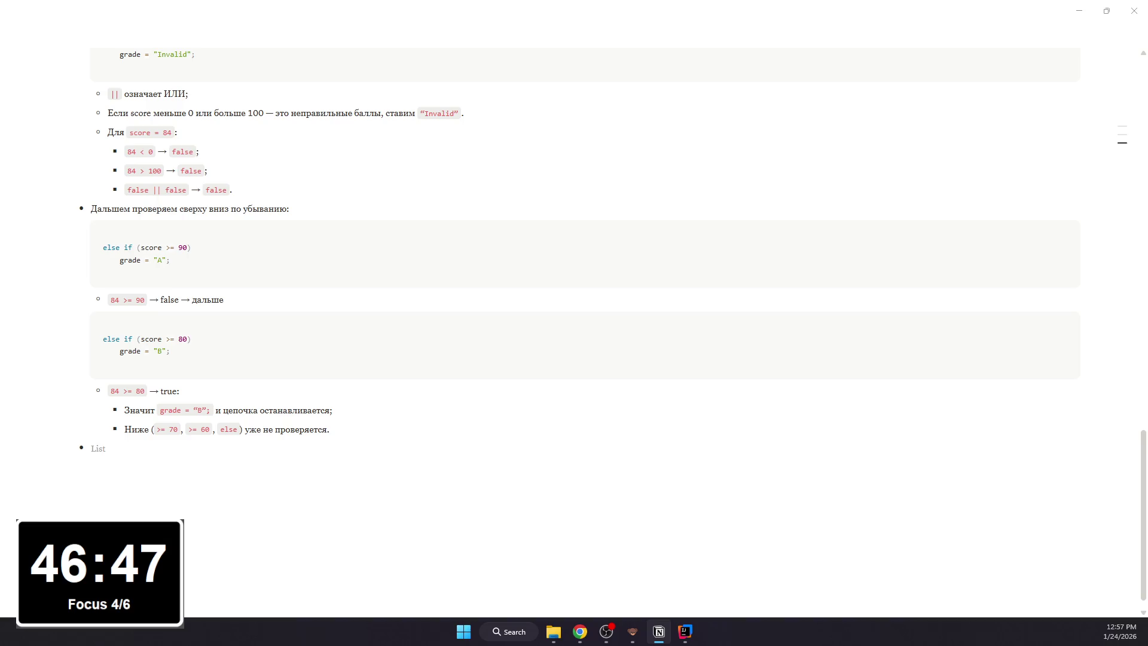
pyautogui.write('Почему тут не нужно')
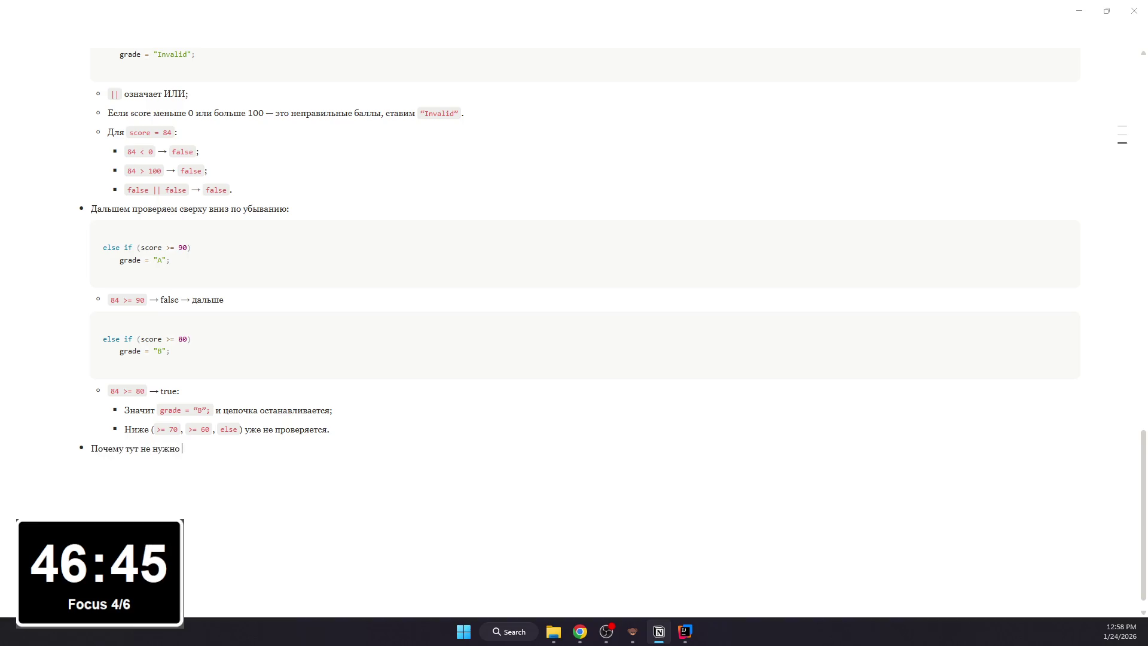
pyautogui.write('ать')
pyautogui.write(' "')
pyautogui.write('89')
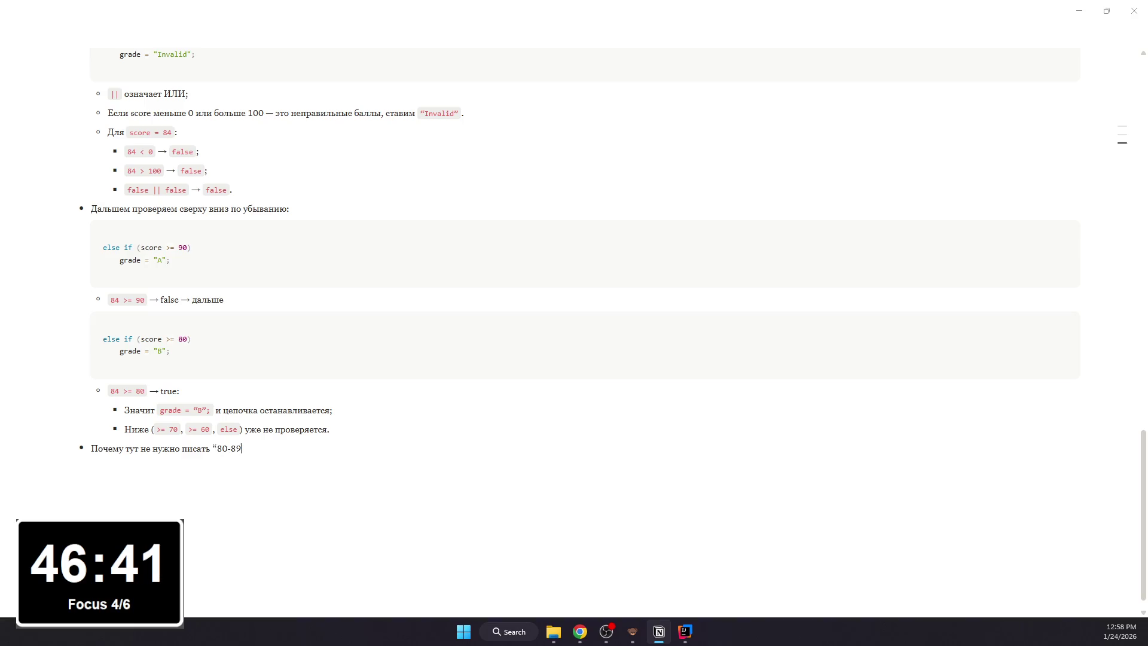
pyautogui.write('Э')
pyautogui.write('”')
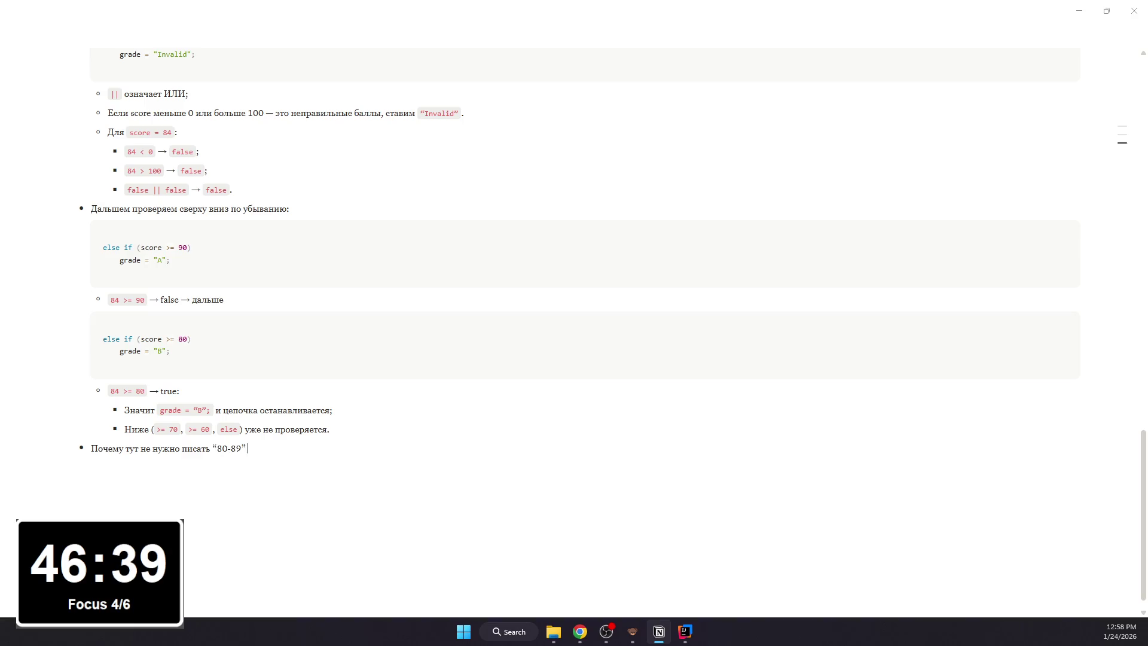
pyautogui.write('но?')
pyautogui.press('Return')
pyautogui.press('BackSpace')
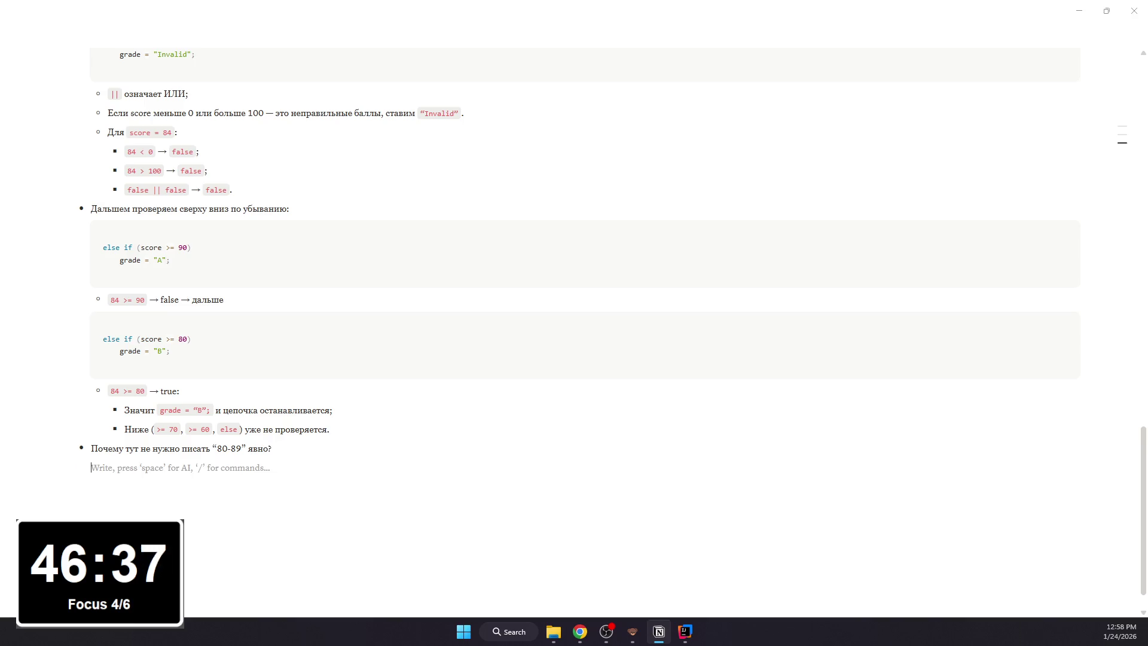
pyautogui.write('/c')
pyautogui.press('BackSpace')
pyautogui.press('BackSpace')
pyautogui.write('-')
pyautogui.press('Tab')
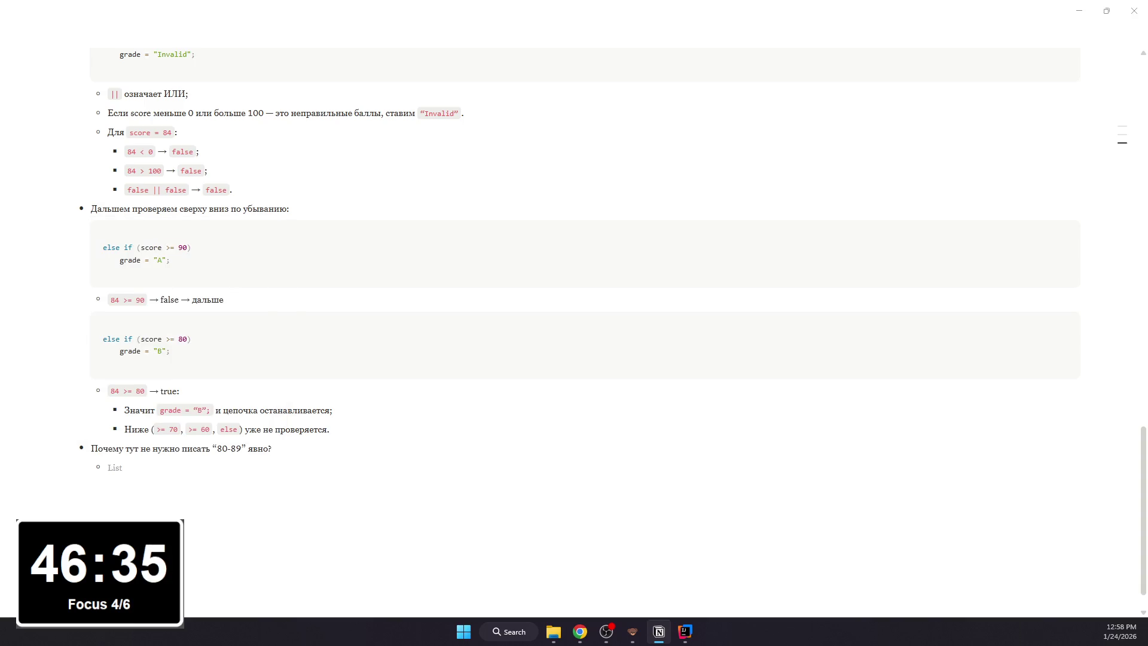
pyautogui.write('у что мы уже знаем:')
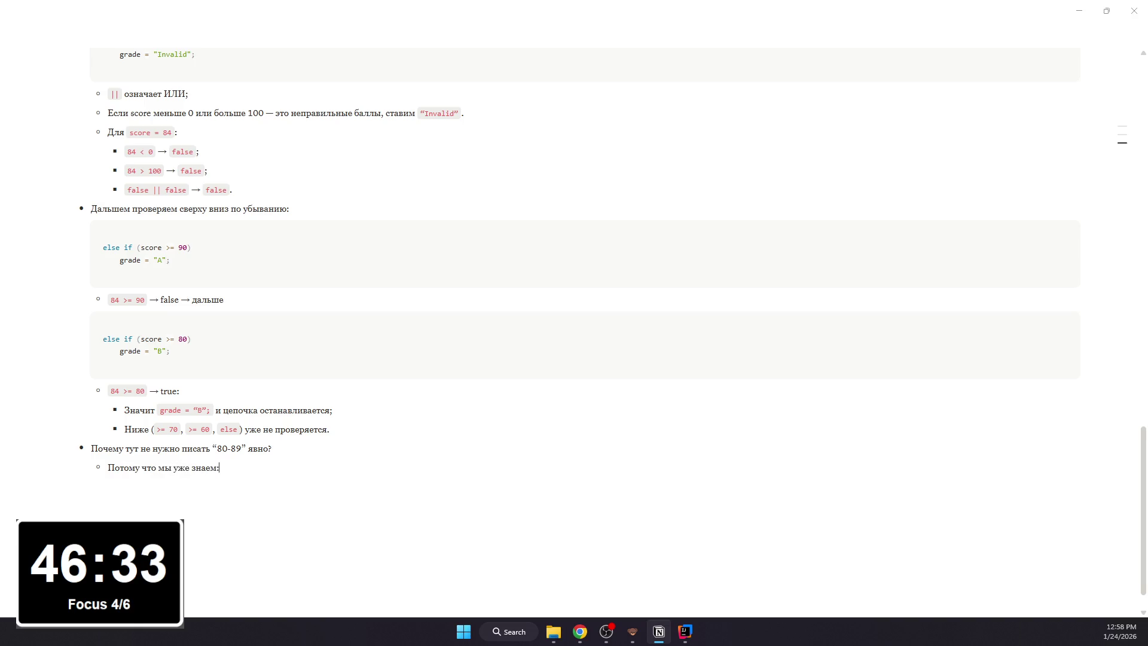
pyautogui.press('Return')
pyautogui.press('Tab')
pyautogui.write('д')
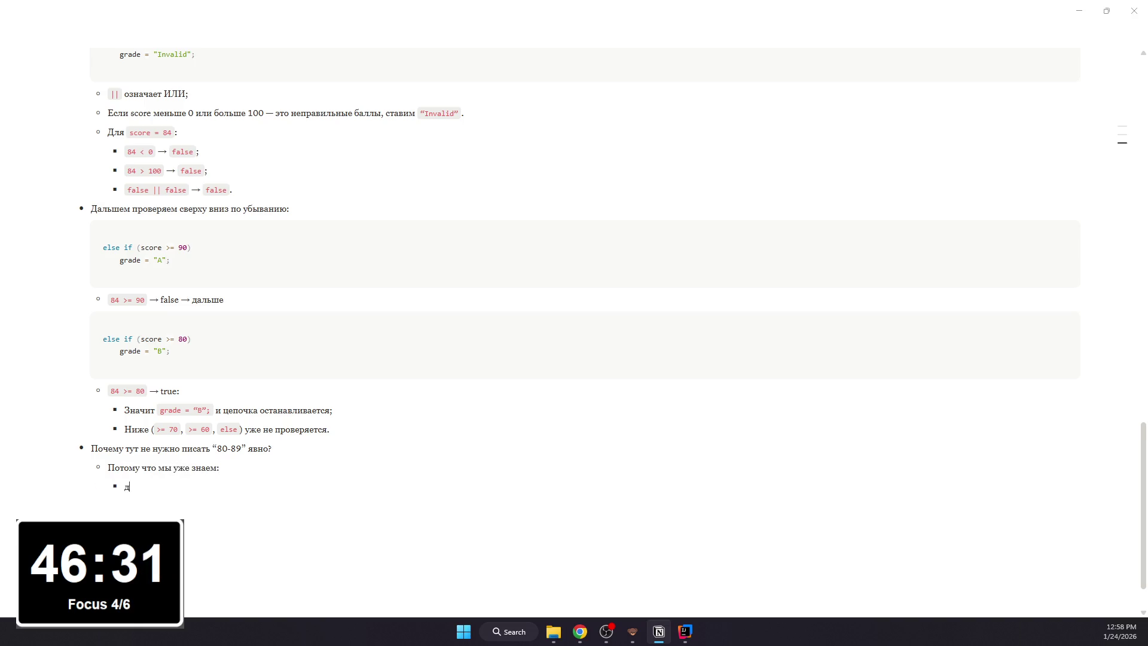
pyautogui.write('той то')
pyautogui.write('оки не сработало score >=')
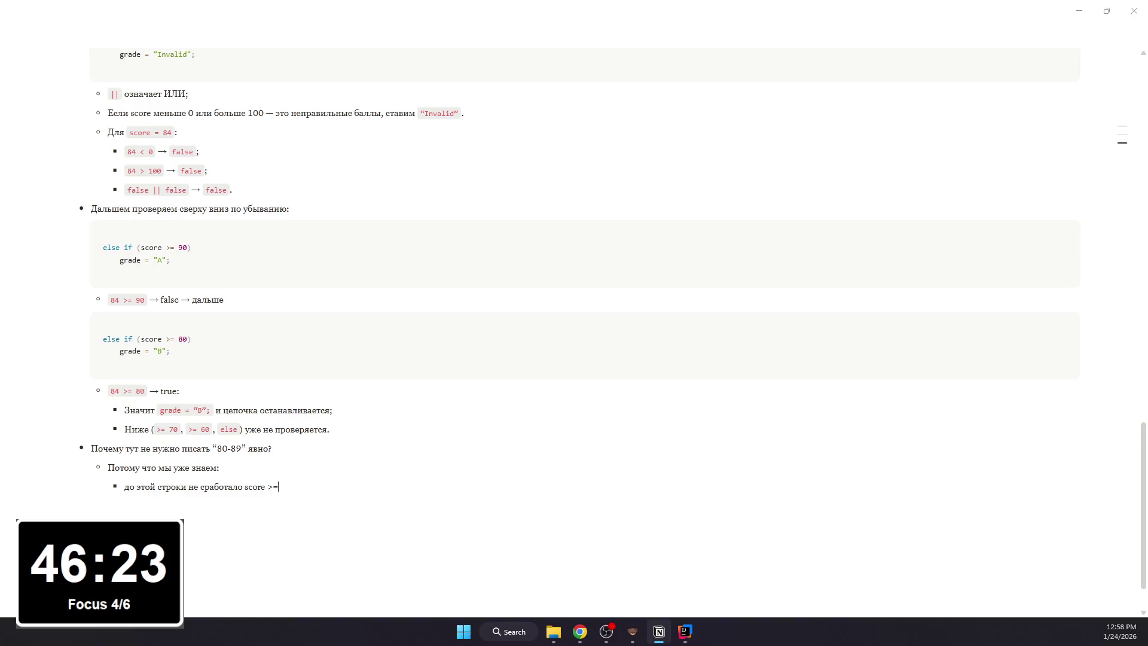
pyautogui.write('0;')
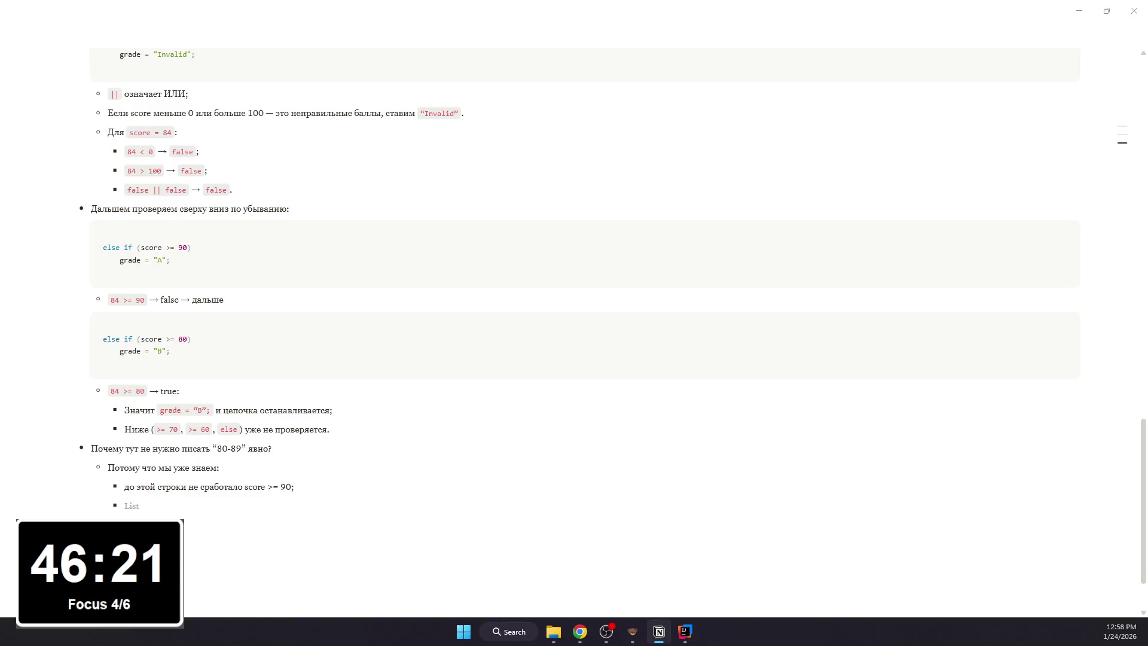
pyautogui.write('значитsco')
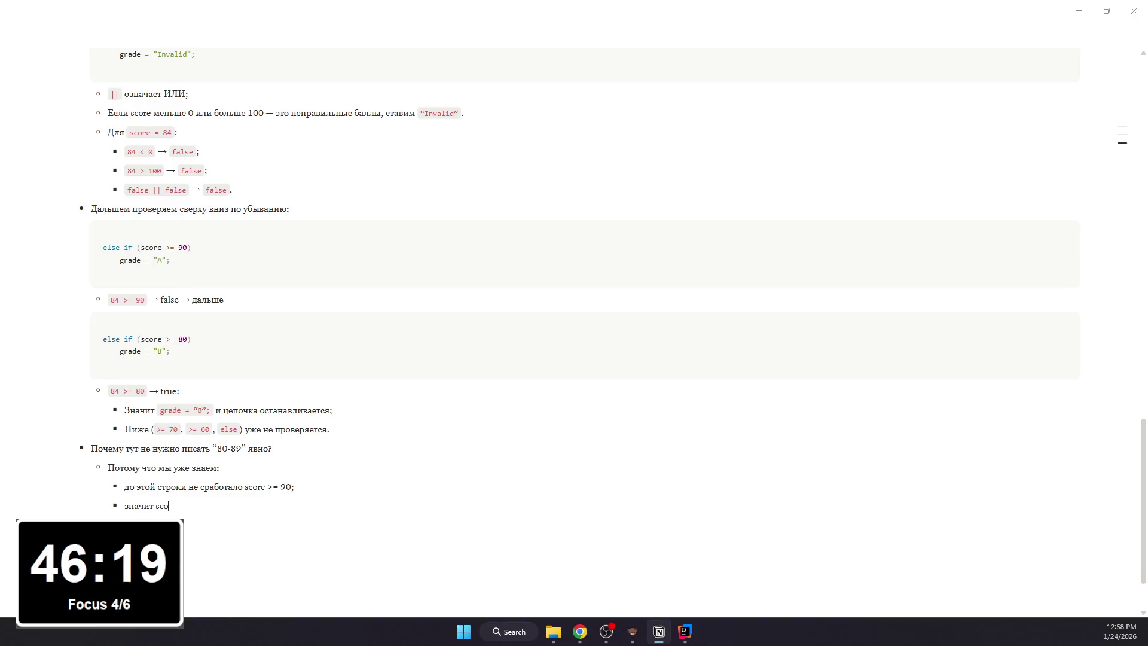
pyautogui.write('re точно мень')
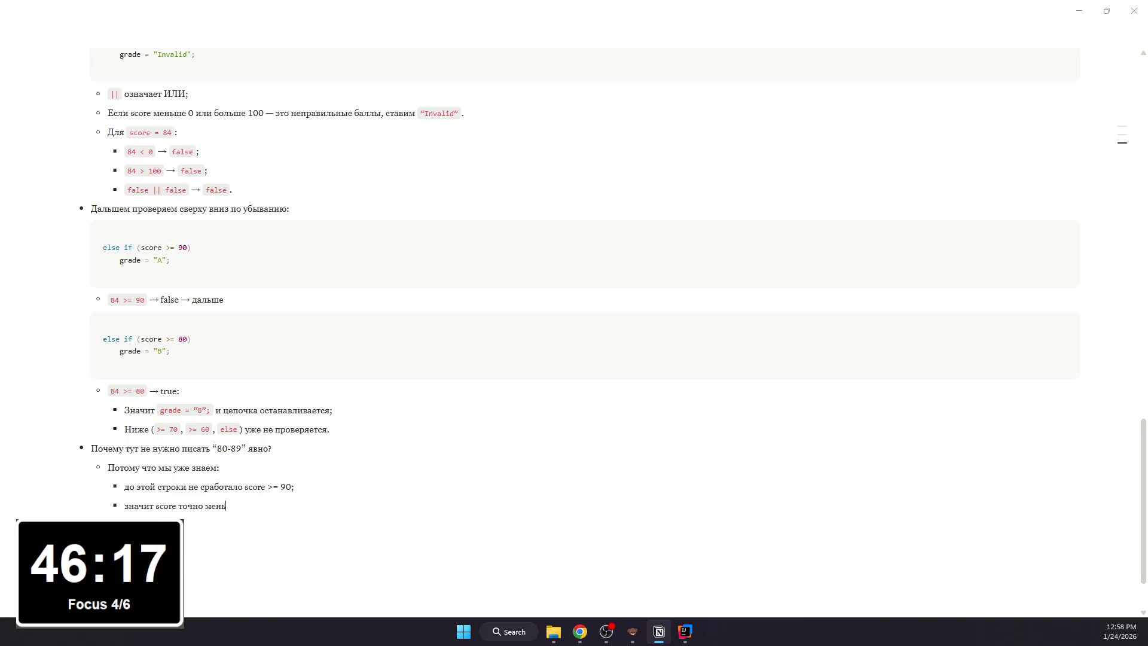
pyautogui.write('ше 90')
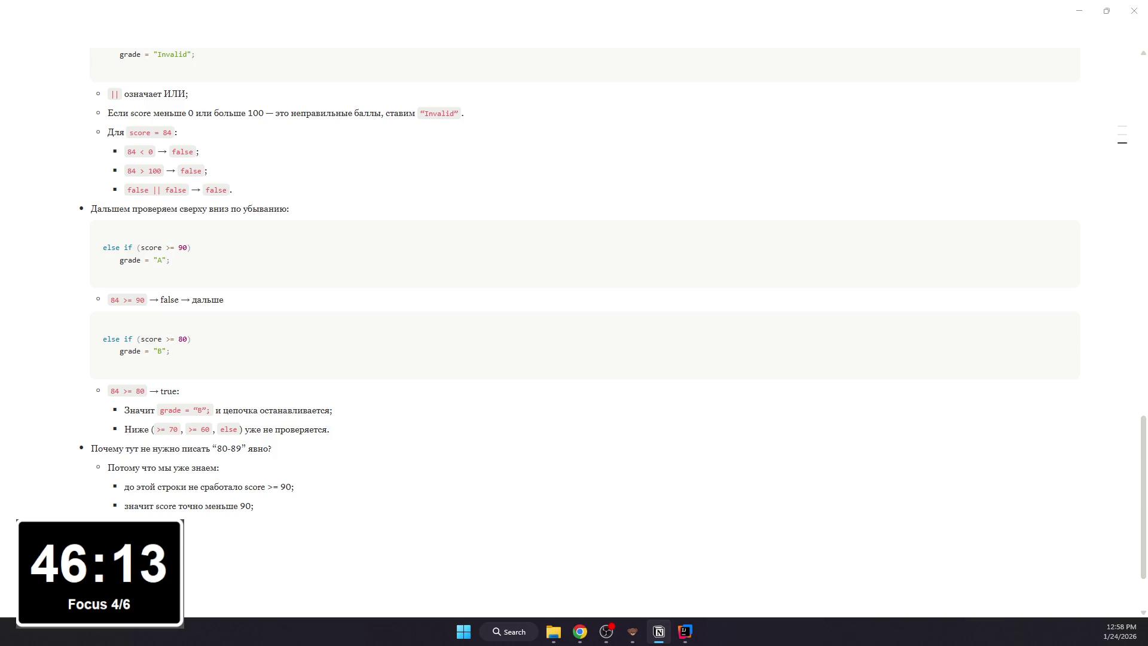
pyautogui.write('scor')
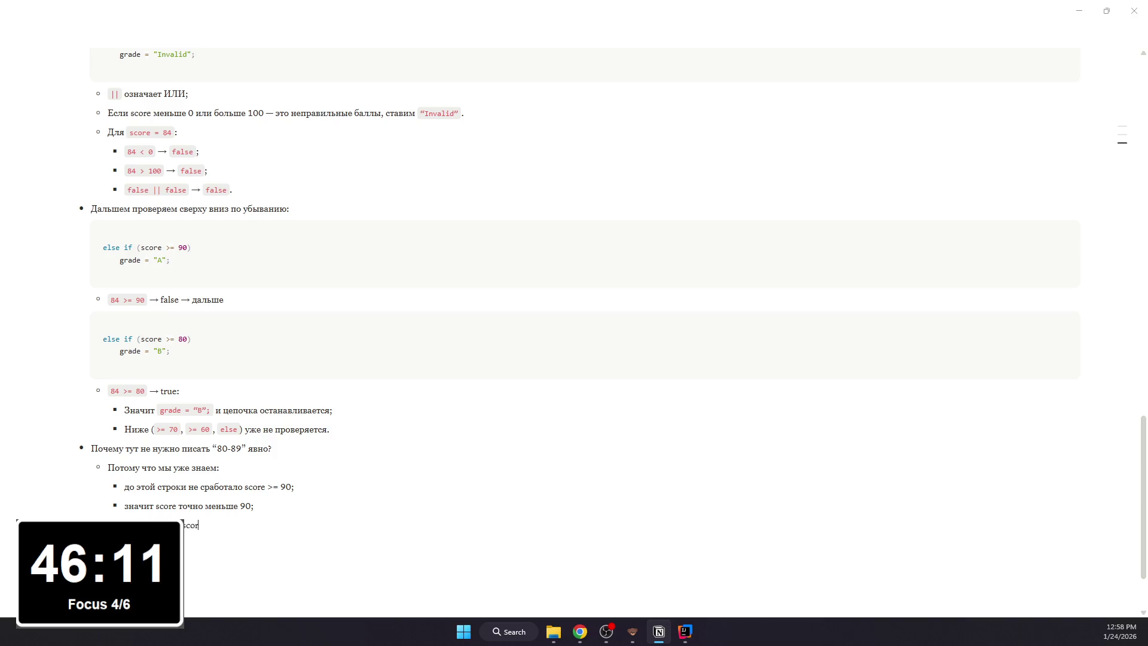
pyautogui.write('e >=')
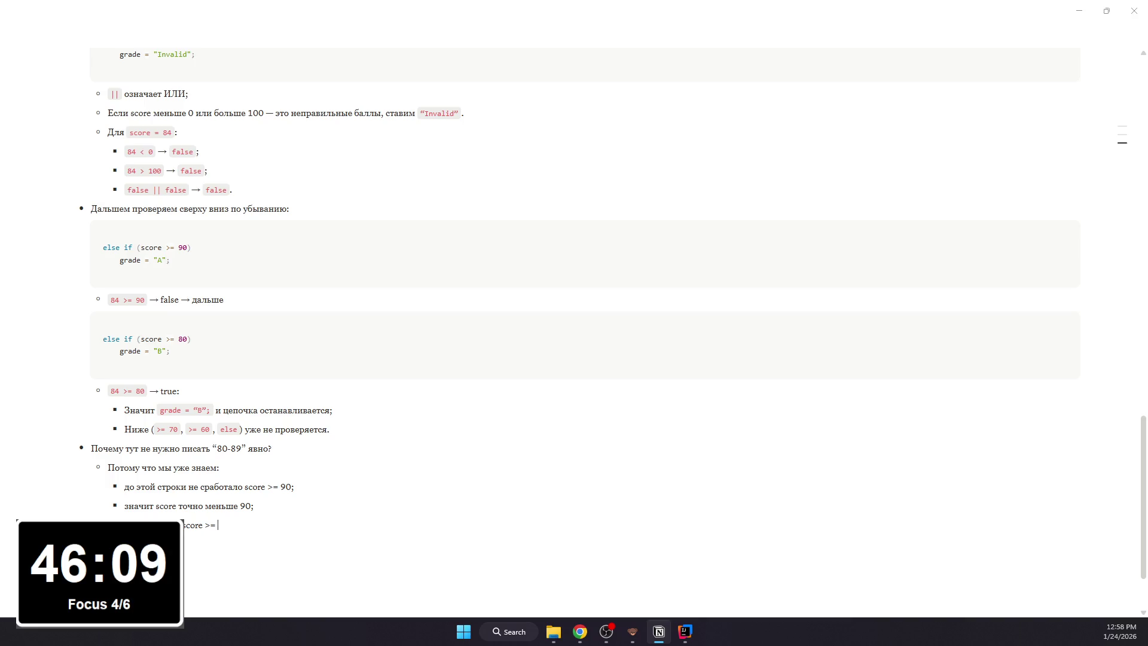
pyautogui.write(' , ')
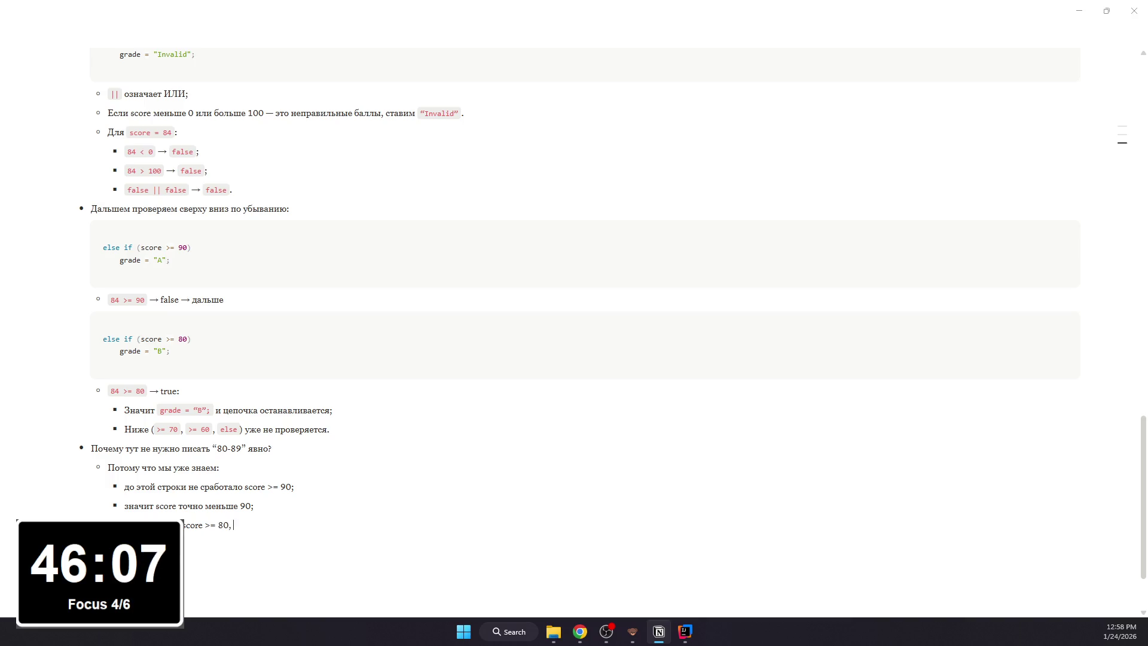
pyautogui.write('то автоматиче')
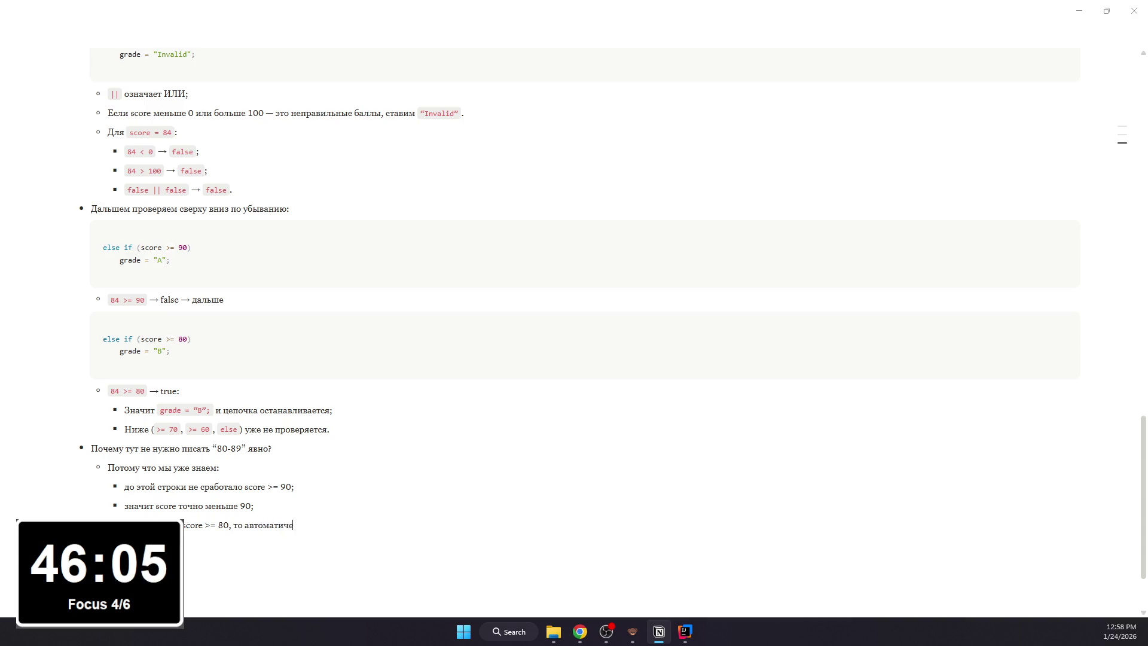
pyautogui.write('ски получаетс')
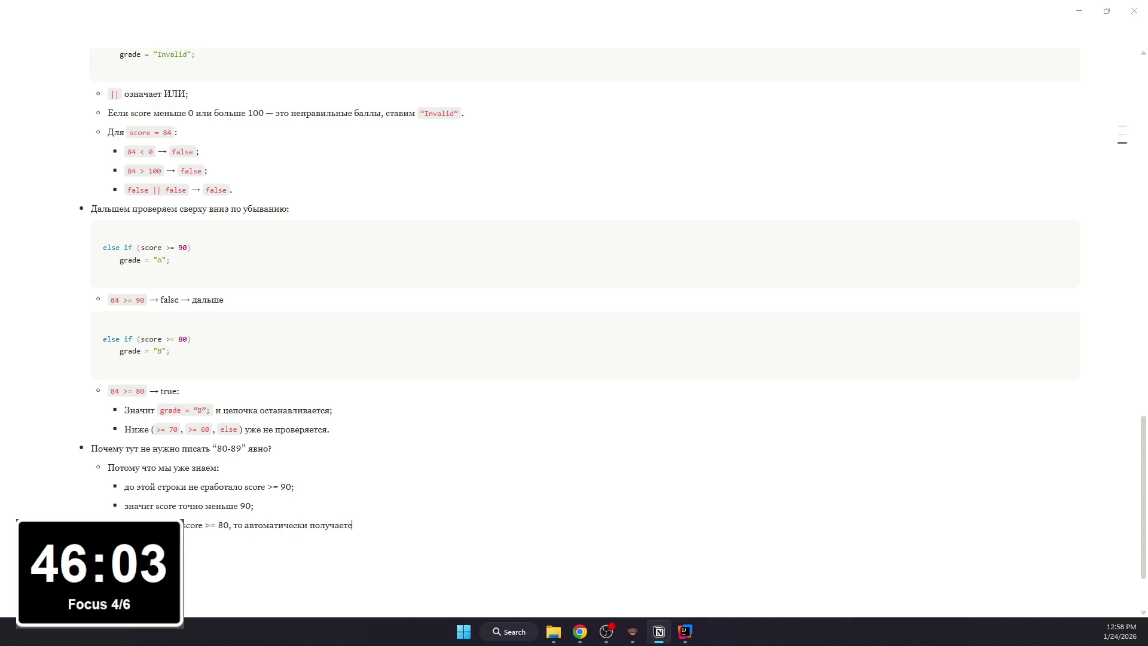
pyautogui.write('я диапазон')
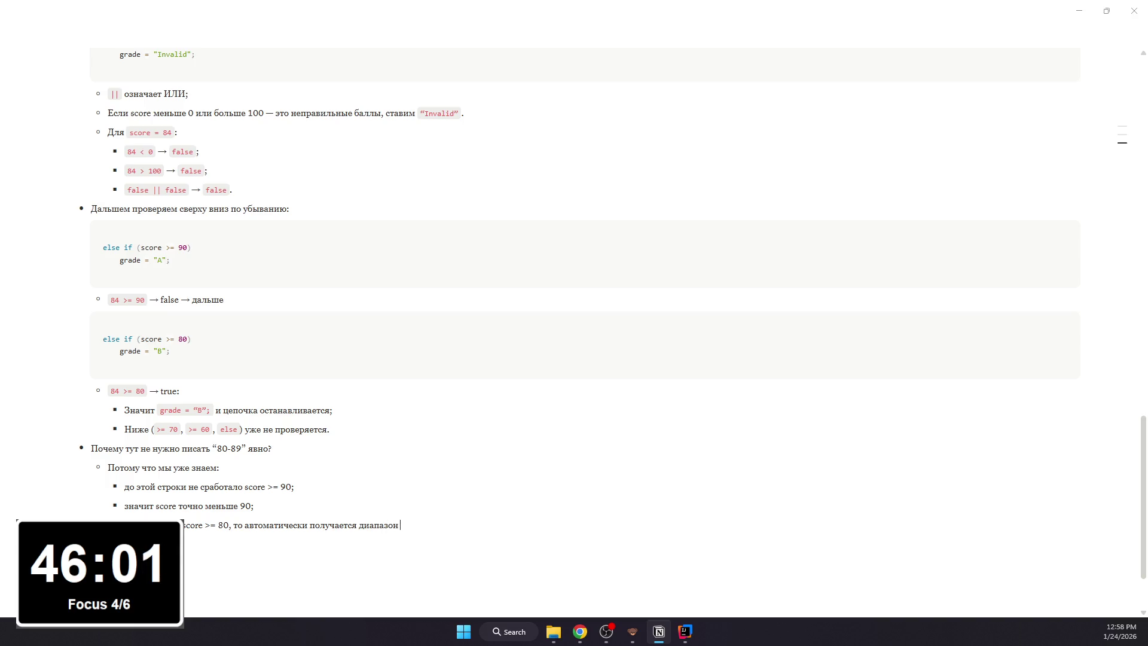
pyautogui.write(' .')
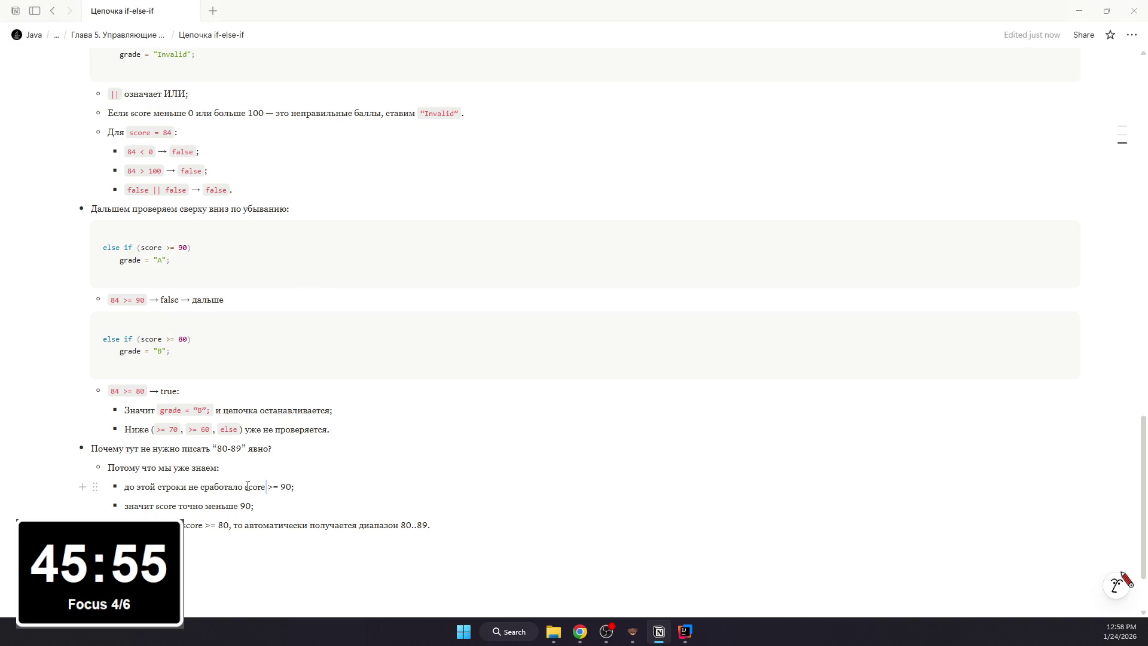
# - Format score >= 90 and score >= 80 in the reasons as inline code
pyautogui.moveTo(246, 485); pyautogui.dragTo(295, 486)
pyautogui.hotkey('ctrl', 'e')
pyautogui.press('Down')
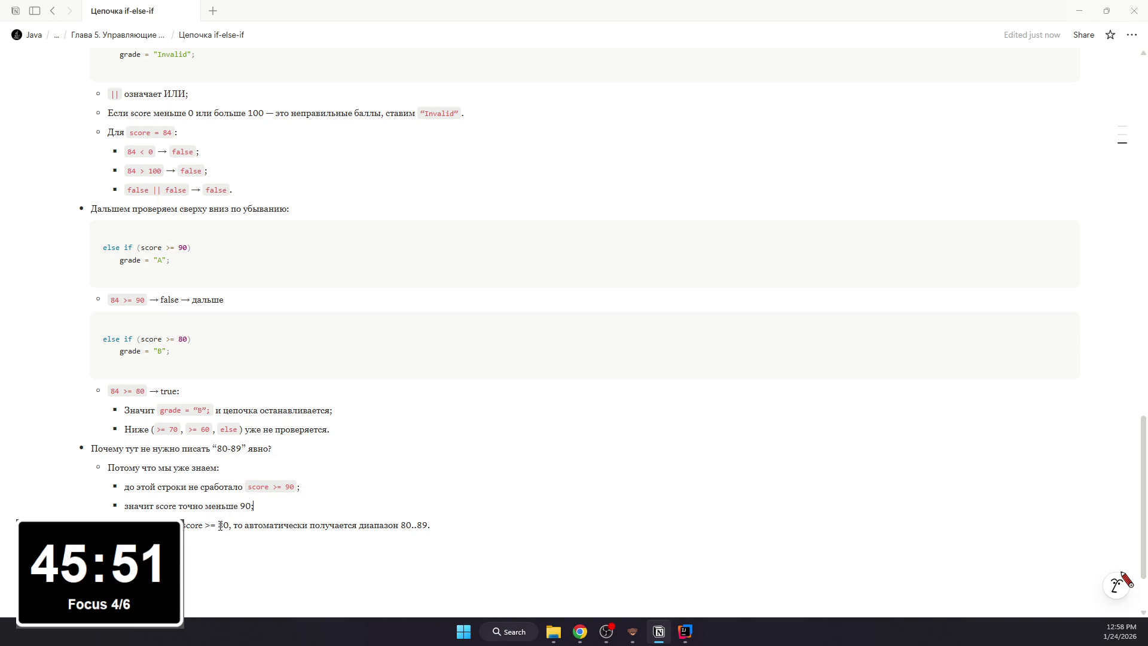
pyautogui.moveTo(184, 525); pyautogui.dragTo(232, 525)
pyautogui.hotkey('ctrl', 'e')
pyautogui.click(269, 525)
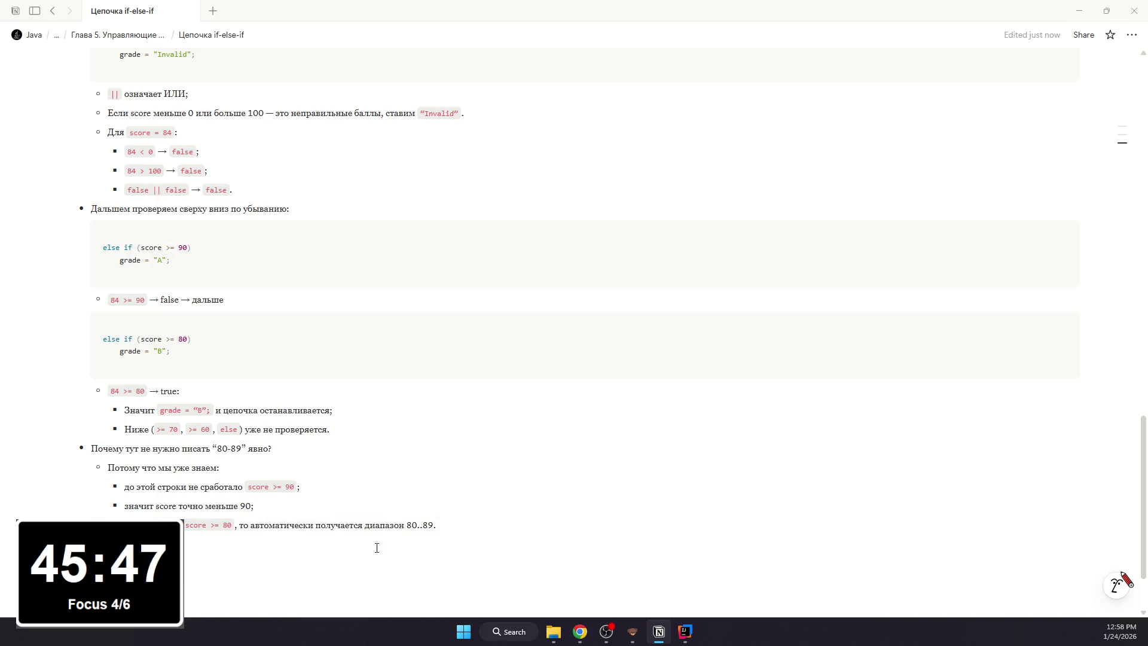
pyautogui.scroll(3, 296, 521)
pyautogui.scroll(-3, 234, 464)
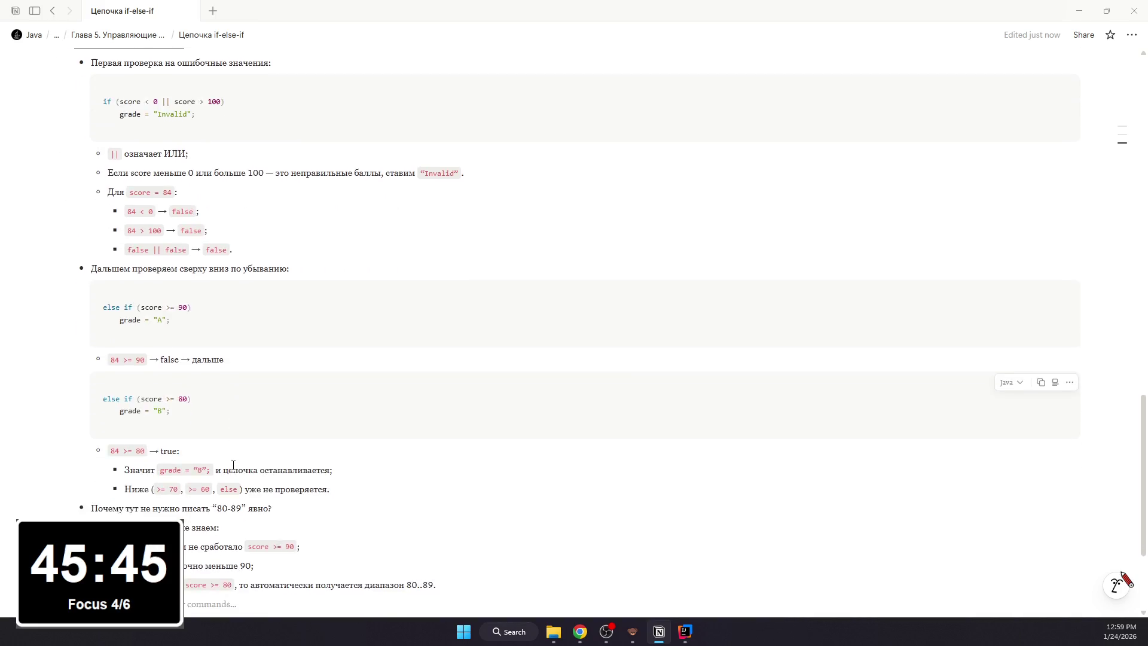
pyautogui.scroll(2, 233, 464)
pyautogui.scroll(-1, 234, 465)
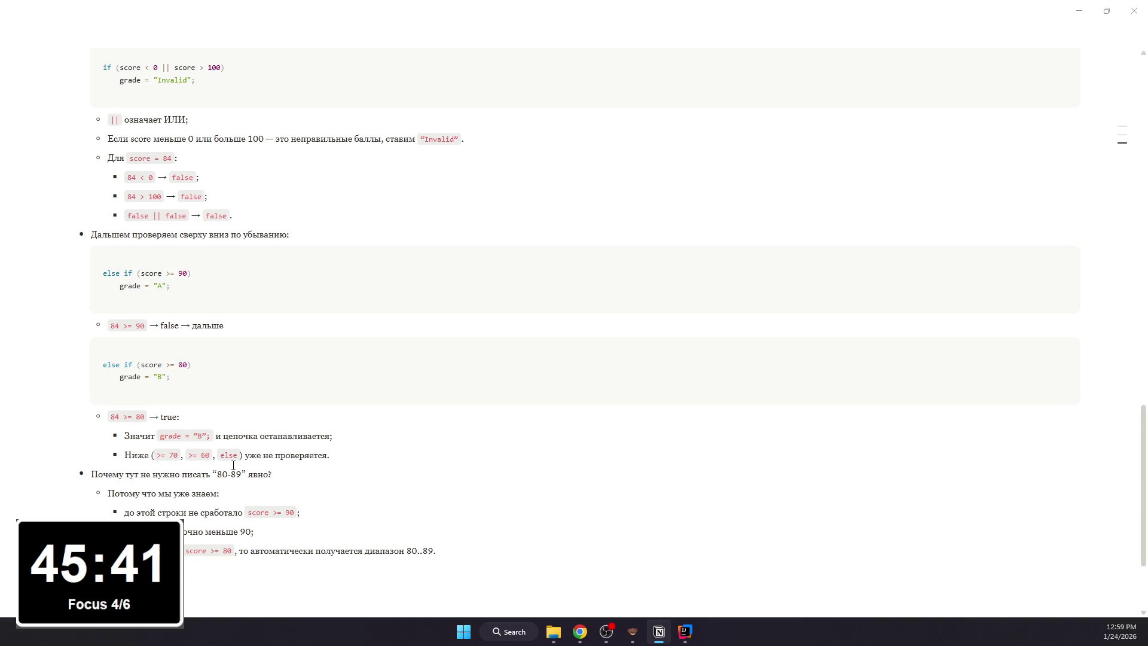
pyautogui.scroll(2, 1122, 582)
pyautogui.scroll(4, 1122, 582)
pyautogui.scroll(-3, 1121, 581)
pyautogui.scroll(-5, 1122, 581)
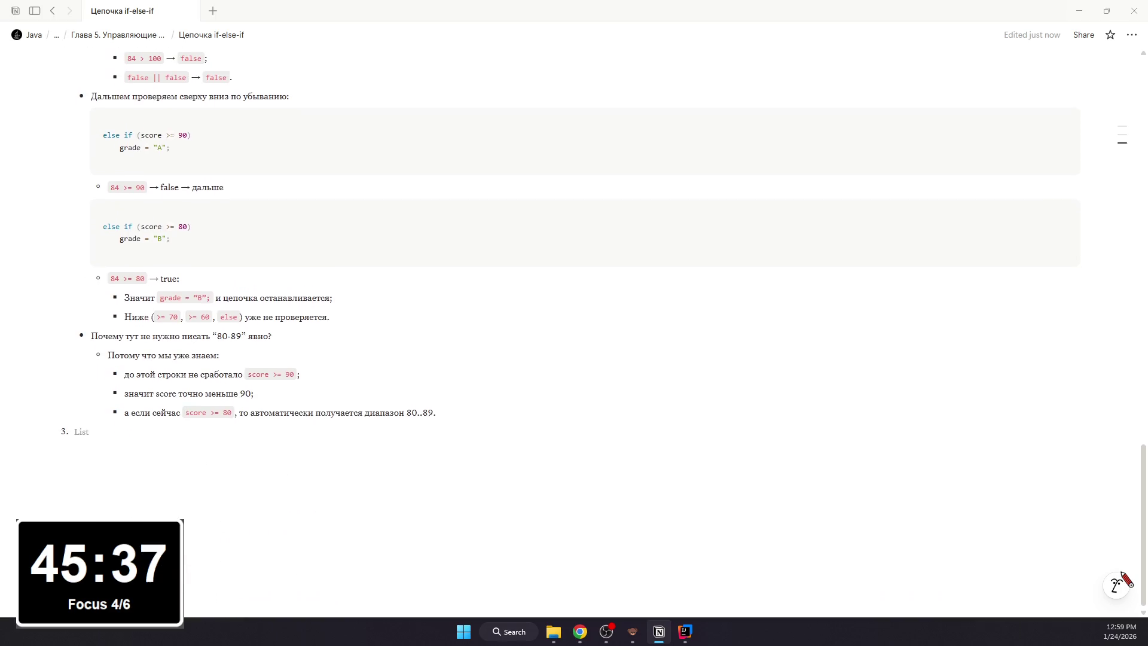
pyautogui.write('Печать результата:')
# - Insert a code block under the Печать результата: title and restore the title after a stray edit
pyautogui.press('Return')
pyautogui.write('/')
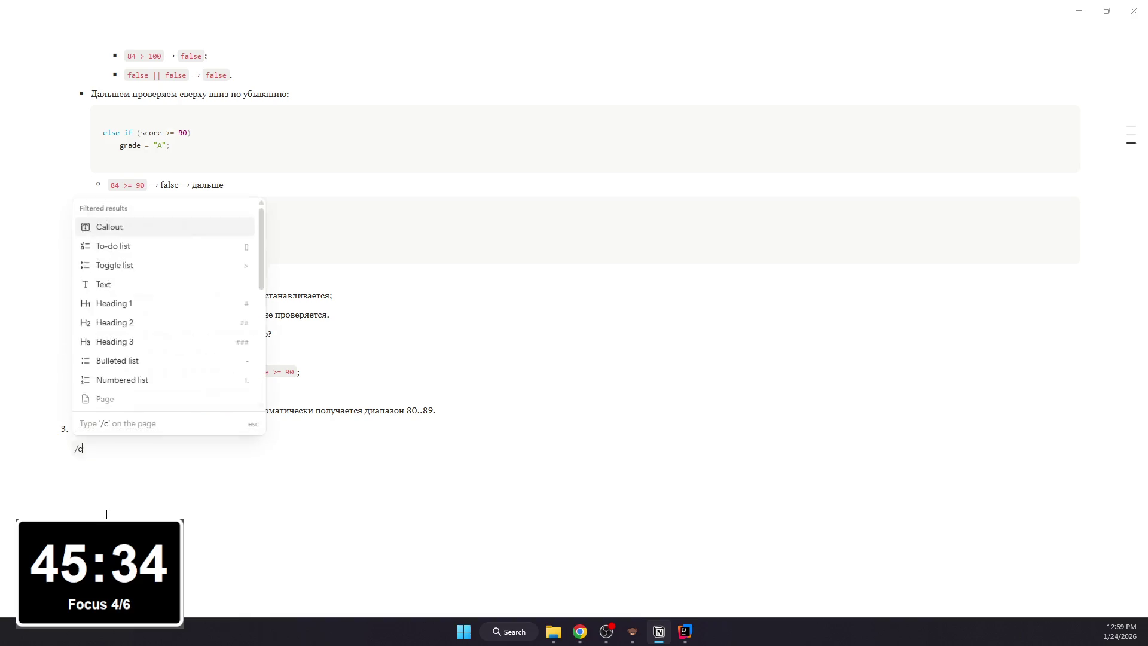
pyautogui.write('code')
pyautogui.press('Return')
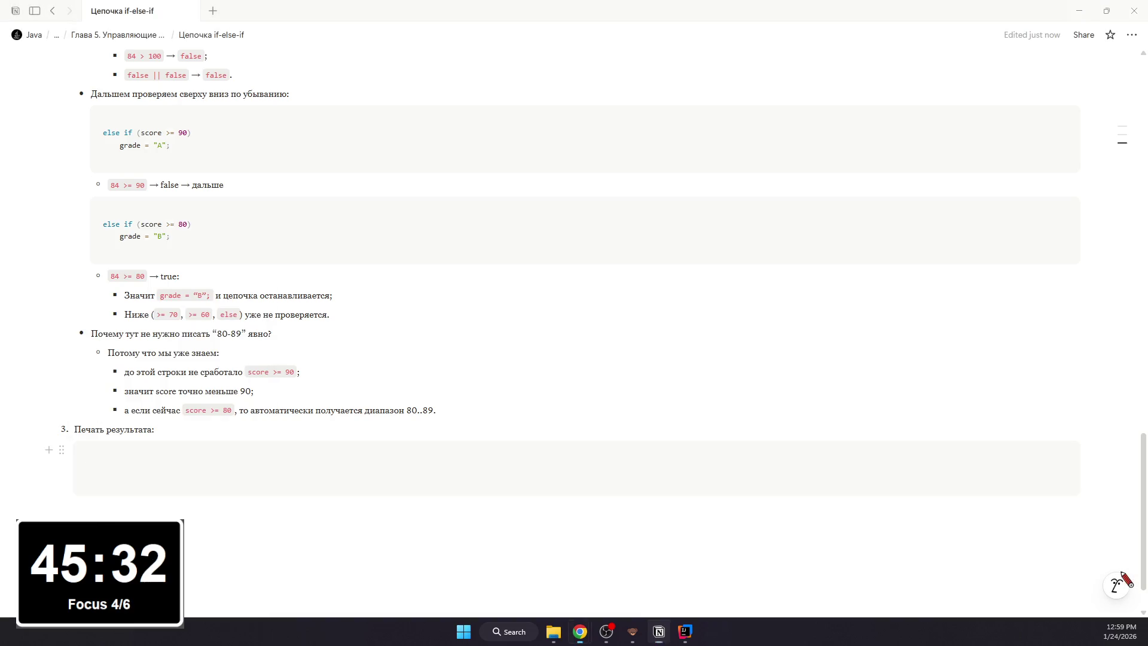
pyautogui.write('System.out.println("Score: " + score + " -> Grade: " + grade);')
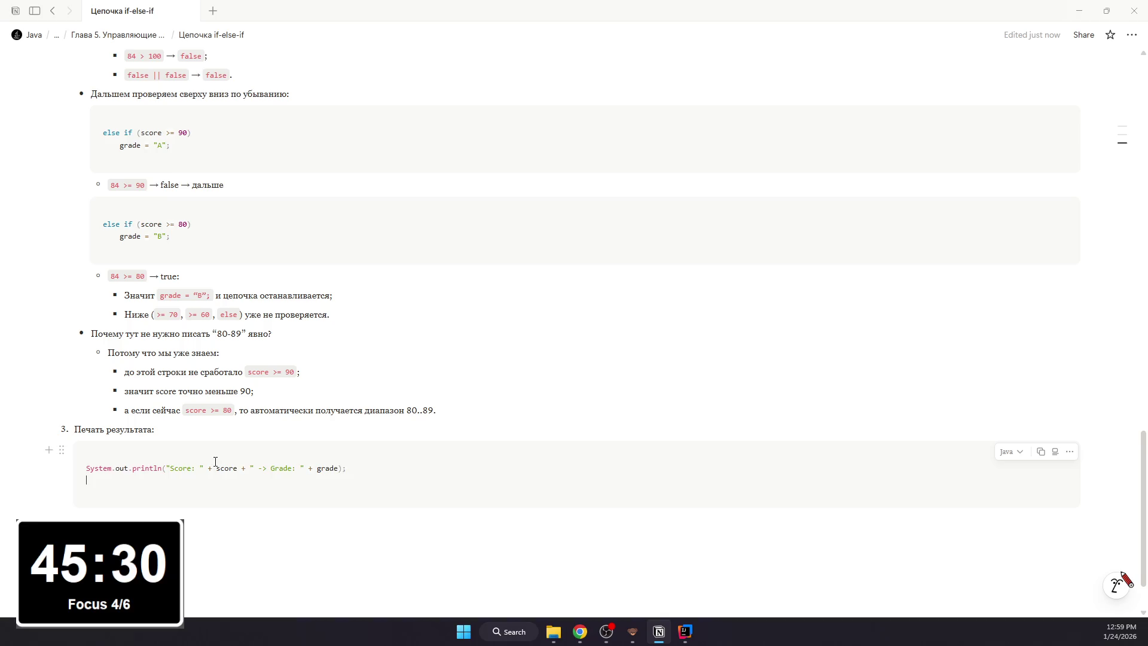
pyautogui.hotkey('ctrl', 'z')
pyautogui.moveTo(185, 423); pyautogui.dragTo(82, 422)
pyautogui.tripleClick(83, 421)
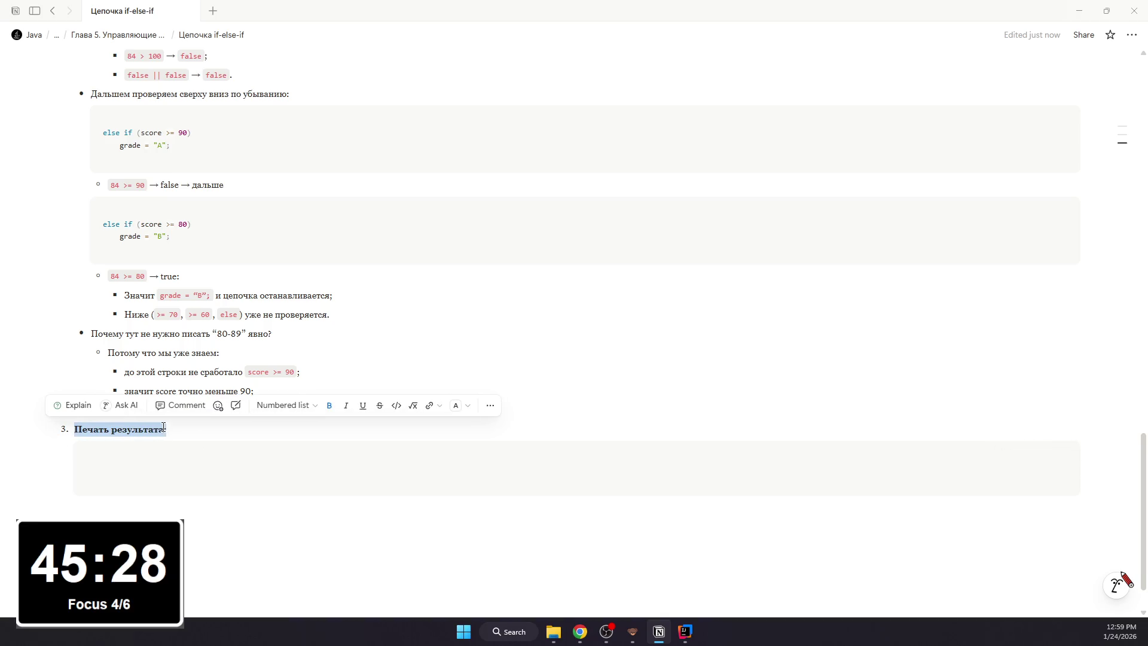
pyautogui.write('ц')
pyautogui.hotkey('ctrl', 'z')
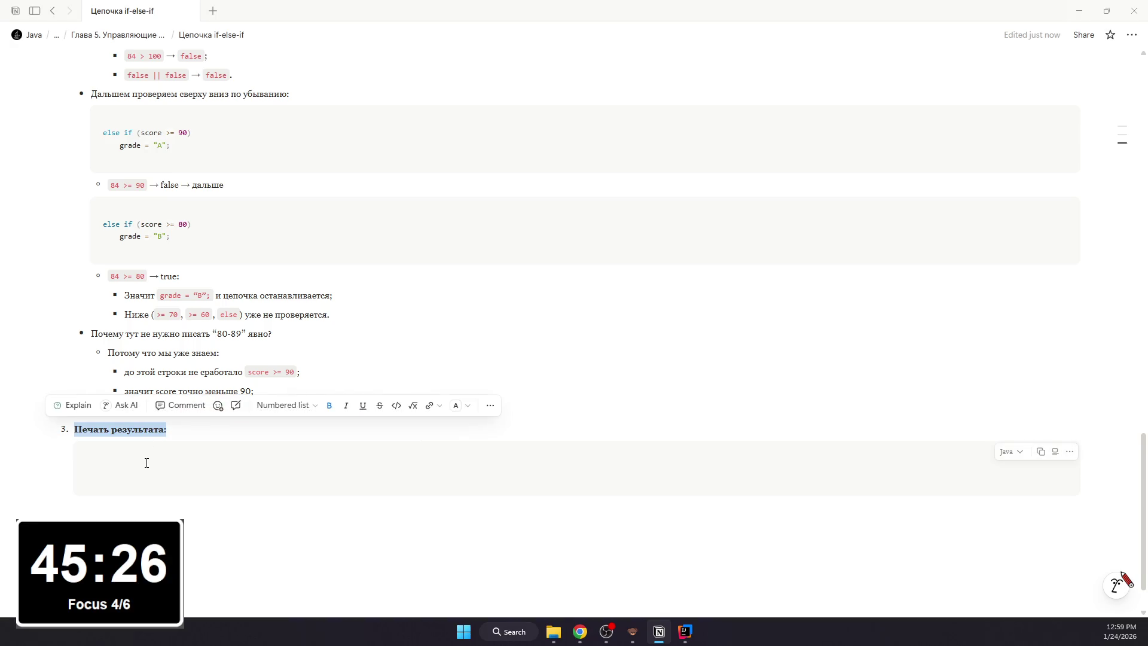
# - Paste the println line into the code block and add a "Склеиваем строки:" bullet below
pyautogui.click(157, 463)
pyautogui.write('System.out.println("Score: " + score + " -> Grade: " + grade);')
pyautogui.press('BackSpace')
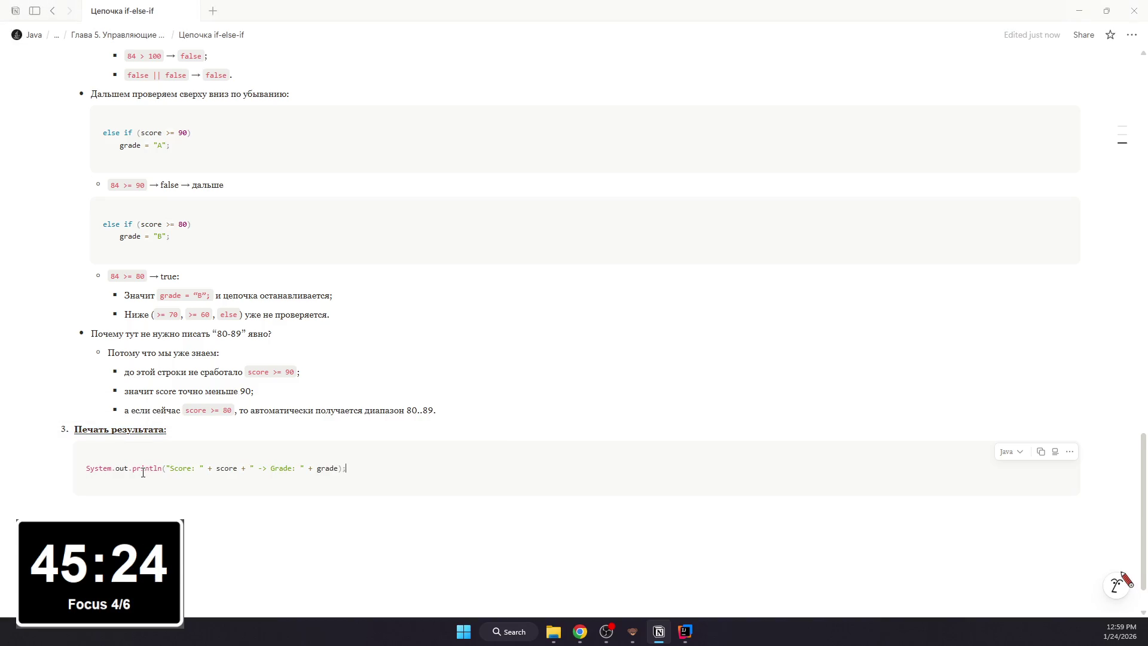
pyautogui.click(148, 509)
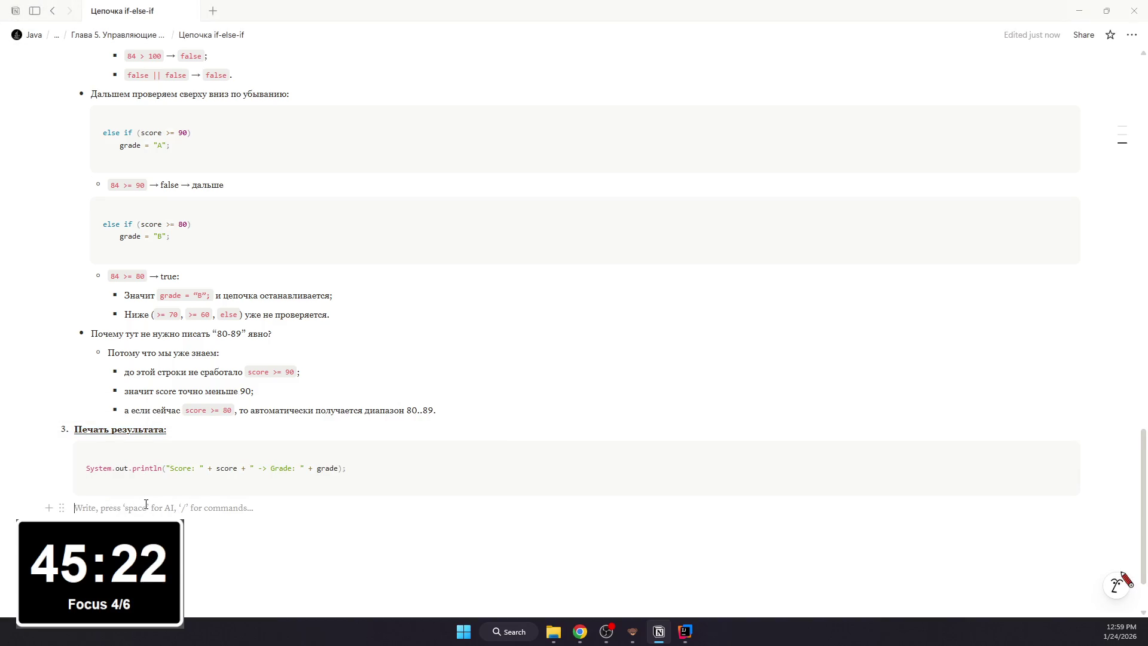
pyautogui.write('/b')
pyautogui.press('Return')
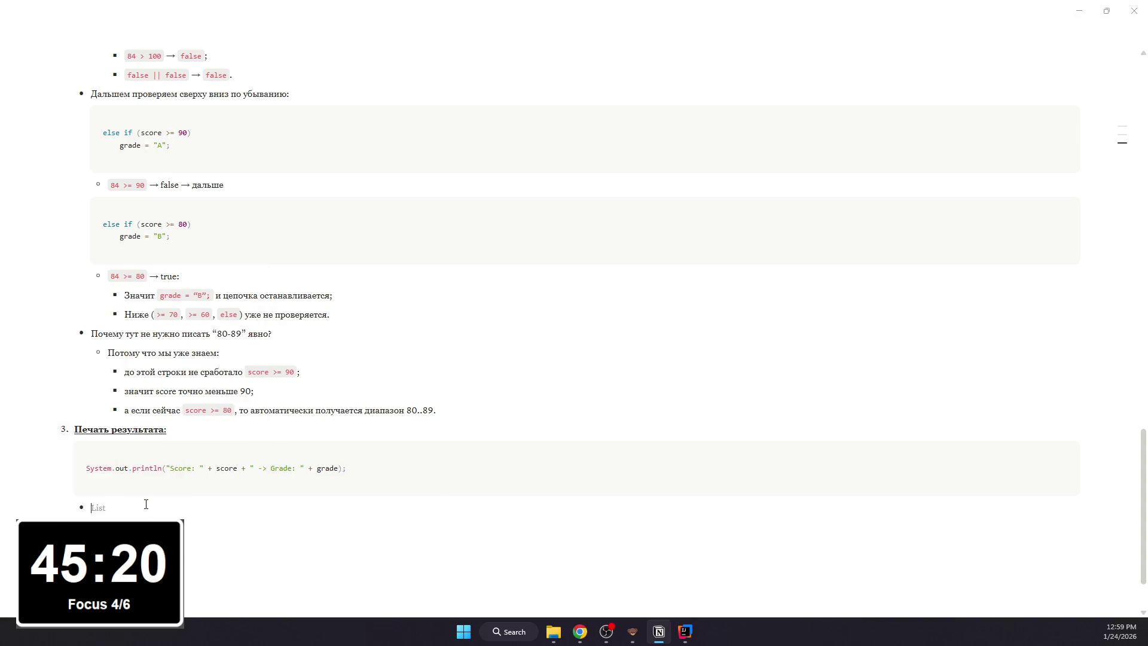
pyautogui.write('сиваем')
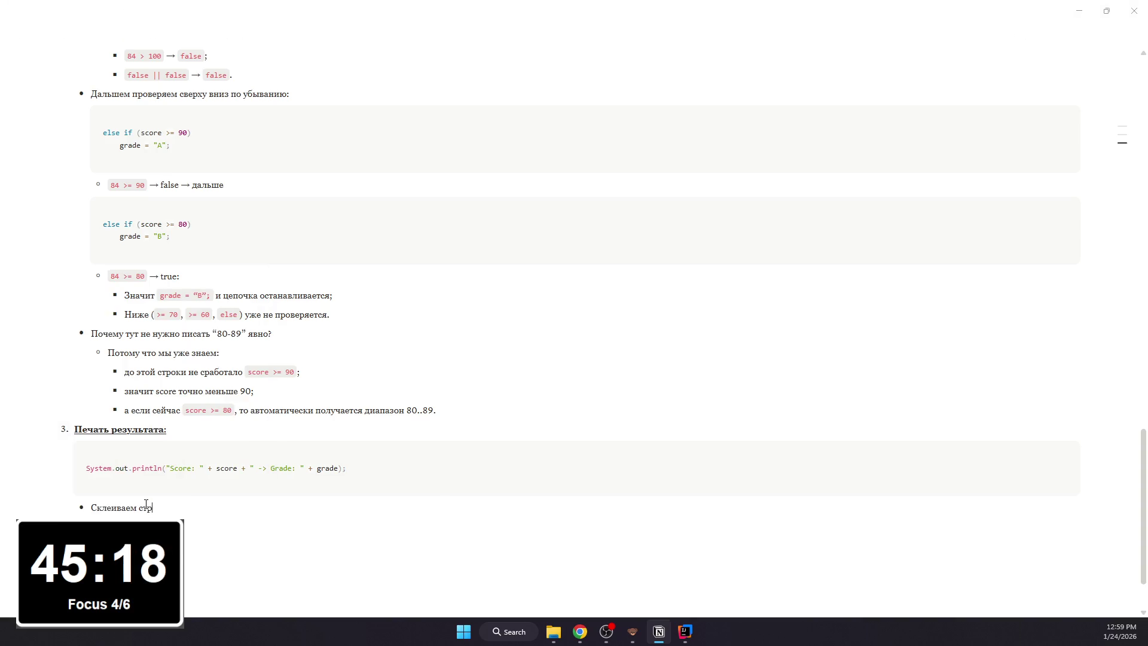
pyautogui.write('оки:')
pyautogui.press('Return')
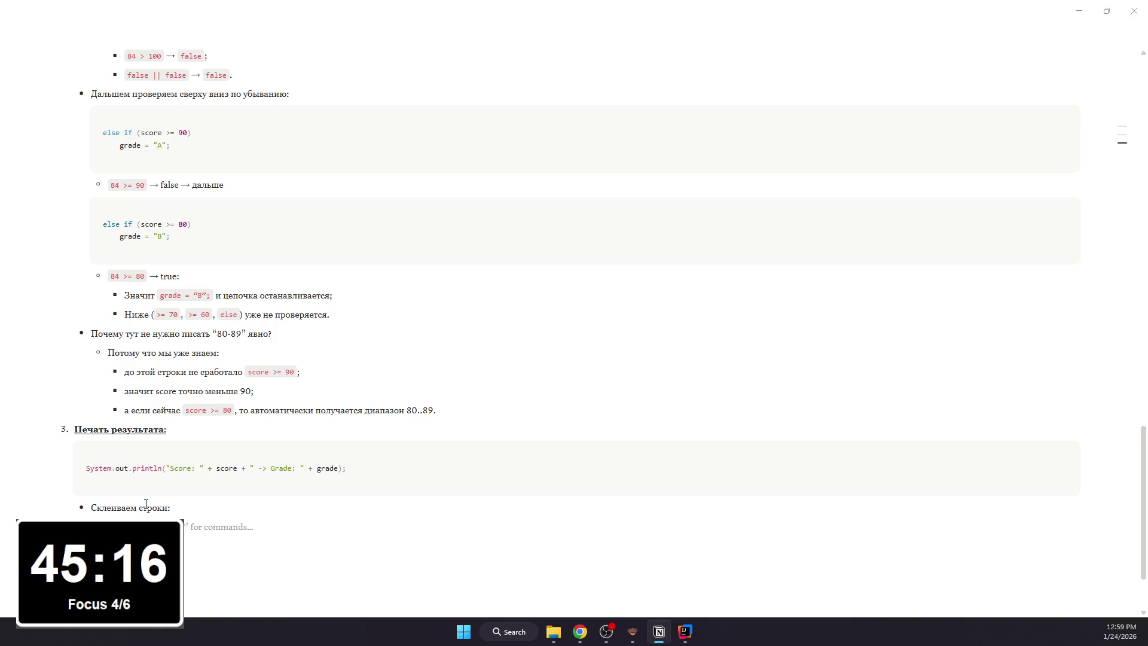
pyautogui.write('/')
pyautogui.press('Escape')
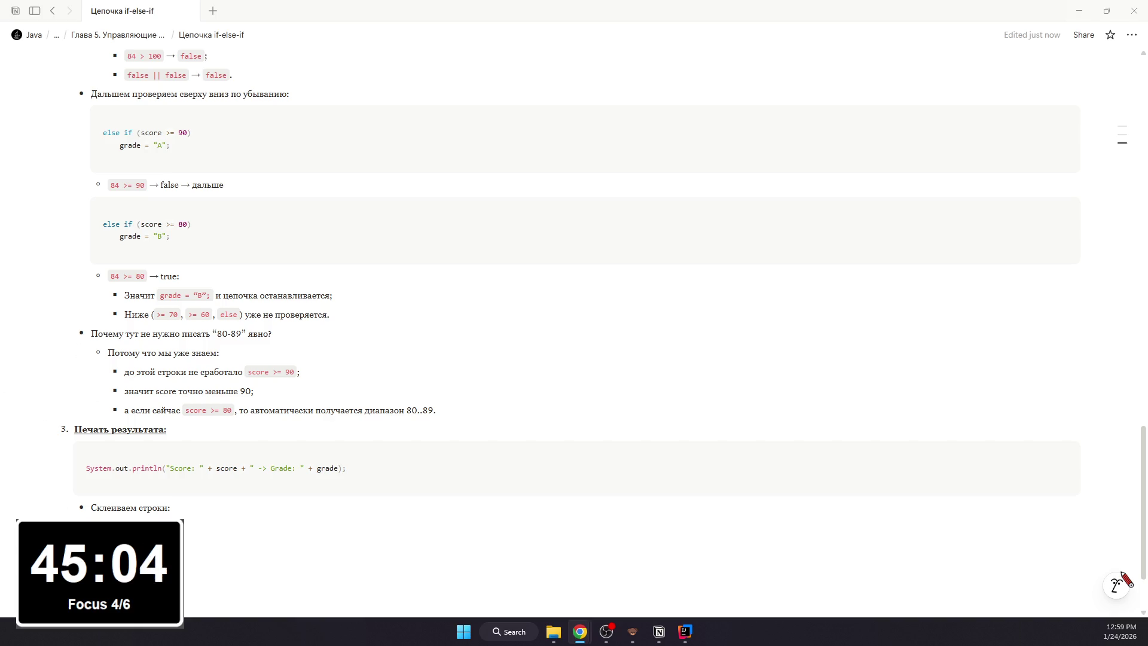
# - Paste the concatenation expression as inline code and add a "Вывод:" bullet
pyautogui.hotkey('ctrl', 'v')
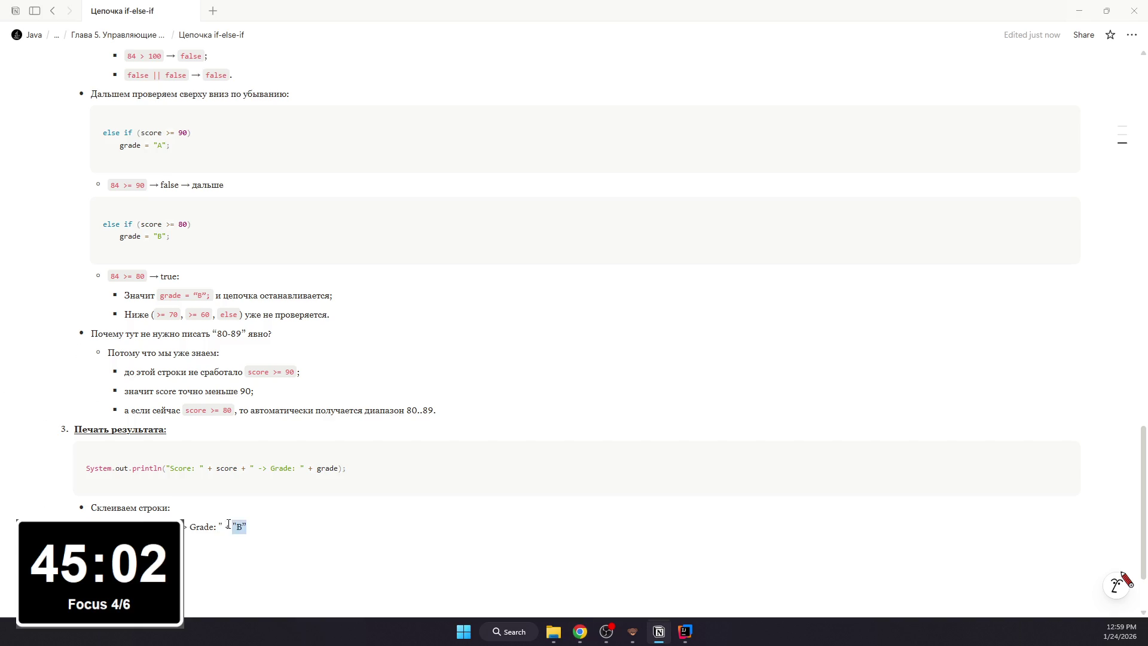
pyautogui.hotkey('ctrl', 'shift', 'Left')
pyautogui.hotkey('ctrl', 'shift', 'Left')
pyautogui.hotkey('ctrl', 'shift', 'Left')
pyautogui.press('Right')
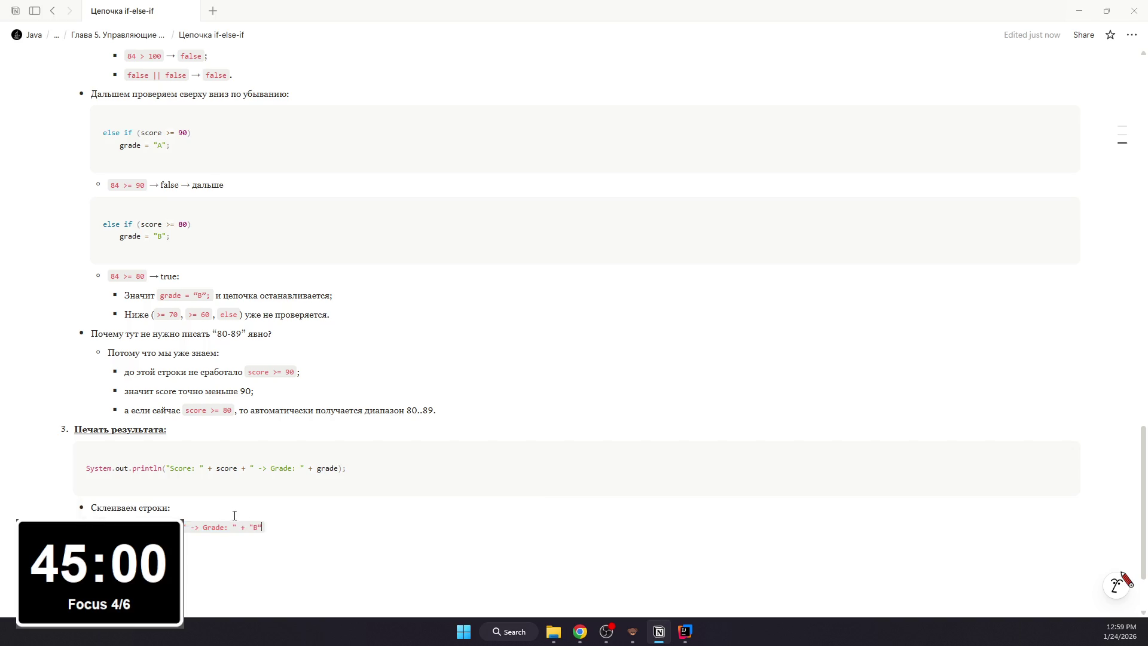
pyautogui.press('Return')
pyautogui.click(305, 523)
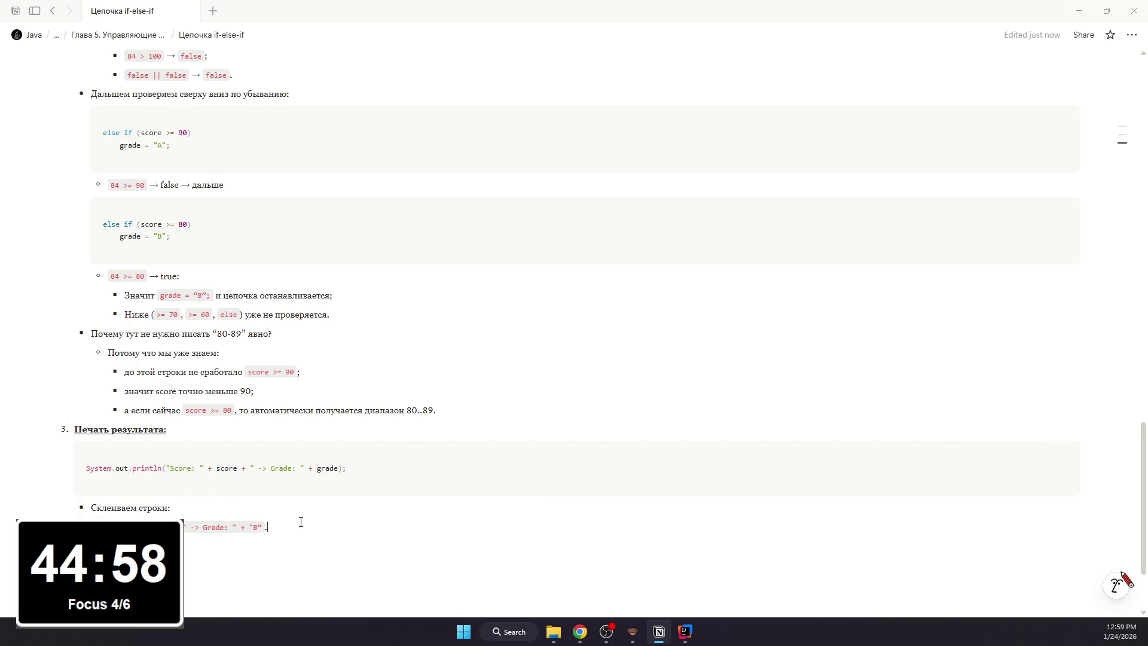
pyautogui.click(256, 542)
pyautogui.write('/')
pyautogui.press('Escape')
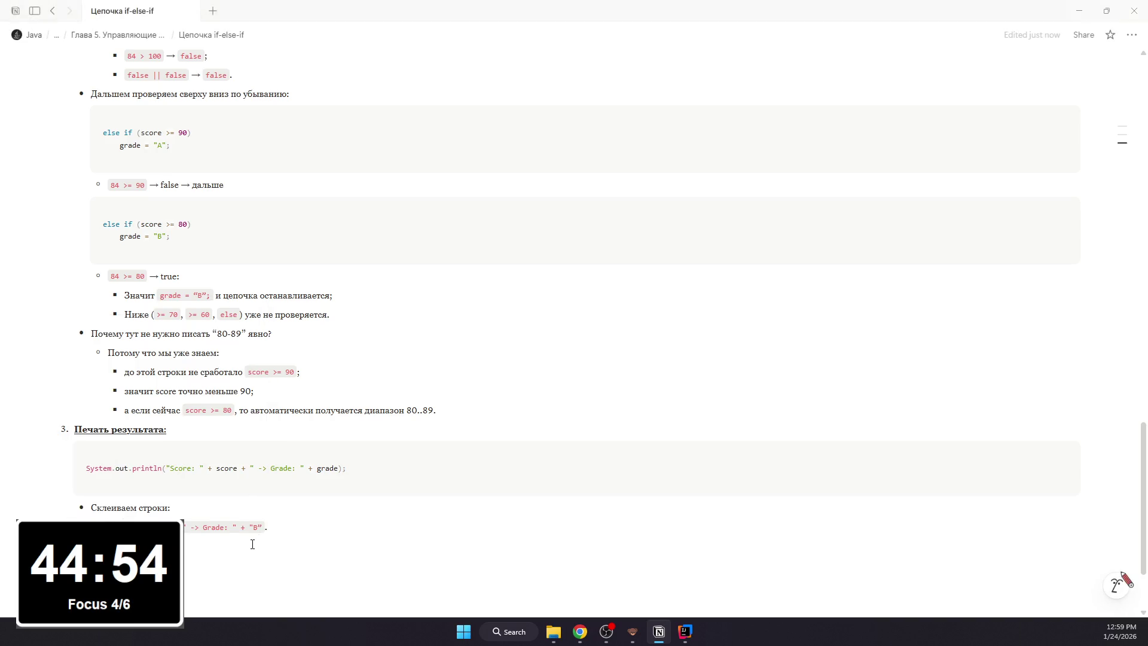
# - Insert a code block with the program output Score: 84 -> Grade: B and switch to IntelliJ IDEA
pyautogui.press('Return')
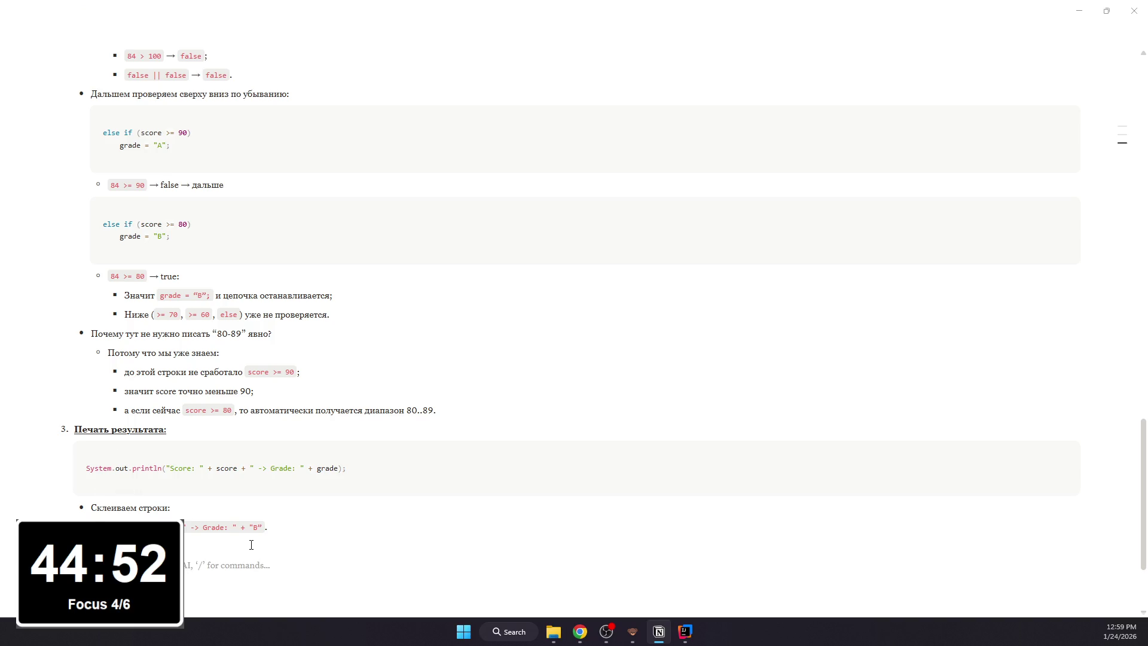
pyautogui.write('/')
pyautogui.press('Return')
pyautogui.scroll(-2, 252, 520)
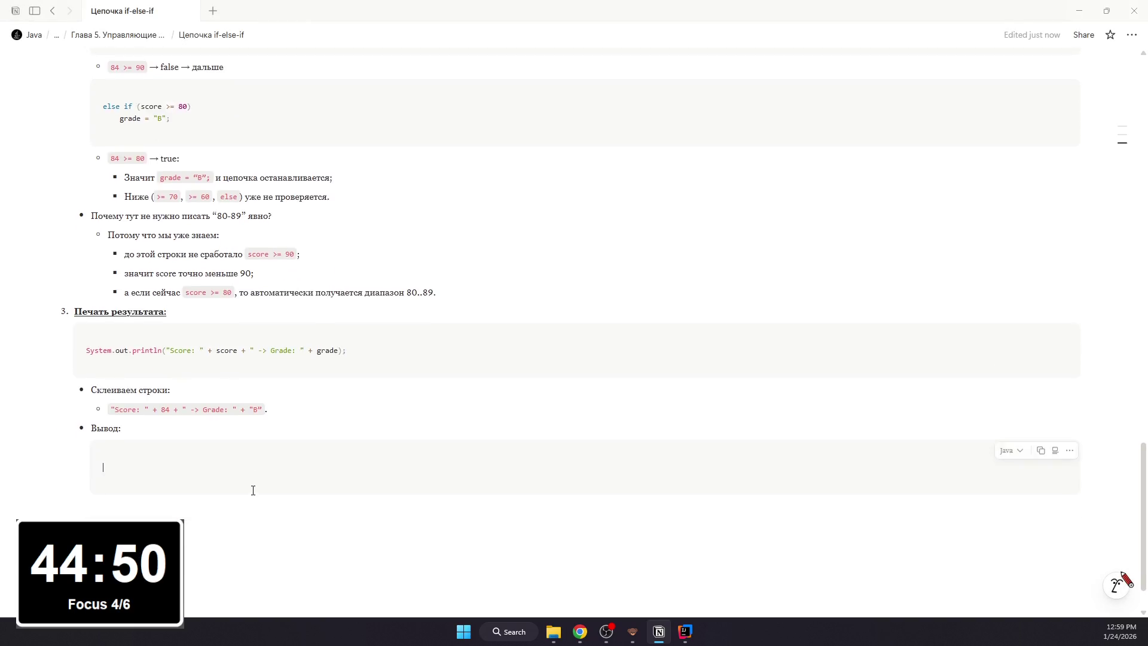
pyautogui.scroll(10, 251, 487)
pyautogui.scroll(6, 253, 487)
pyautogui.scroll(-8, 253, 486)
pyautogui.scroll(4, 253, 485)
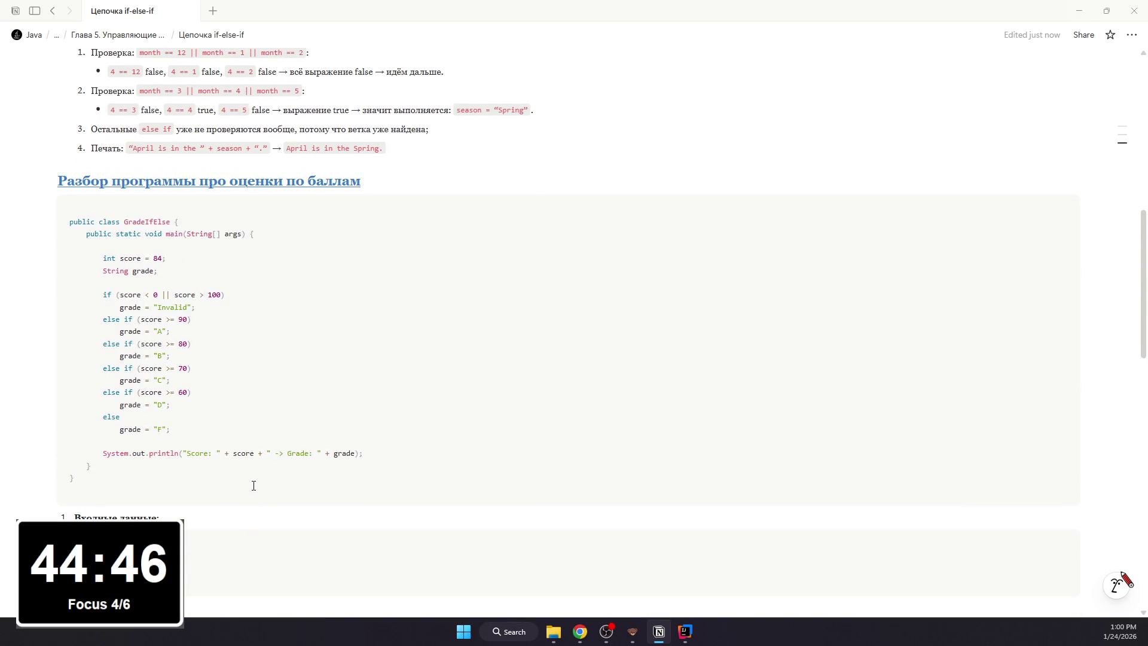
pyautogui.scroll(-5, 253, 486)
pyautogui.scroll(-3, 253, 485)
pyautogui.scroll(-2, 254, 486)
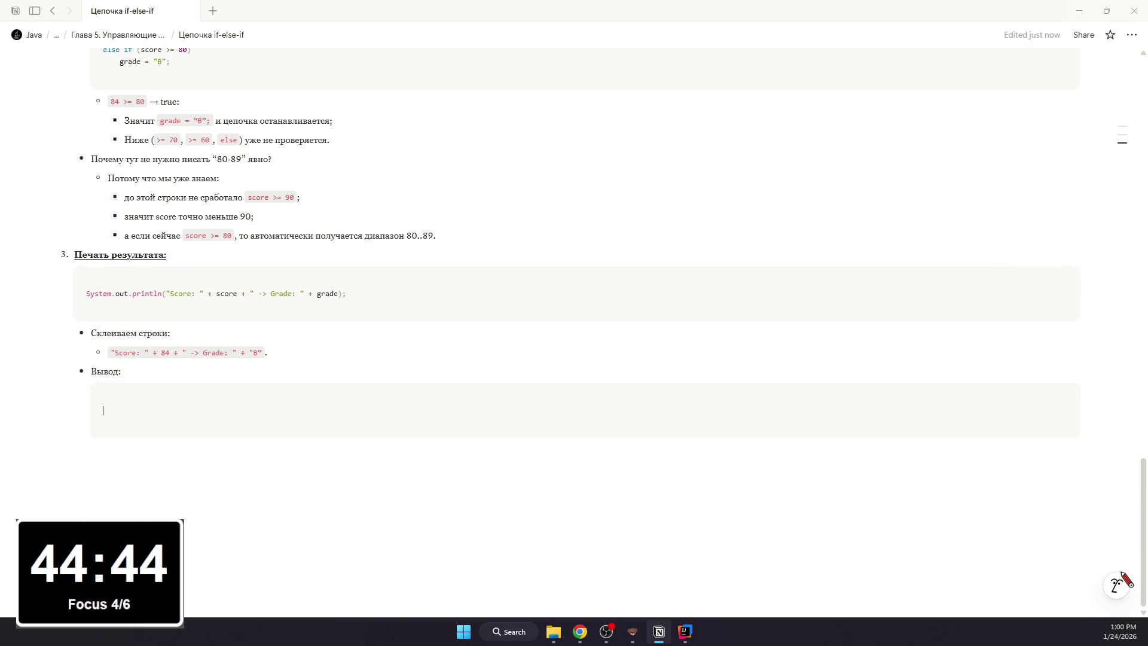
pyautogui.hotkey('alt', 'Tab')
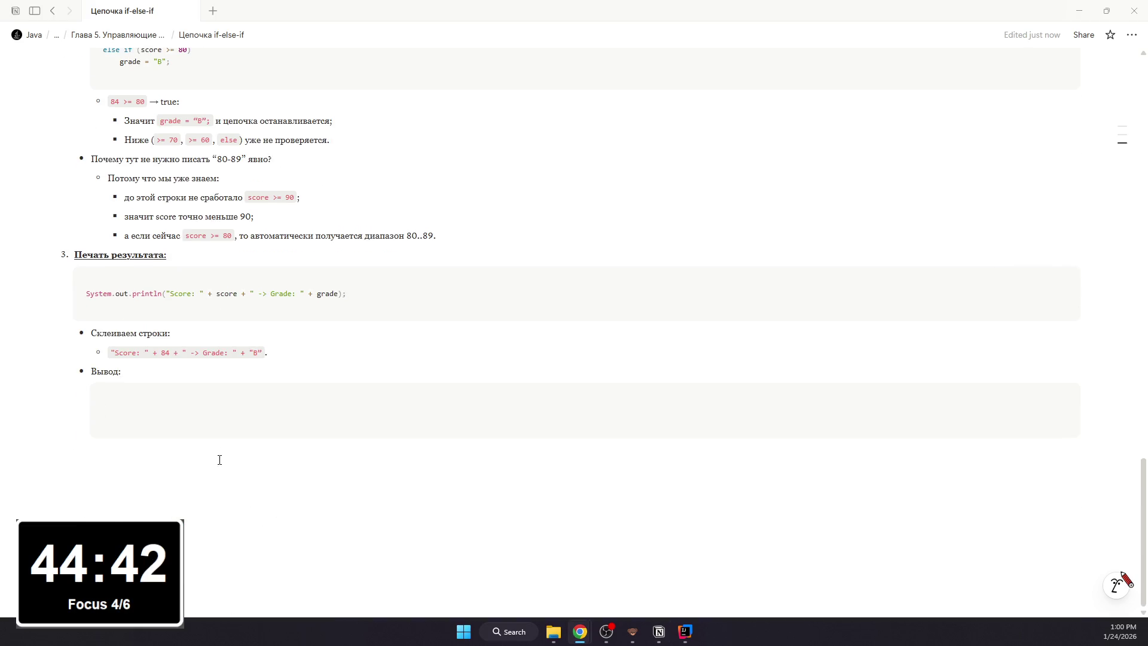
pyautogui.click(213, 411)
pyautogui.write('Score: 84 -> Grade: B')
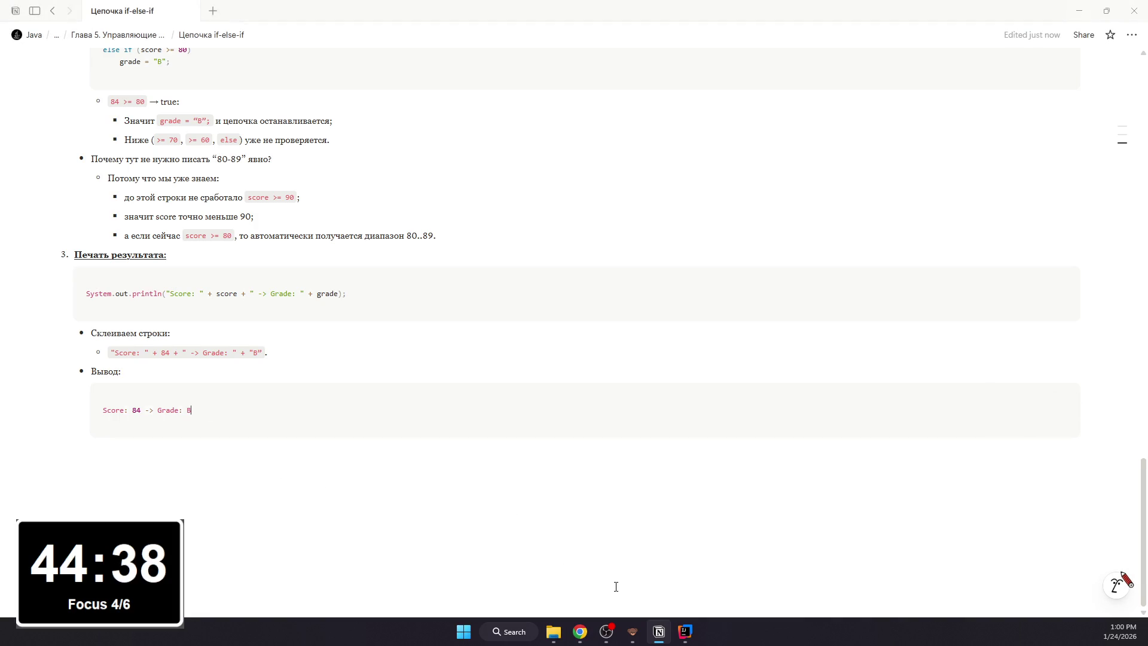
pyautogui.click(684, 631)
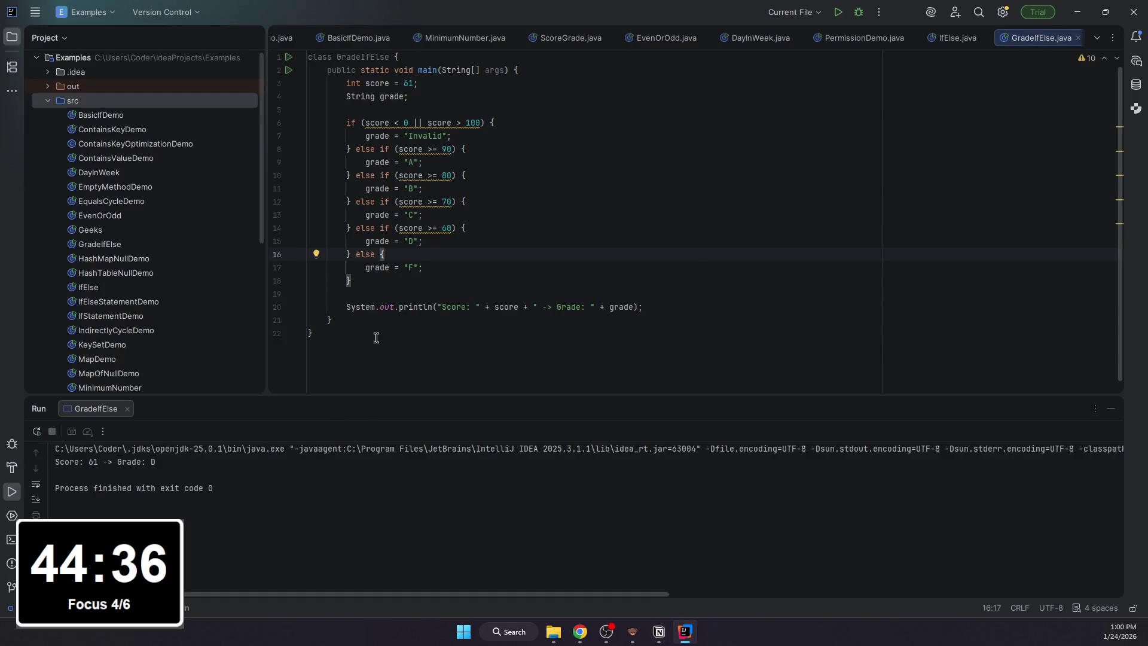
# - Rewrite GradeIfElse from scratch with a main method and int score = 84
pyautogui.moveTo(376, 338); pyautogui.dragTo(258, 49)
pyautogui.write('class')
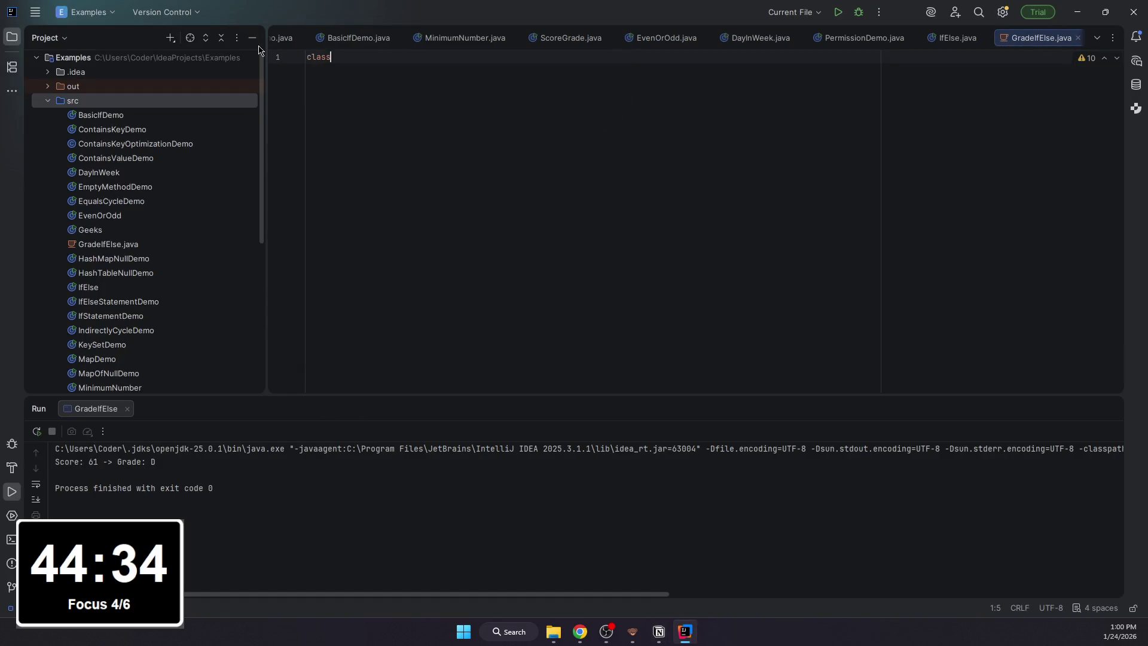
pyautogui.write(' GradeIfElse')
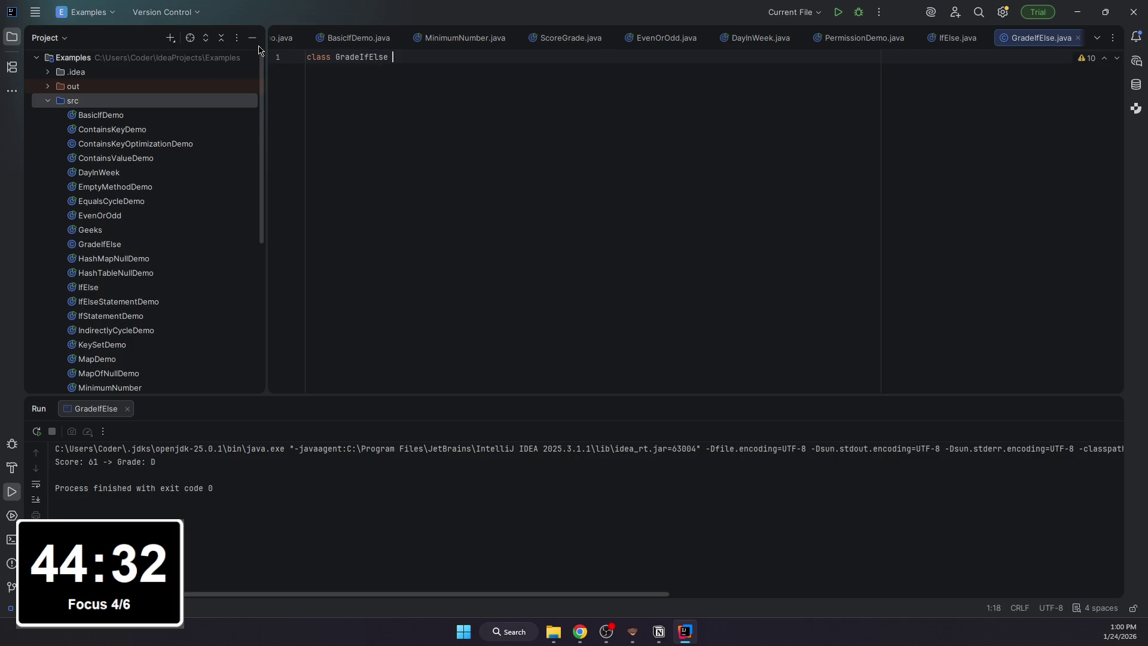
pyautogui.write(' {')
pyautogui.press('Return')
pyautogui.write('public static ')
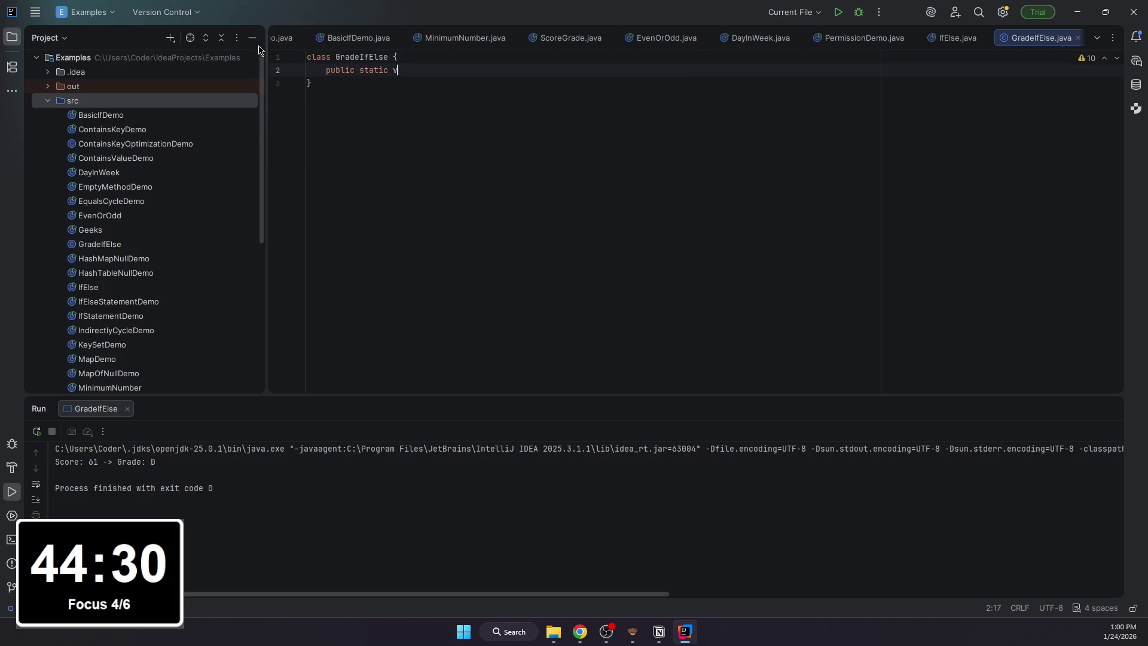
pyautogui.write('void main(')
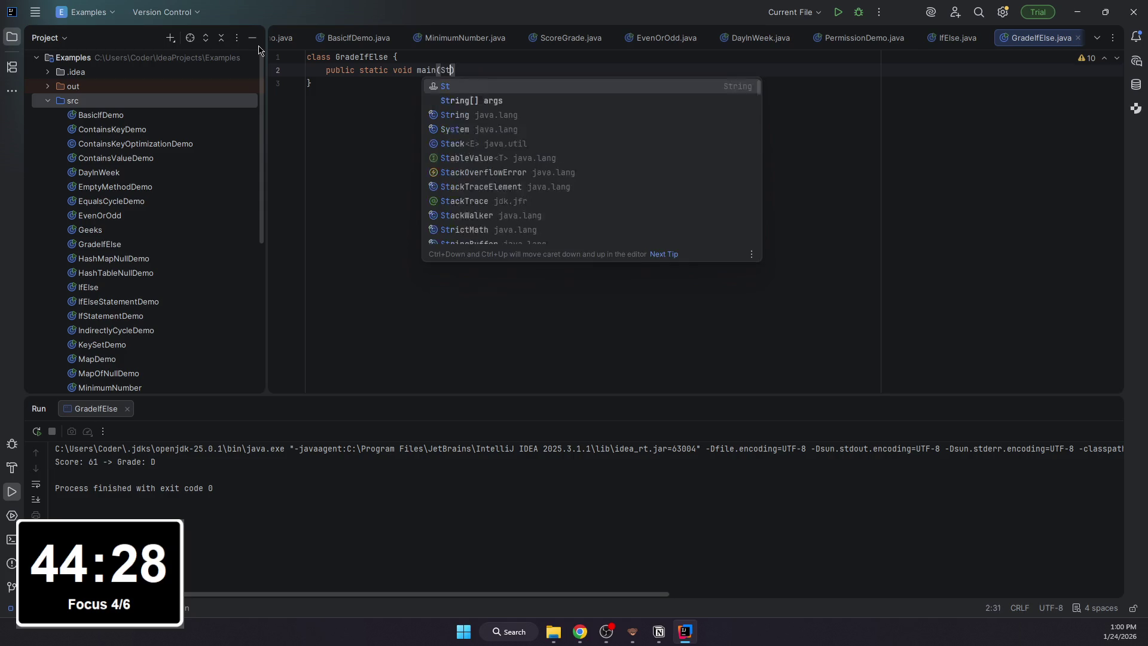
pyautogui.write('String[] args) {')
pyautogui.press('Return')
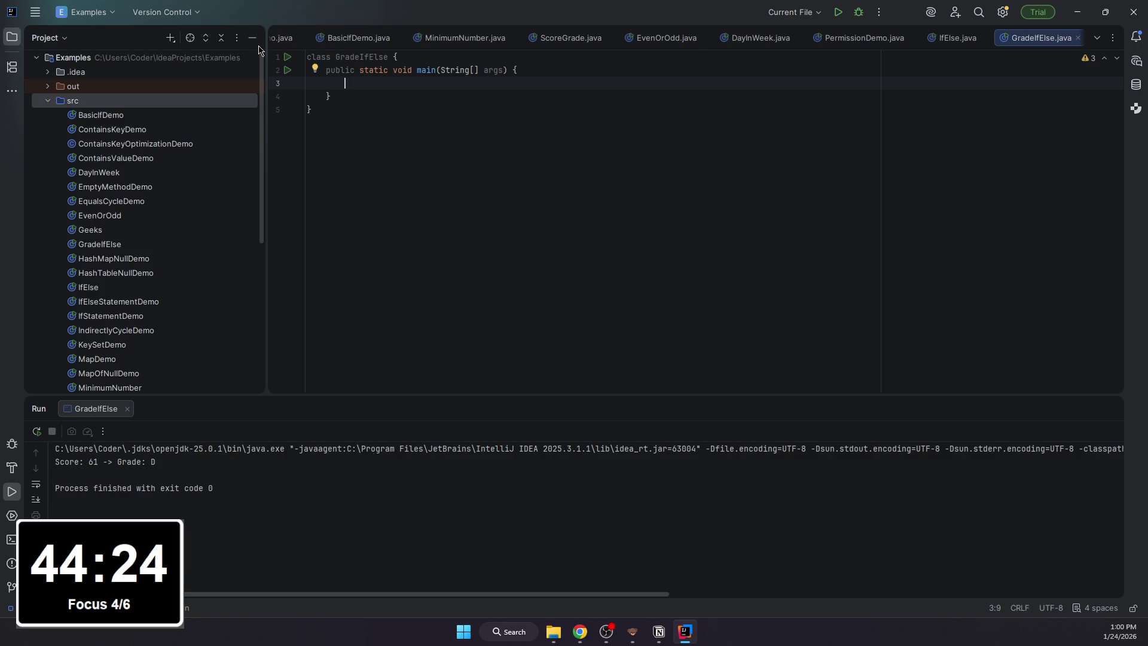
pyautogui.write('int gra')
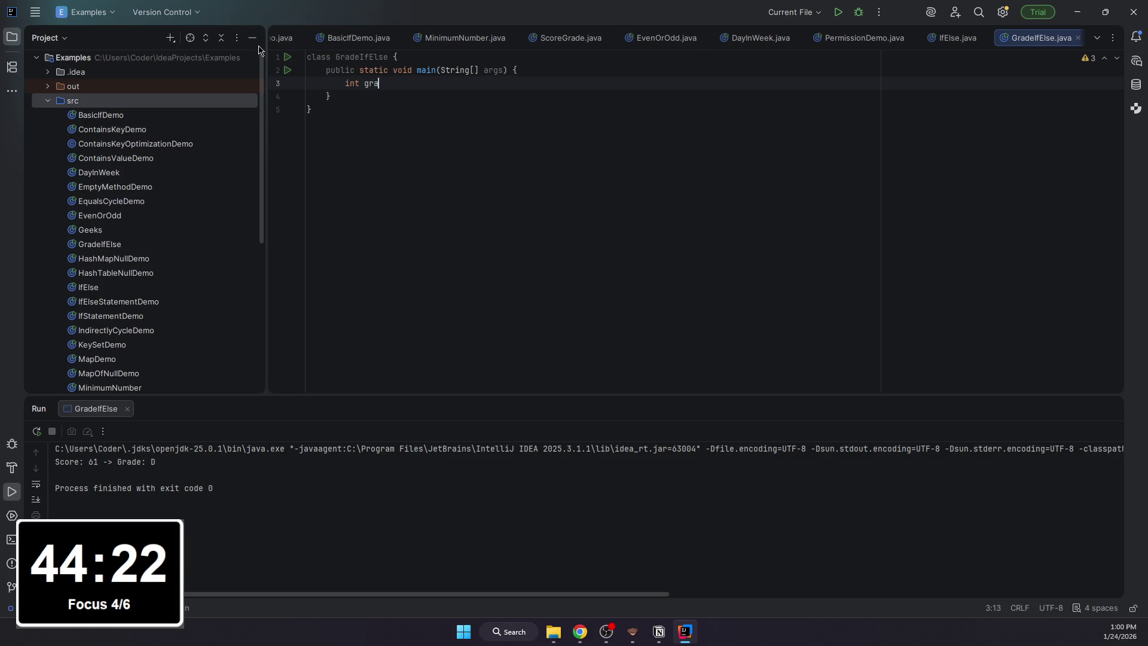
pyautogui.write('de =')
pyautogui.press('BackSpace')
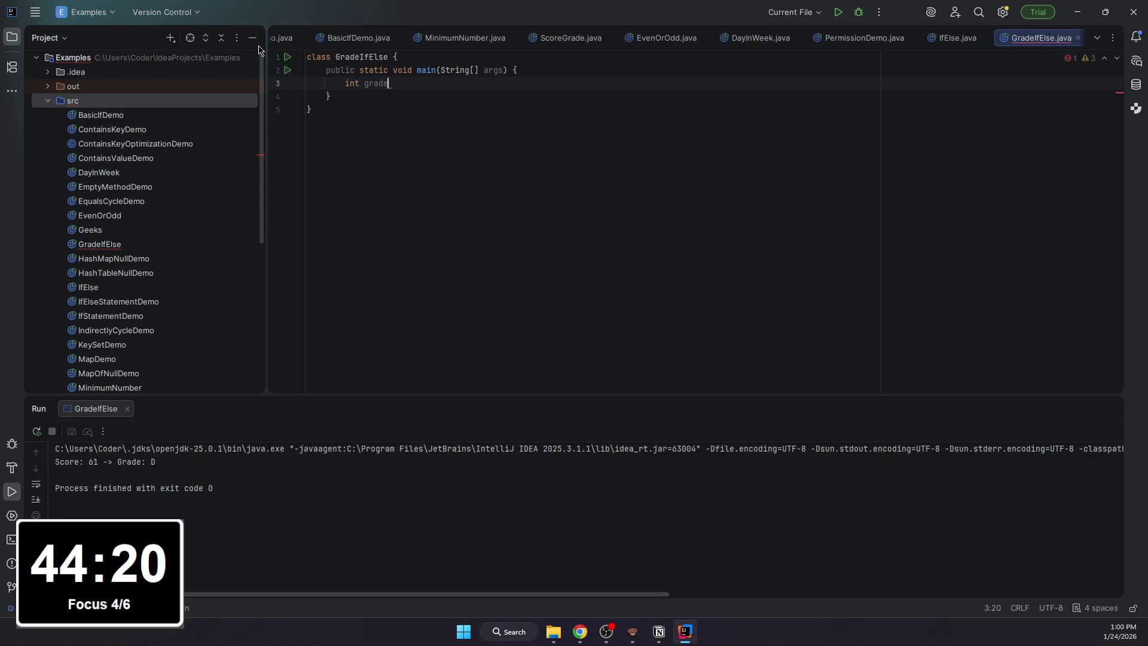
pyautogui.press('BackSpace')
pyautogui.press('BackSpace')
pyautogui.press('BackSpace')
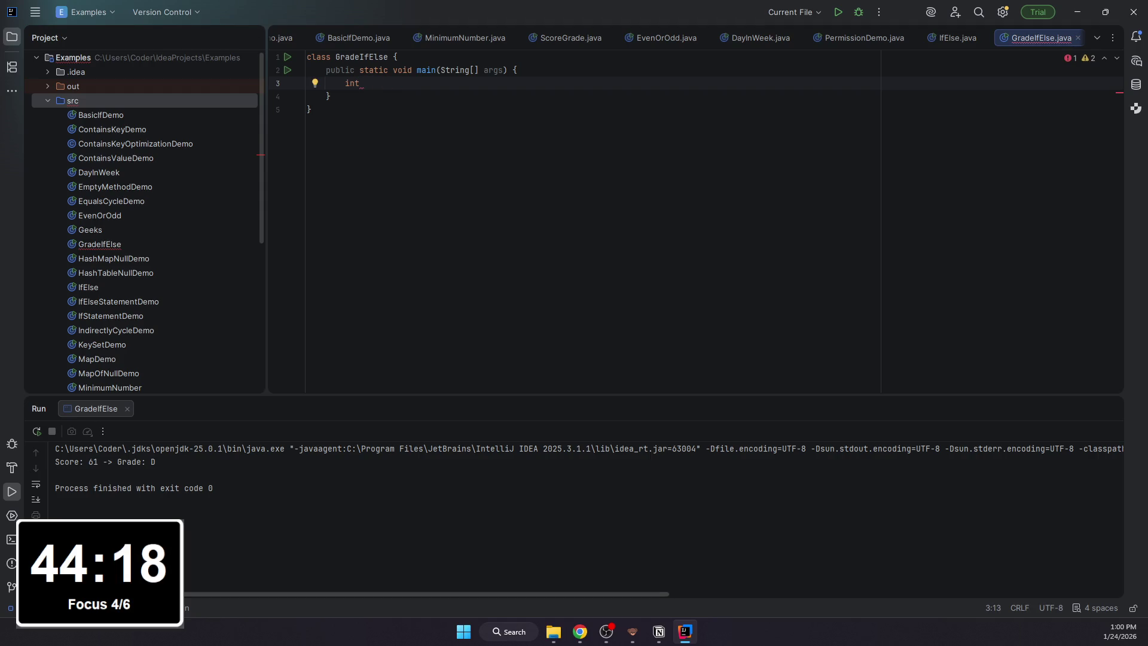
pyautogui.write('score = ')
pyautogui.write('84;')
pyautogui.press('Return')
pyautogui.write('String gg')
pyautogui.write('rade;')
pyautogui.press('Return')
pyautogui.press('Return')
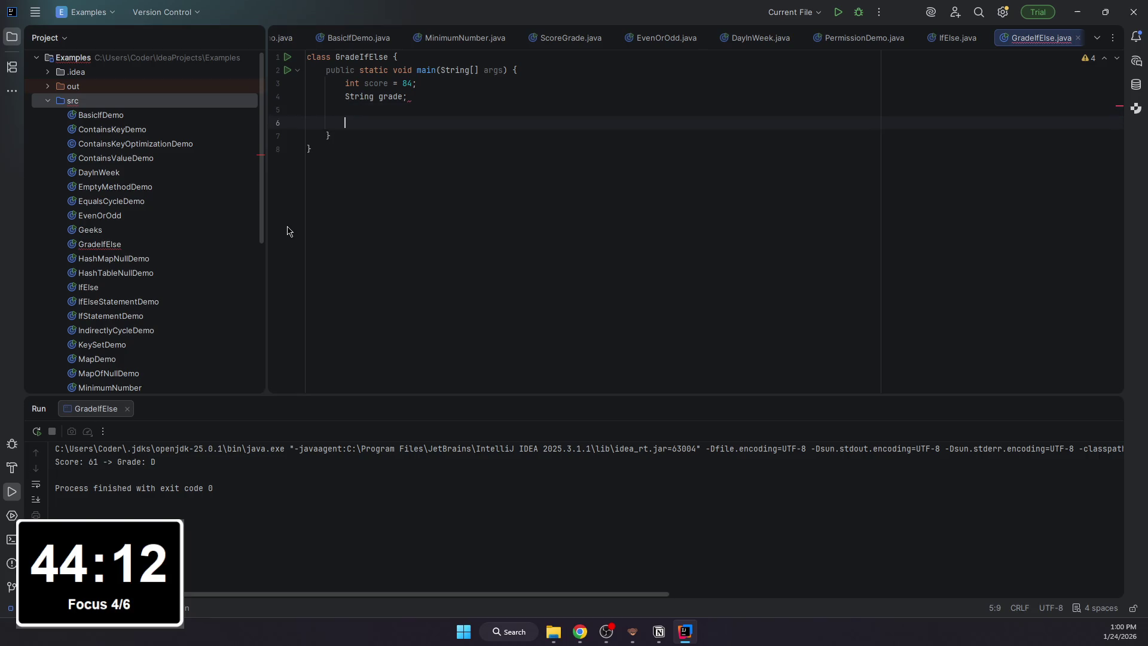
pyautogui.write('if (')
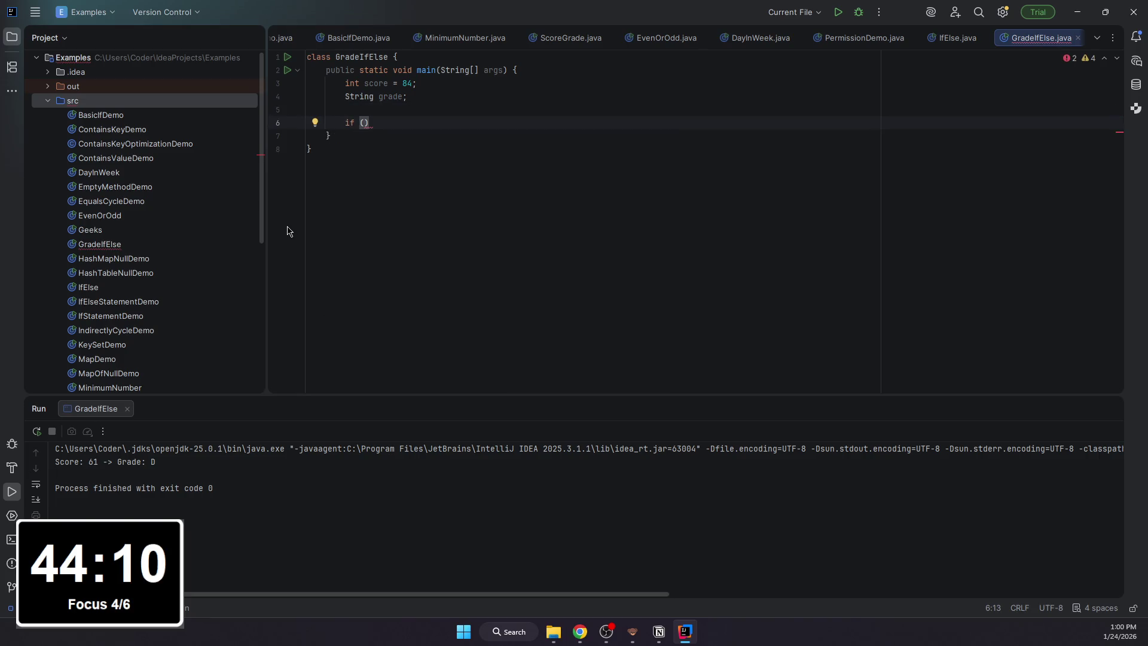
pyautogui.write('gra')
# - Write the if (score < 0 || score > 100) condition, fixing mistaken grade comparisons
pyautogui.press('Return')
pyautogui.write('< ')
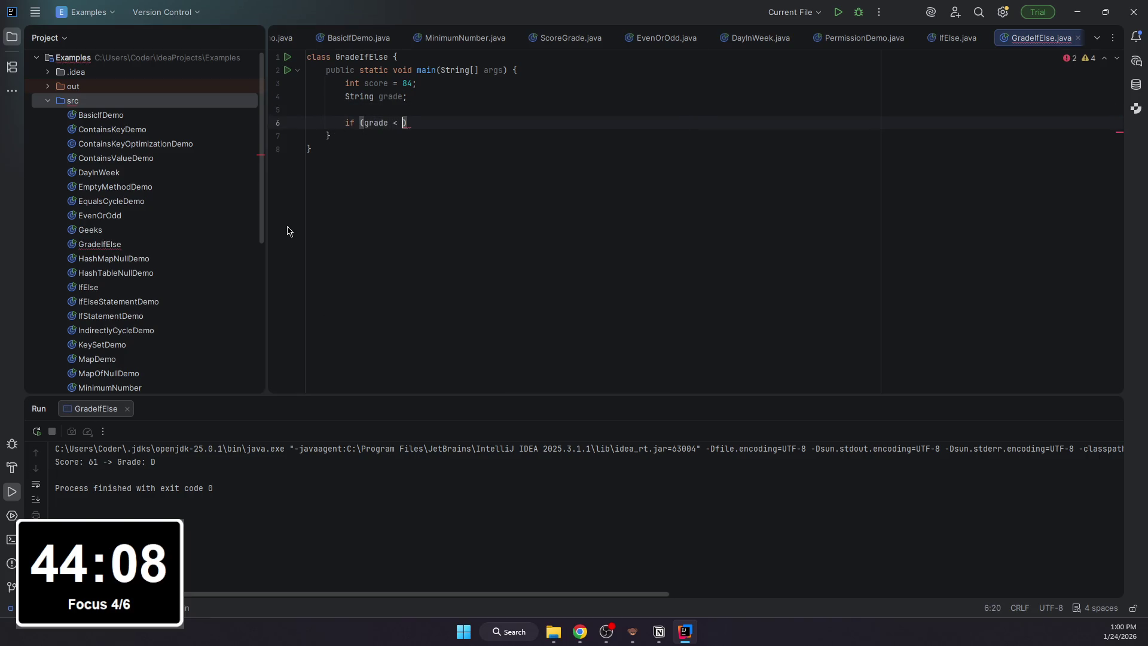
pyautogui.write('0 ')
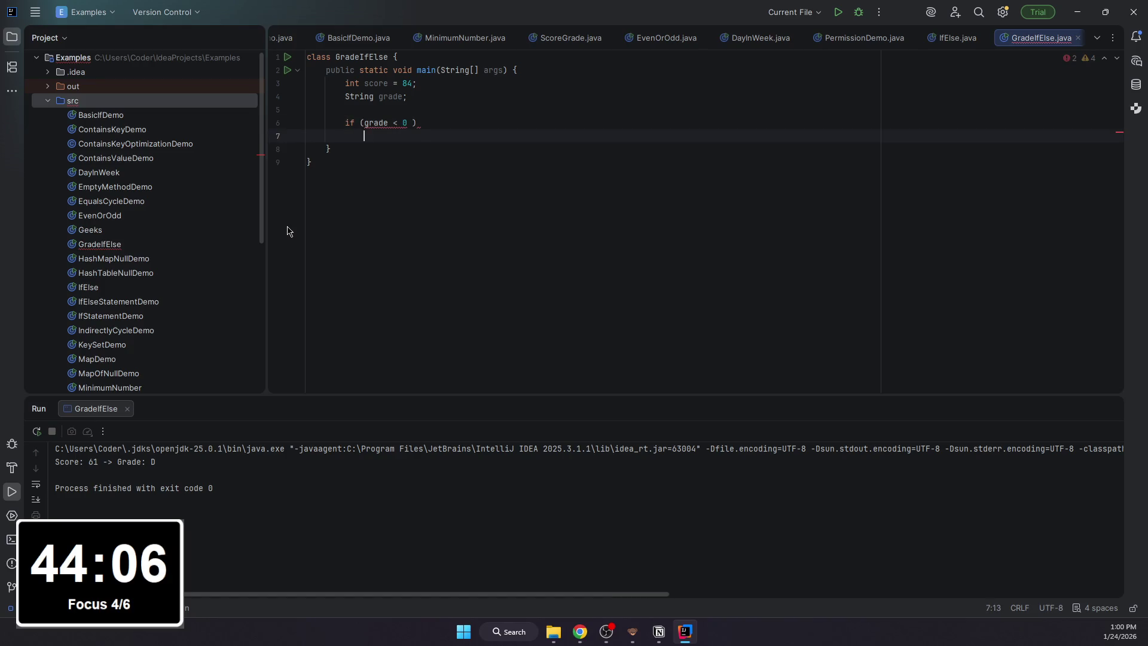
pyautogui.write('|| grad')
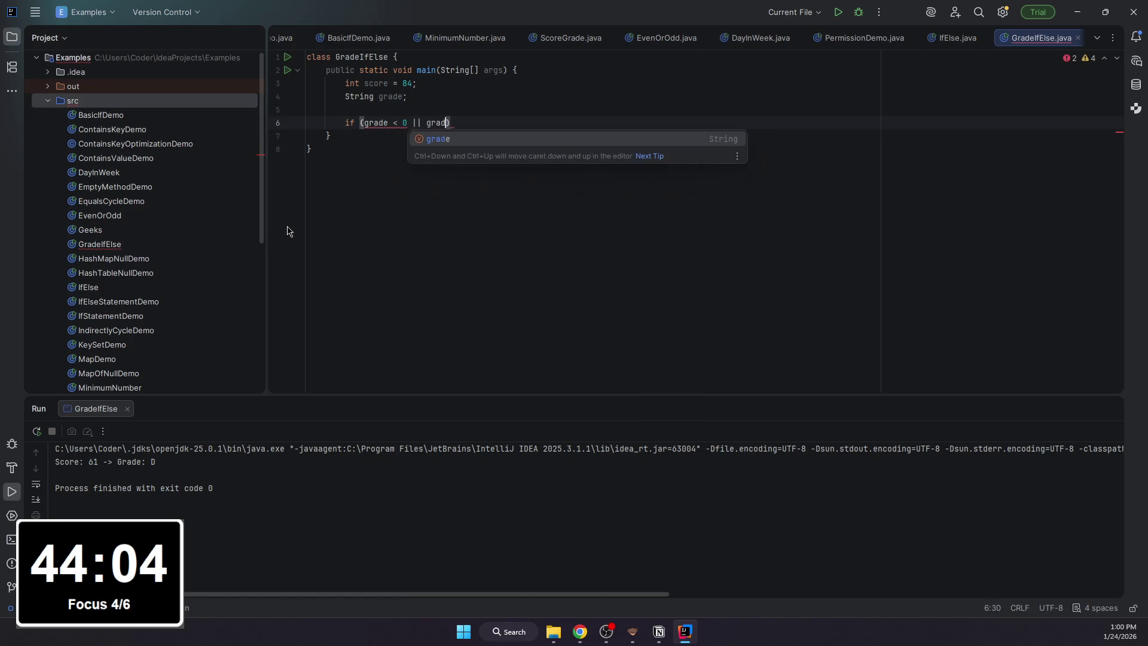
pyautogui.write('e > 100) {')
pyautogui.press('Return')
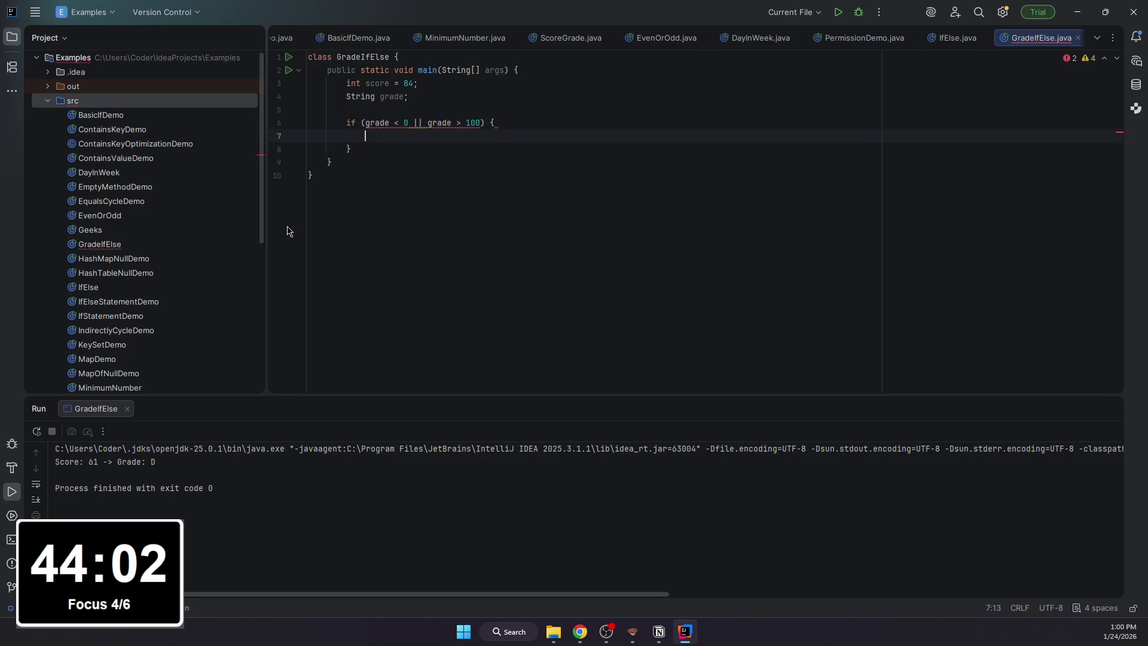
pyautogui.hotkey('ctrl', 'z')
pyautogui.hotkey('ctrl', 'z')
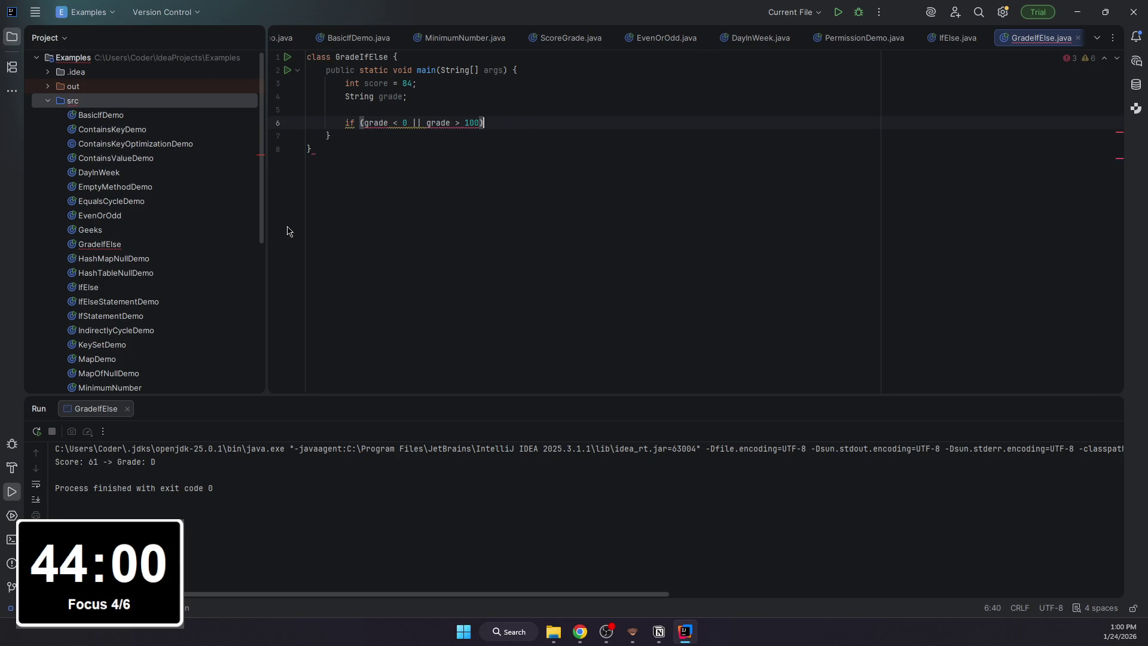
pyautogui.press('BackSpace')
pyautogui.press('BackSpace')
pyautogui.press('BackSpace')
pyautogui.press('BackSpace')
pyautogui.press('BackSpace')
pyautogui.press('BackSpace')
pyautogui.press('BackSpace')
pyautogui.write('scoe')
pyautogui.press('Return')
pyautogui.write('< 0 || g')
pyautogui.press('Return')
pyautogui.write('> 10')
pyautogui.press('BackSpace')
pyautogui.press('BackSpace')
pyautogui.press('BackSpace')
pyautogui.press('BackSpace')
pyautogui.press('BackSpace')
pyautogui.press('BackSpace')
pyautogui.write('s')
pyautogui.press('Return')
pyautogui.write('> 100)')
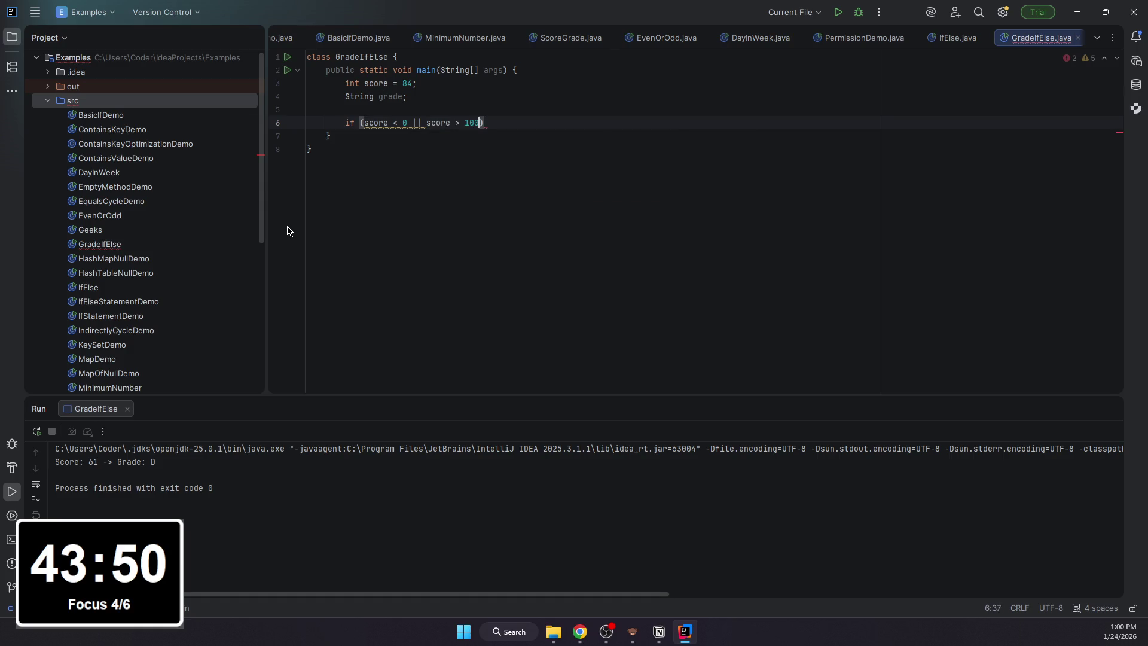
pyautogui.write(' {')
pyautogui.press('Return')
pyautogui.write('SYstem.')
# - Replace a println in the if body with the grade = "Invalid" assignment and start the else
pyautogui.press('Return')
pyautogui.write('.pr')
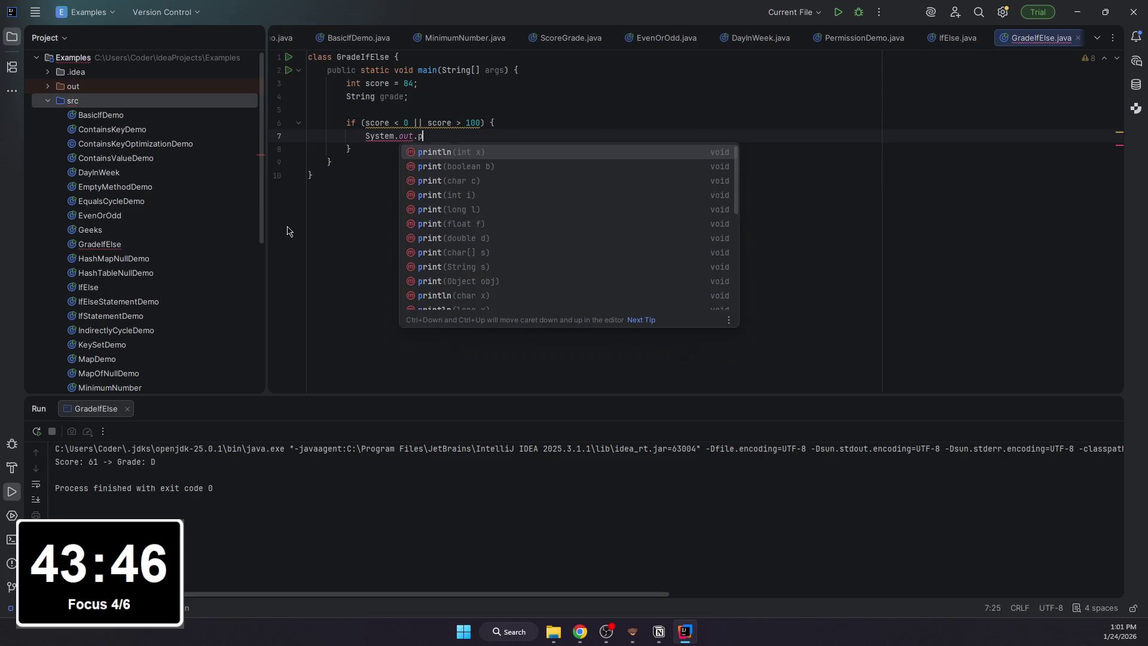
pyautogui.press('Return')
pyautogui.write('"");')
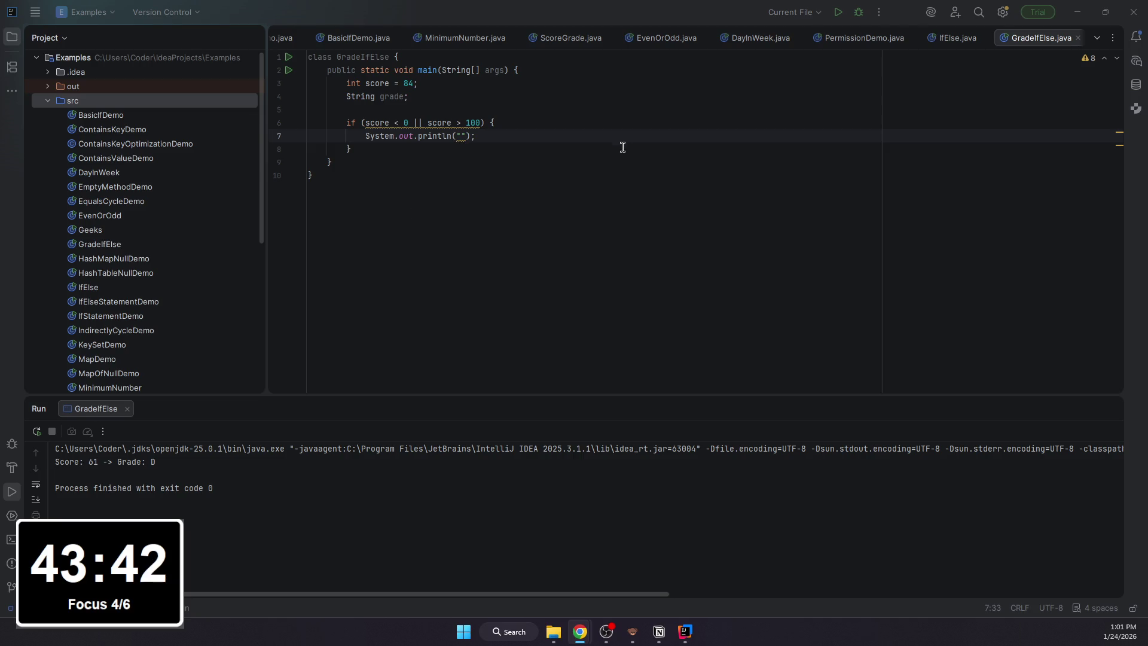
pyautogui.moveTo(476, 135); pyautogui.dragTo(365, 136)
pyautogui.write('gradde')
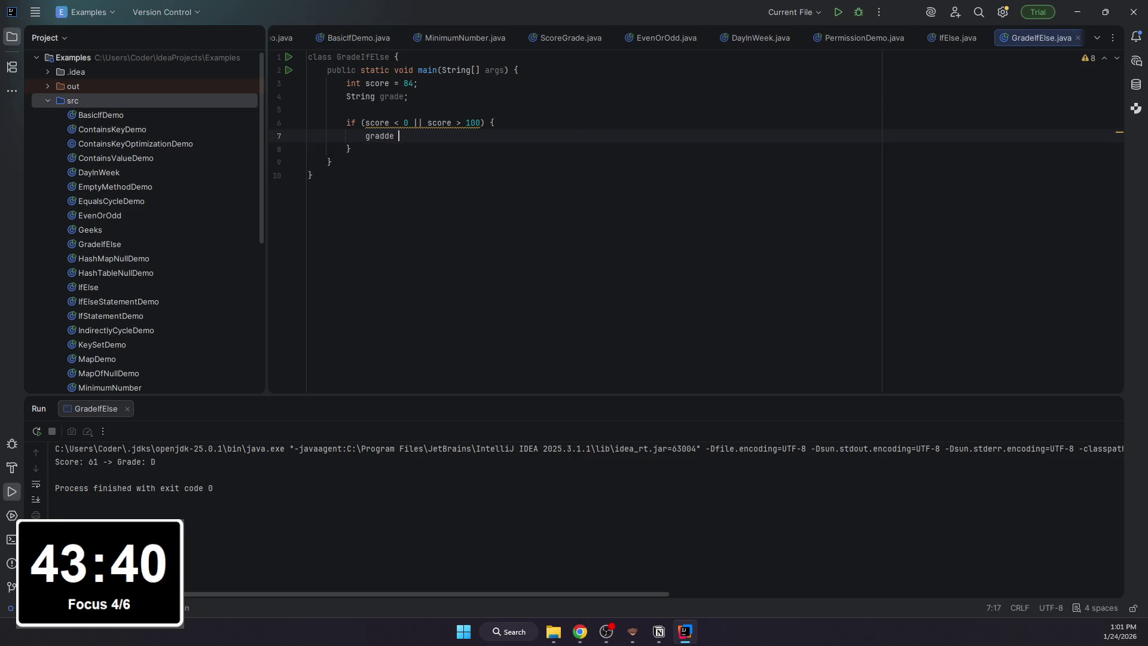
pyautogui.press('BackSpace')
pyautogui.press('BackSpace')
pyautogui.press('BackSpace')
pyautogui.write('"')
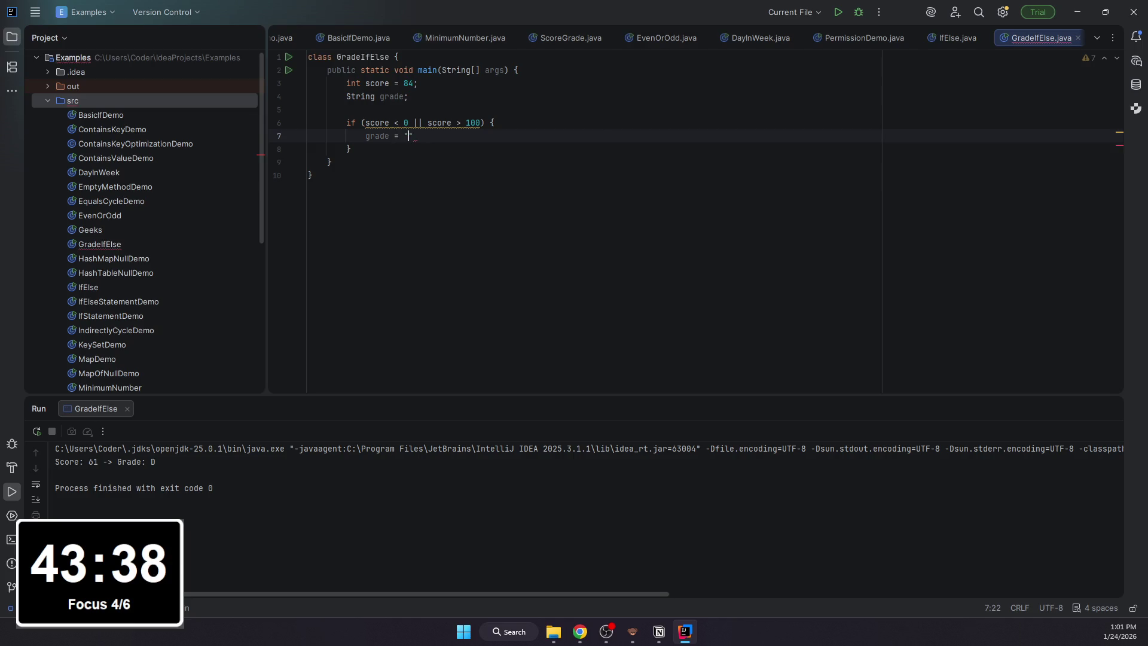
pyautogui.write('Invalid";')
pyautogui.press('Down')
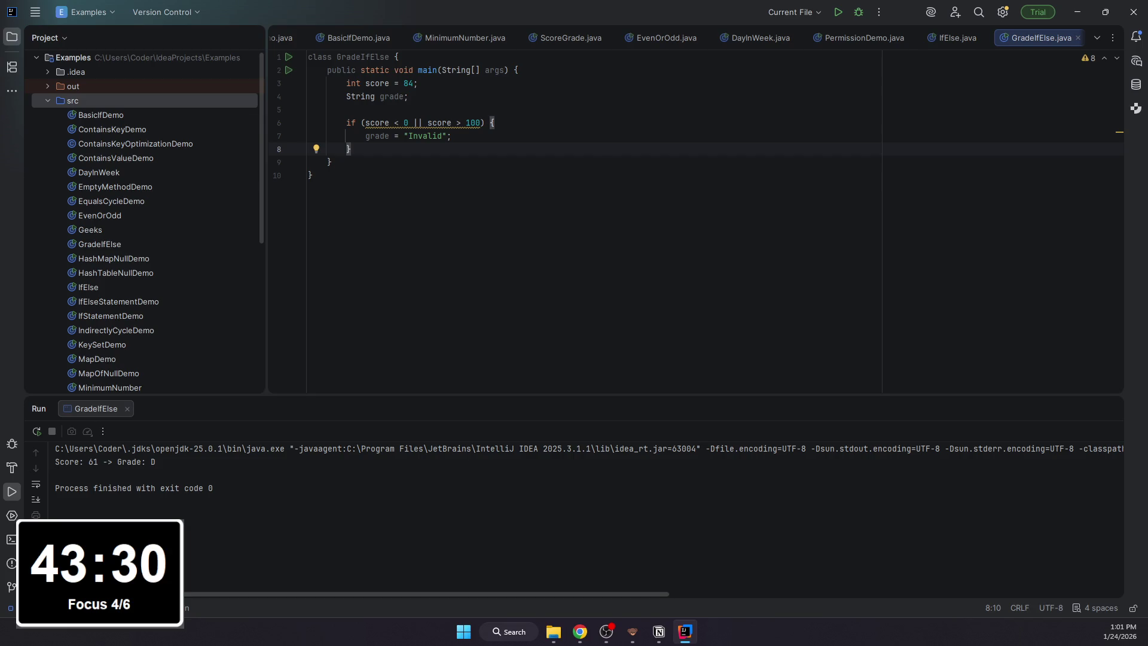
pyautogui.write('eles')
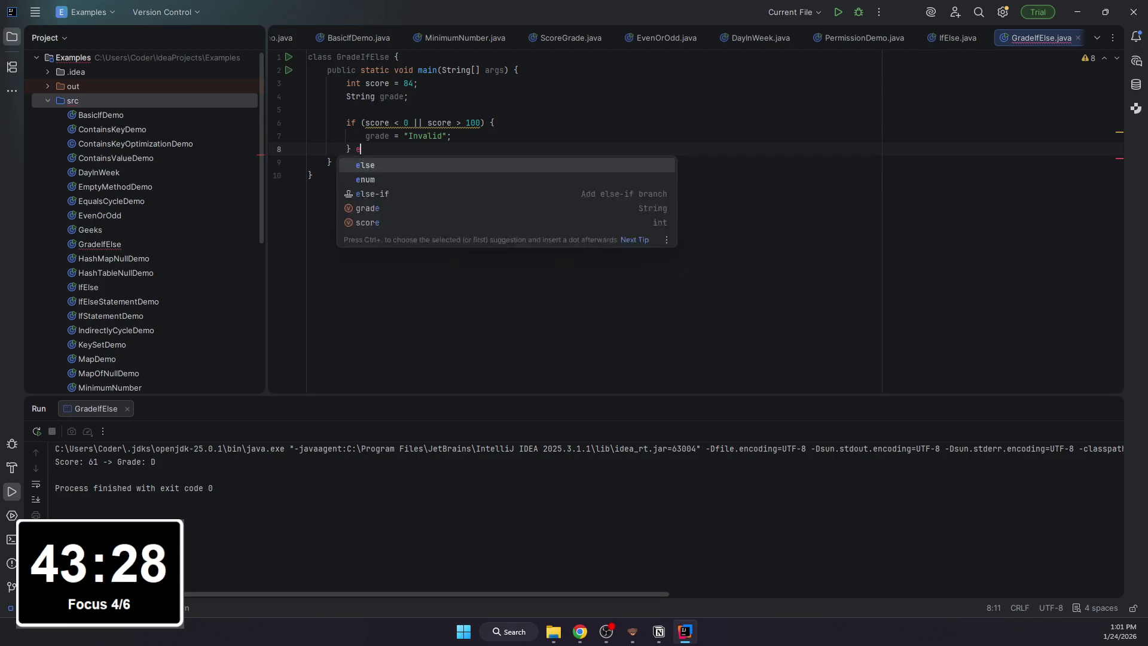
pyautogui.press('BackSpace')
pyautogui.press('BackSpace')
pyautogui.press('BackSpace')
pyautogui.write('se if (sco')
# - Add else-if branches for score >= 90, >= 80 and >= 70 assigning A, B and C
pyautogui.press('Return')
pyautogui.write('>= 90)')
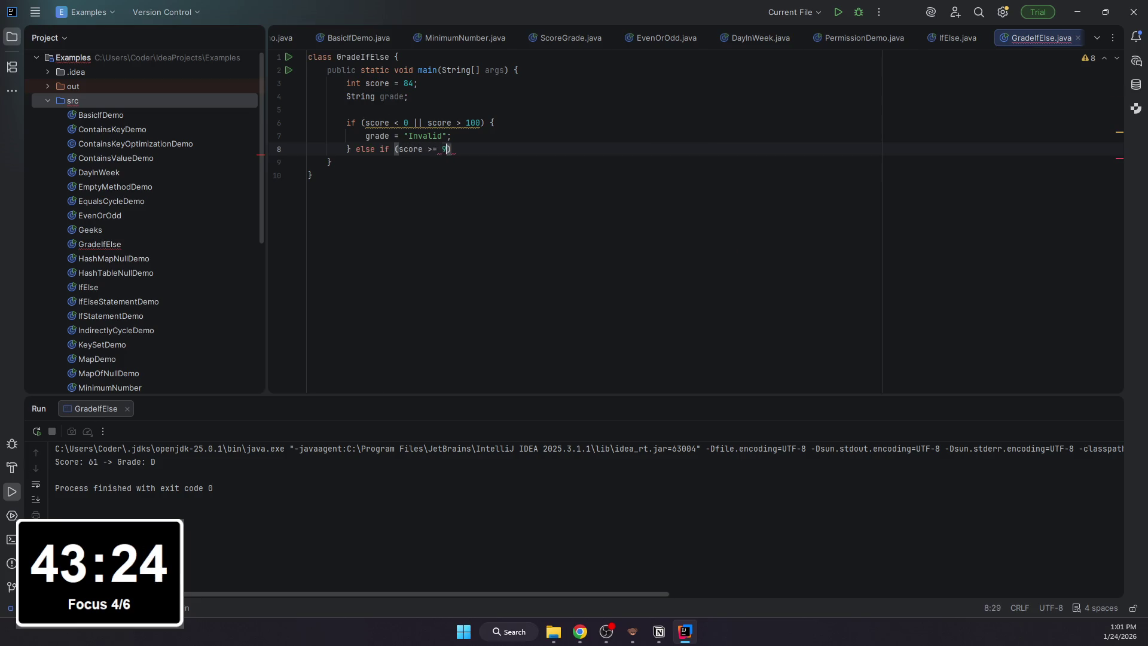
pyautogui.write(' {')
pyautogui.press('Return')
pyautogui.write('grade = "A";')
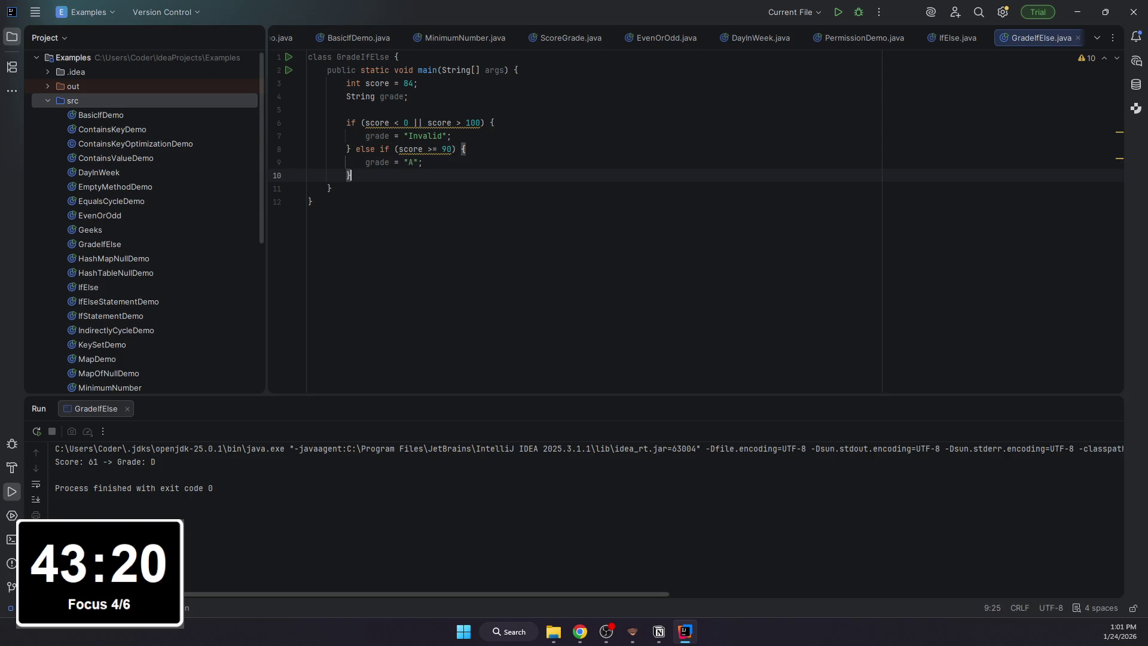
pyautogui.press('Down')
pyautogui.write('else if (score >=')
pyautogui.write(' 80')
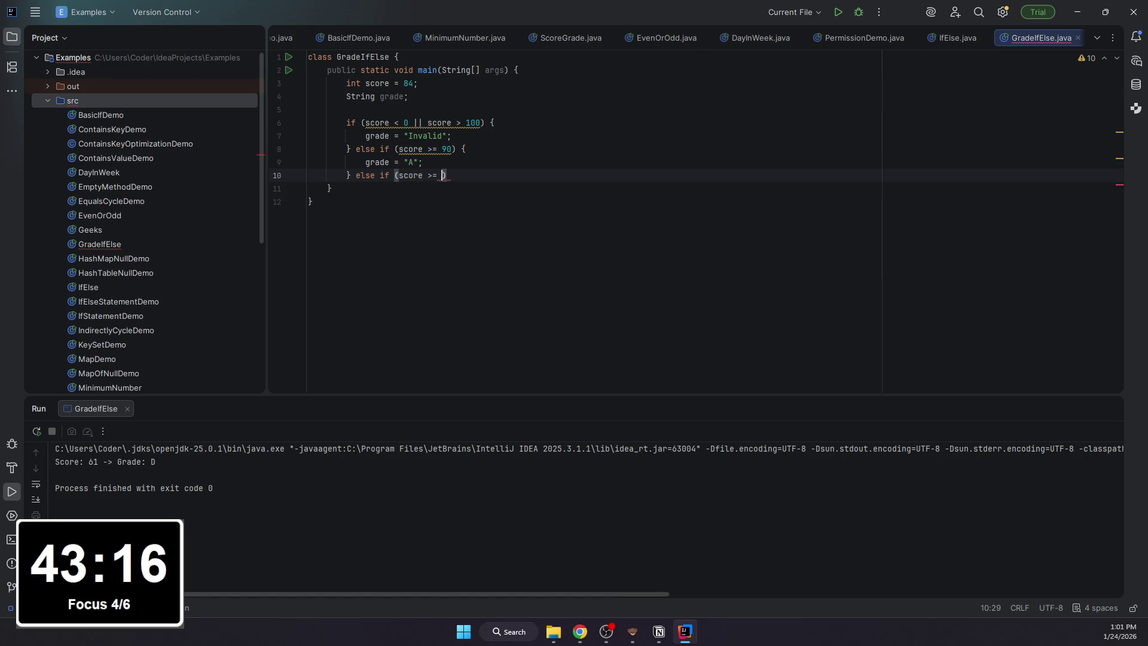
pyautogui.write(') {')
pyautogui.press('Return')
pyautogui.write('grade = "B"')
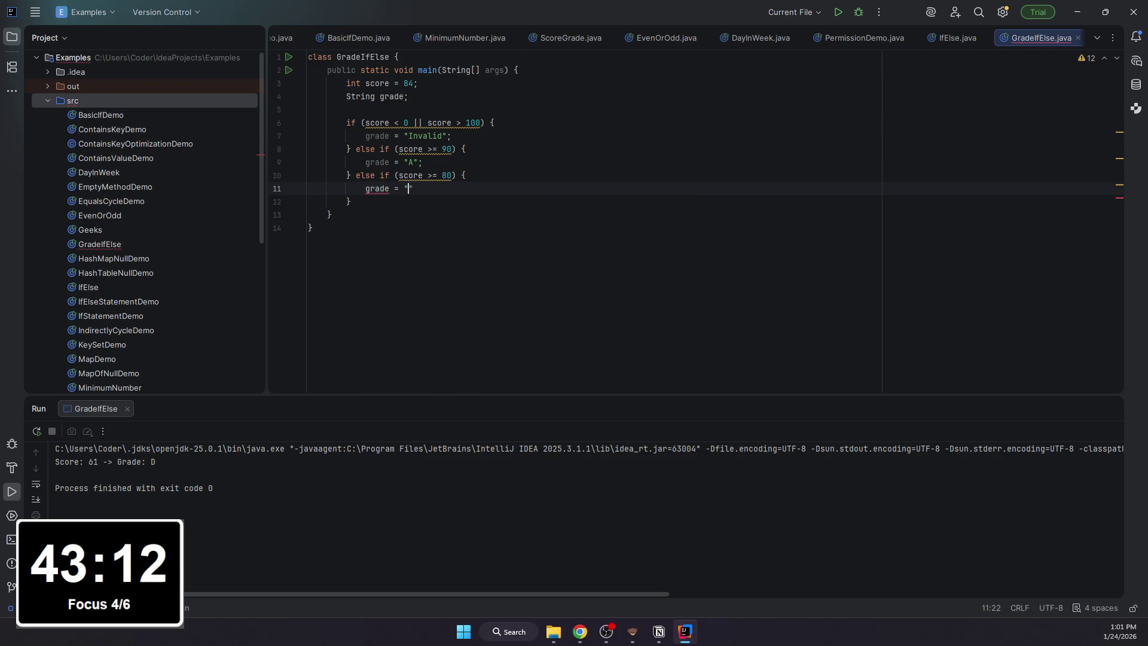
pyautogui.write(';')
pyautogui.press('Down')
pyautogui.write('else if (score ')
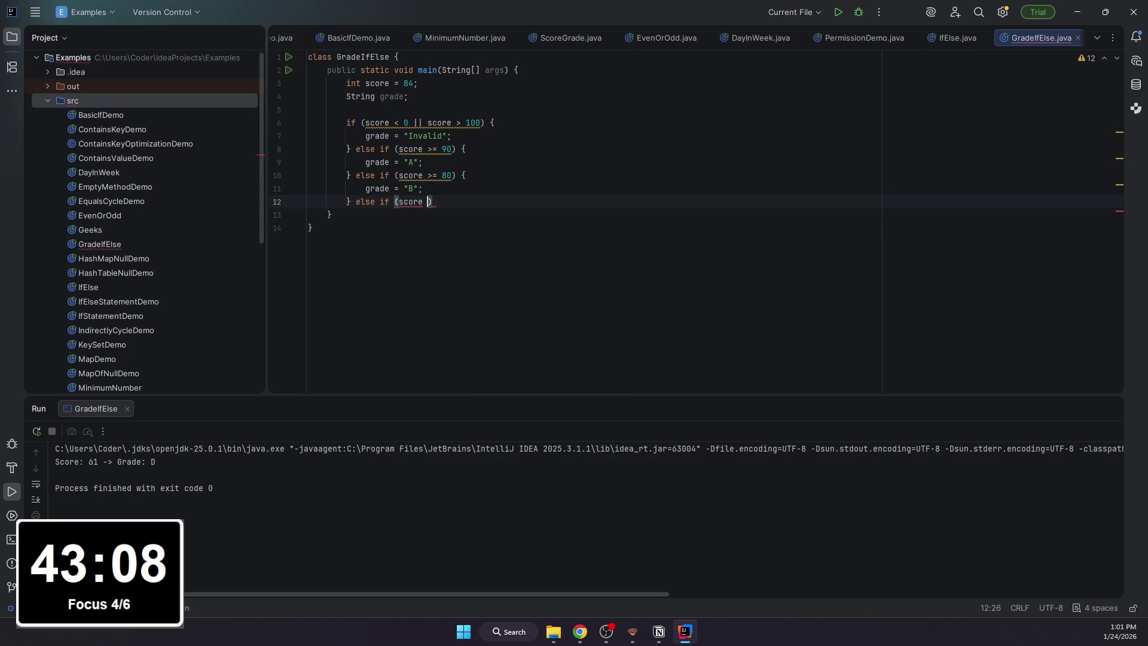
pyautogui.write('>= 70')
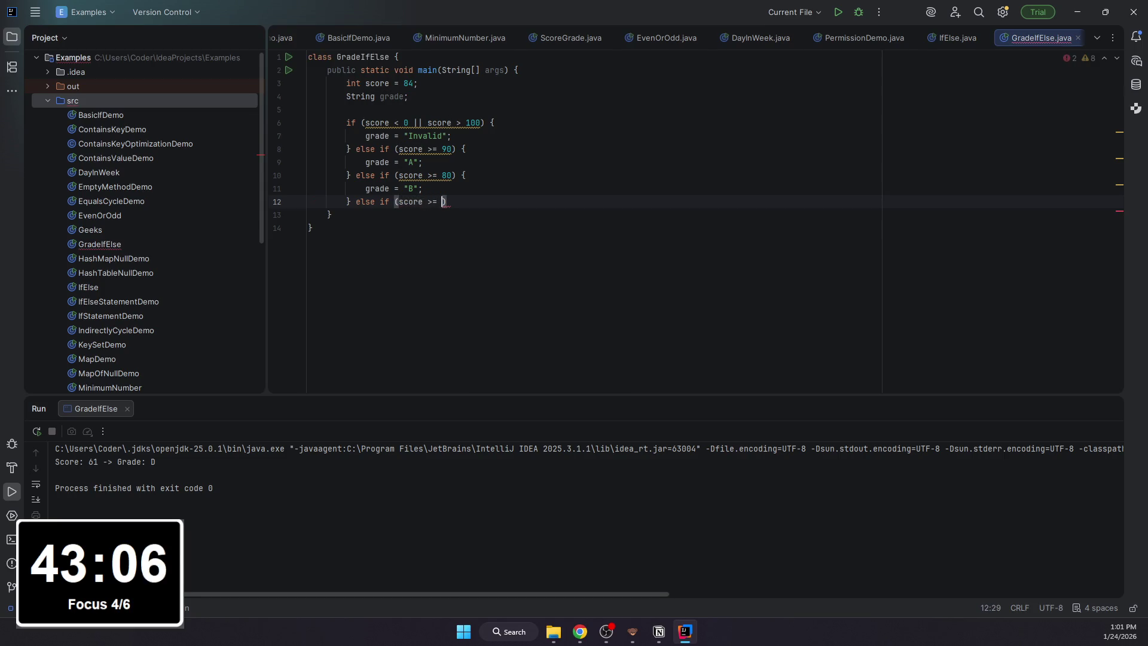
pyautogui.write(') {')
pyautogui.press('Return')
pyautogui.write('grade = "C";')
pyautogui.press('Down')
pyautogui.write('else i')
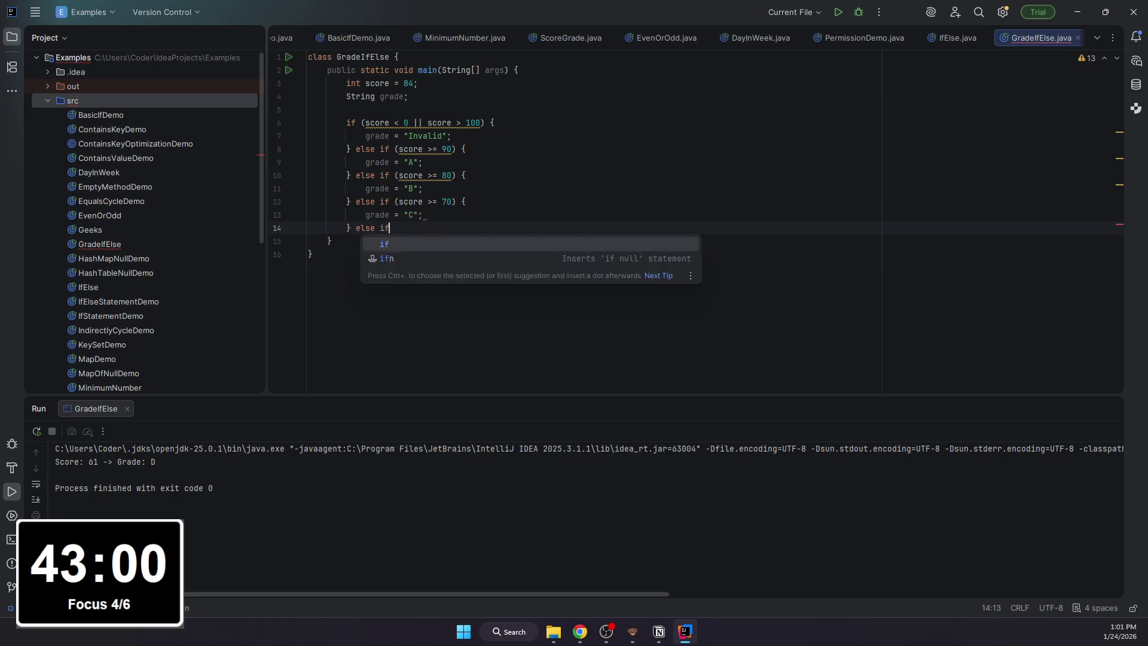
pyautogui.write('f (score >= 60')
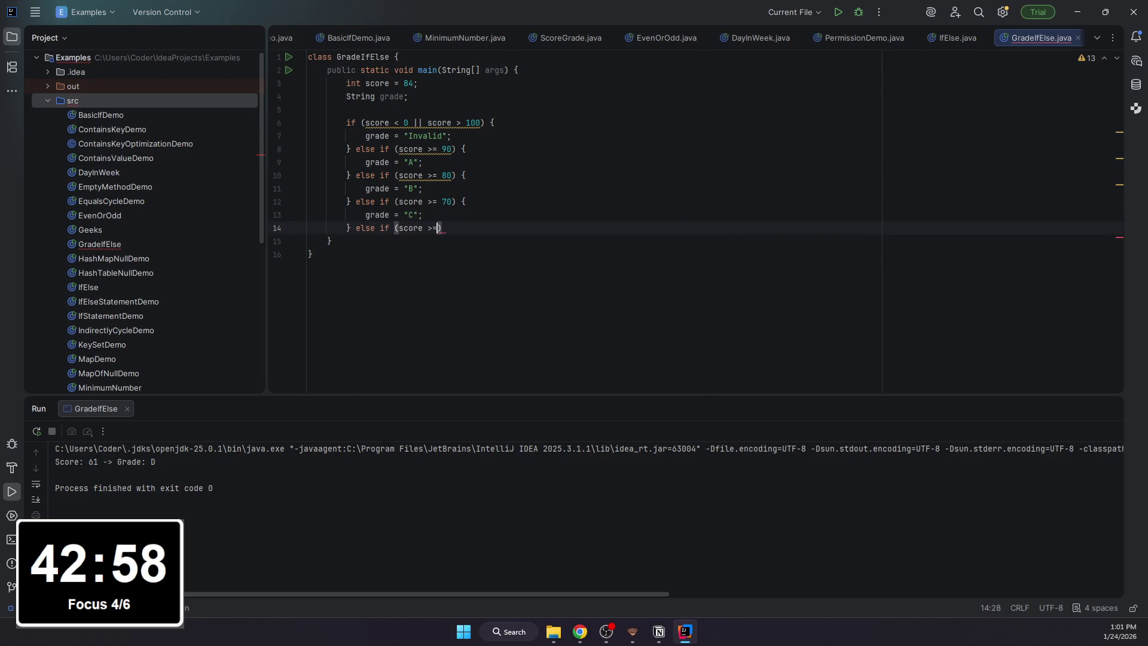
pyautogui.write(');')
# - Start the else if (score >= 60) branch and remove a stray semicolon after its condition
pyautogui.press('Down')
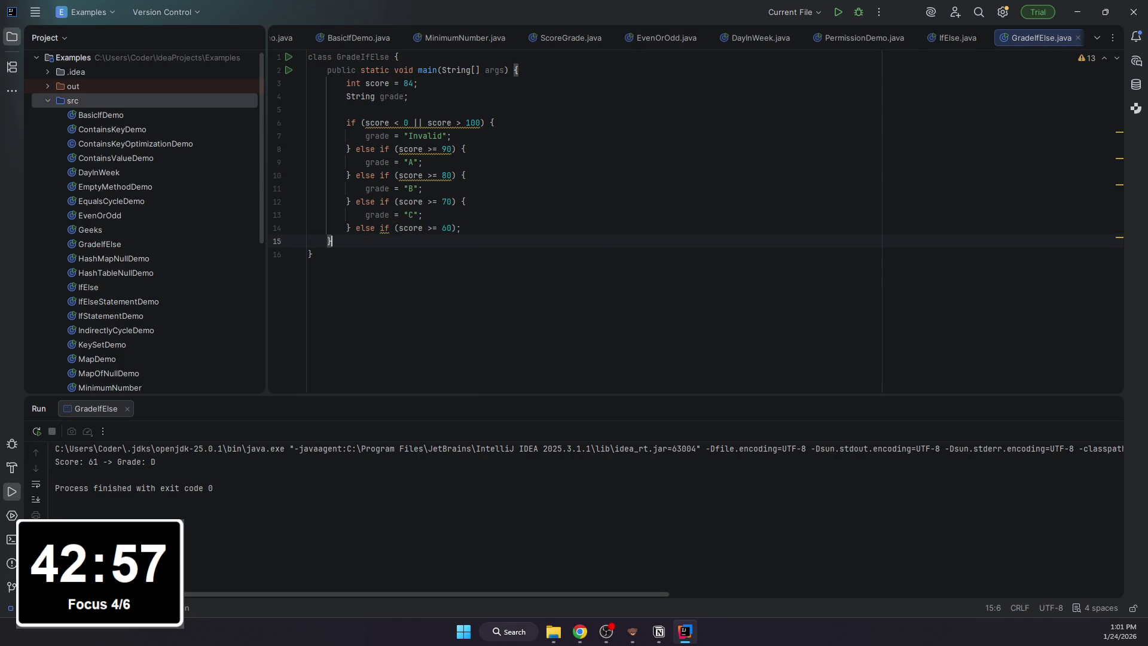
pyautogui.press('Left')
pyautogui.press('Left')
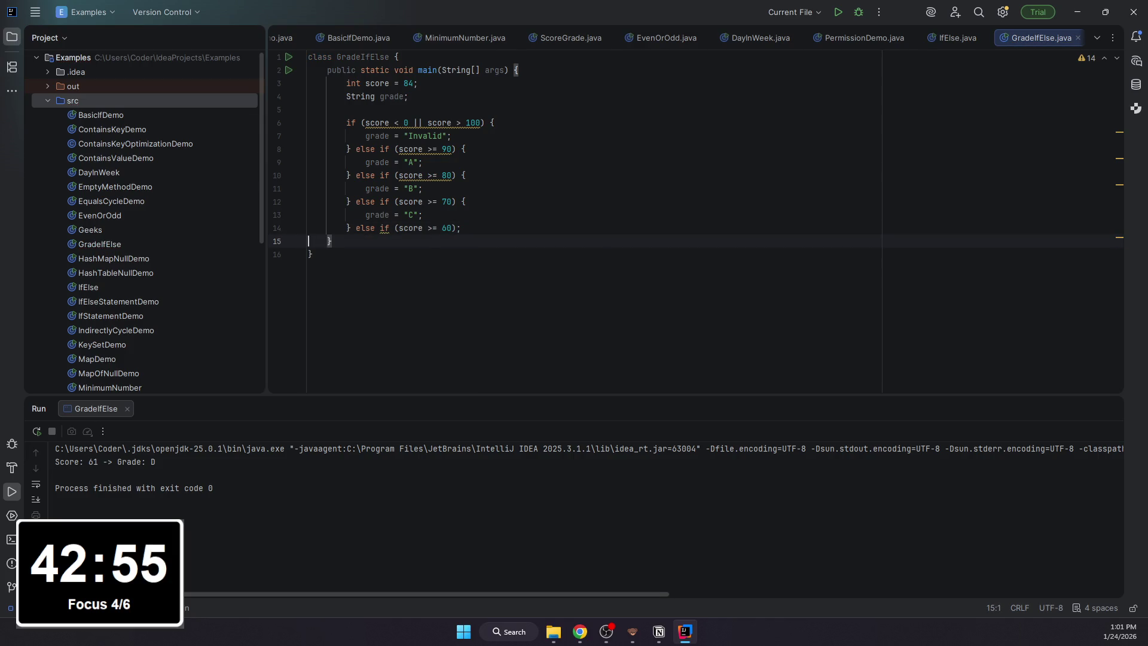
pyautogui.press('Left')
pyautogui.press('Left')
pyautogui.press('Delete')
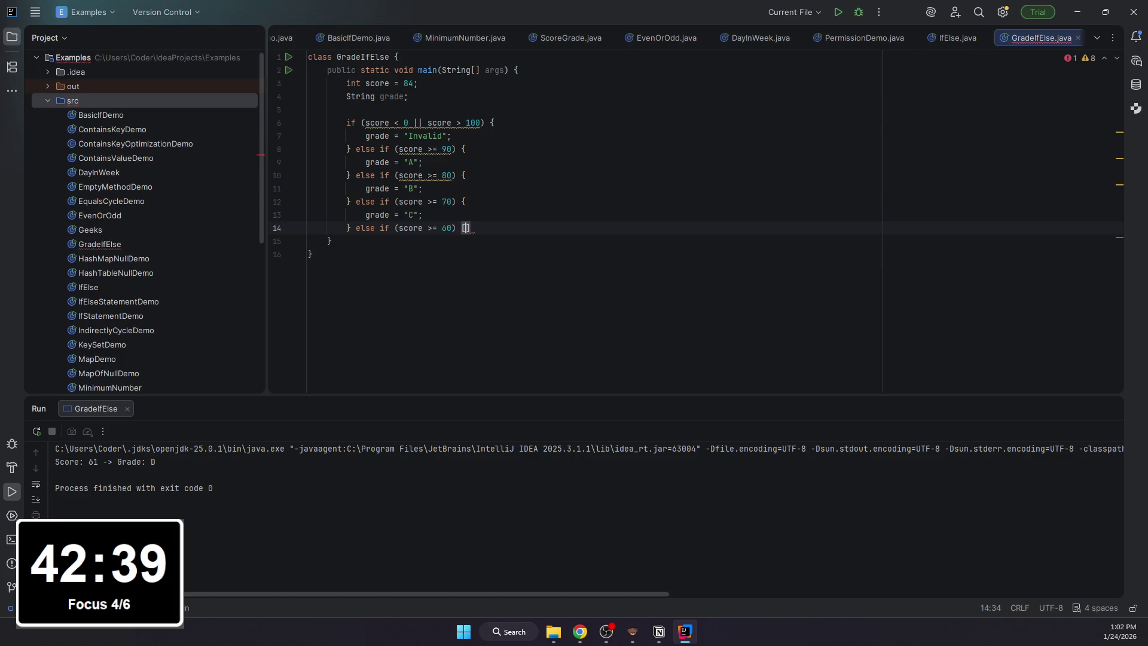
pyautogui.write('{')
# - Finish the chain with the >= 60 branch assigning D and a final else assigning F
pyautogui.press('Return')
pyautogui.write('g')
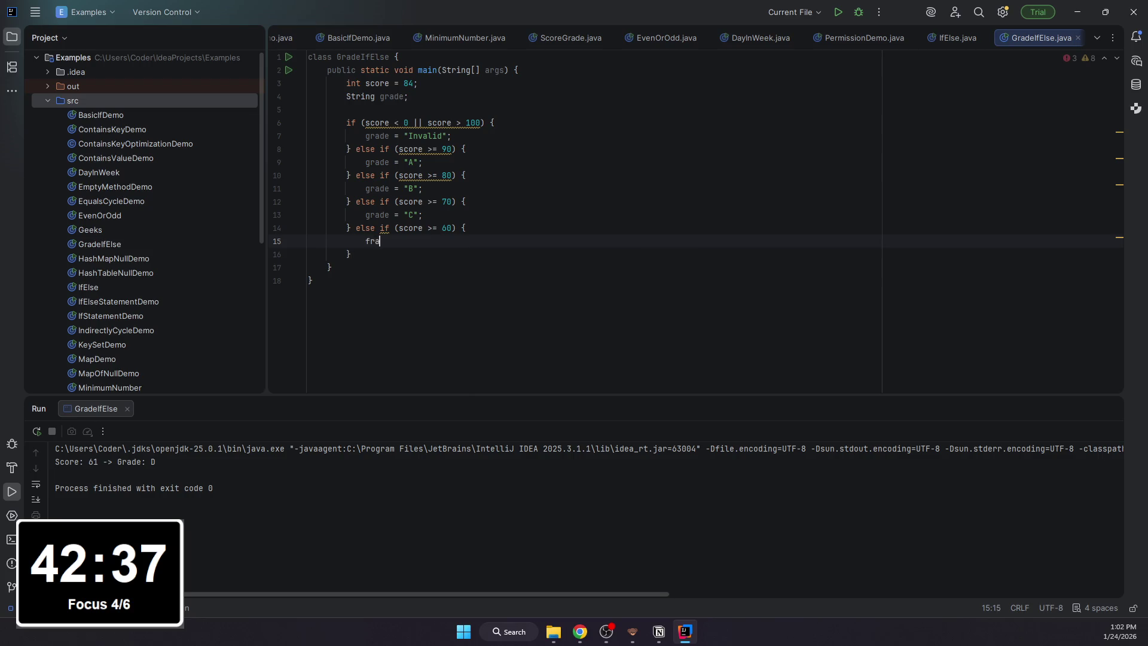
pyautogui.press('BackSpace')
pyautogui.write('ga')
pyautogui.press('BackSpace')
pyautogui.write('rade')
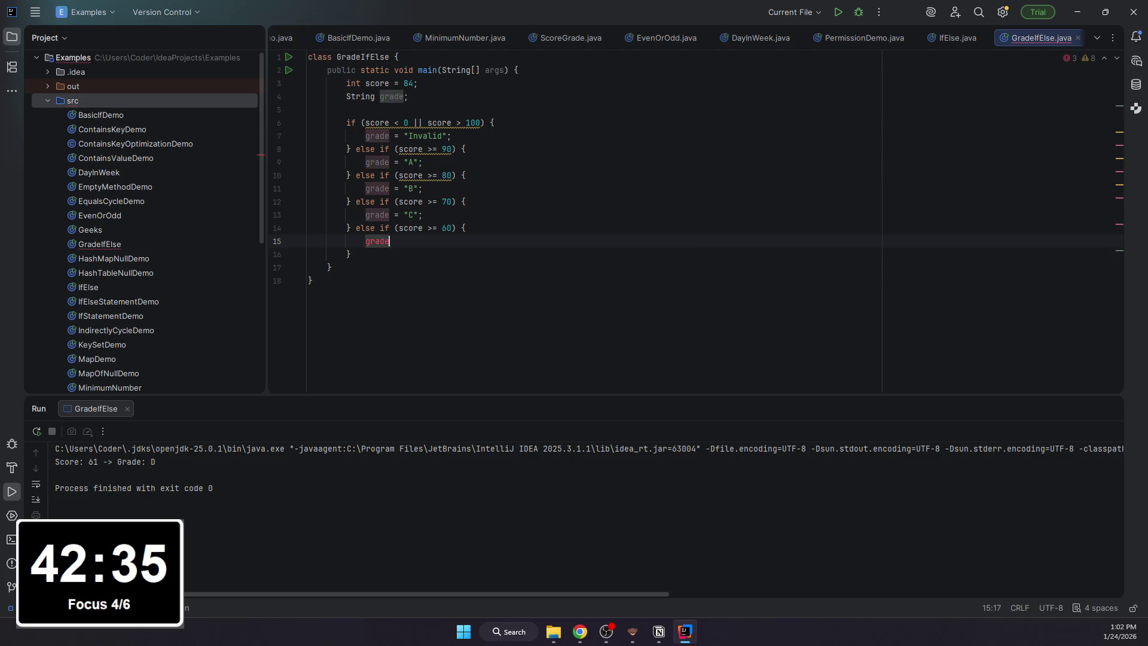
pyautogui.write(' = "D')
pyautogui.press('Right')
pyautogui.write(';')
pyautogui.press('Down')
pyautogui.write('else {')
pyautogui.press('Return')
pyautogui.write('g')
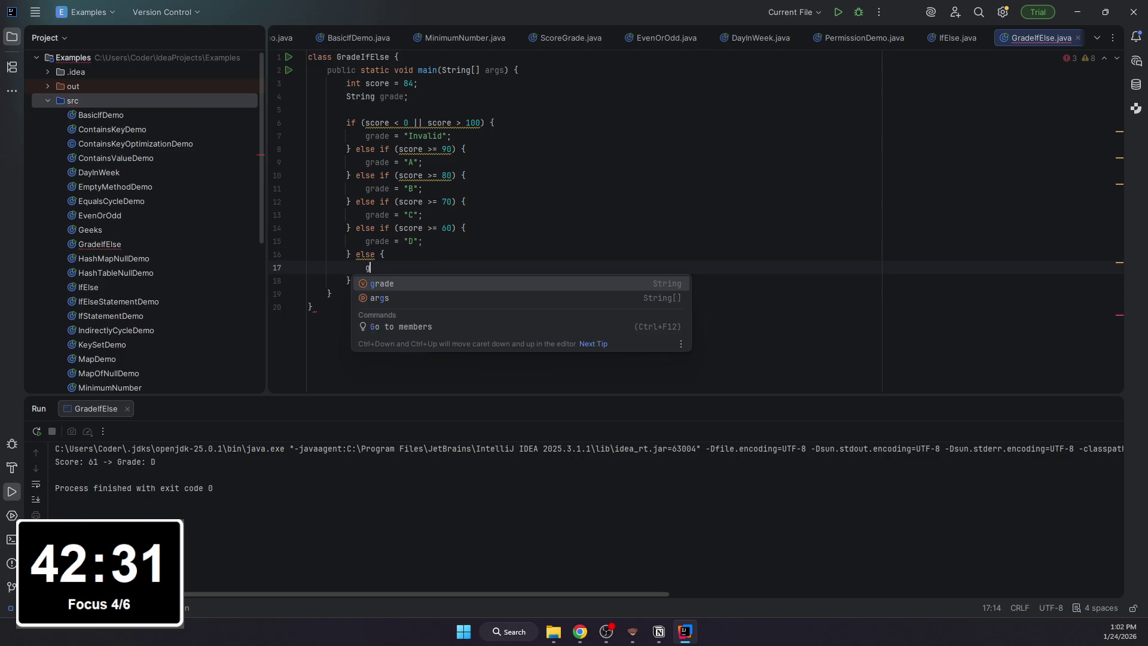
pyautogui.write('rade')
pyautogui.press('BackSpace')
pyautogui.write('F')
pyautogui.press('Down')
# - Print "Score: " + score + " -> Grade: " + grade and run to get Score: 84 -> Grade: B
pyautogui.press('Return')
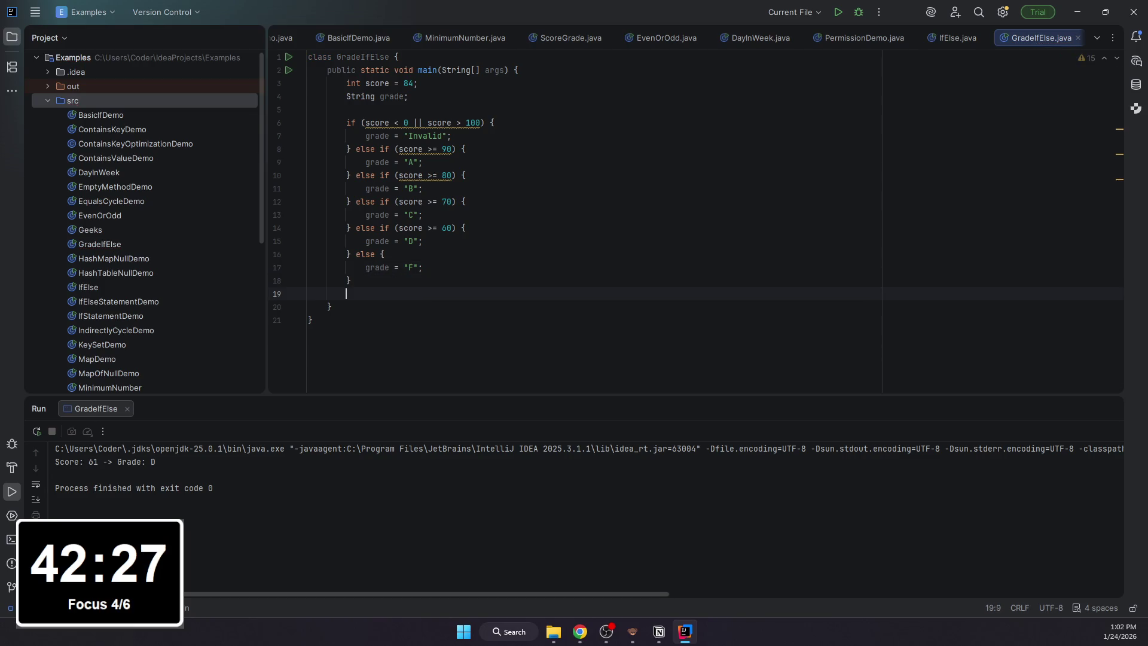
pyautogui.press('Return')
pyautogui.write('System.out.')
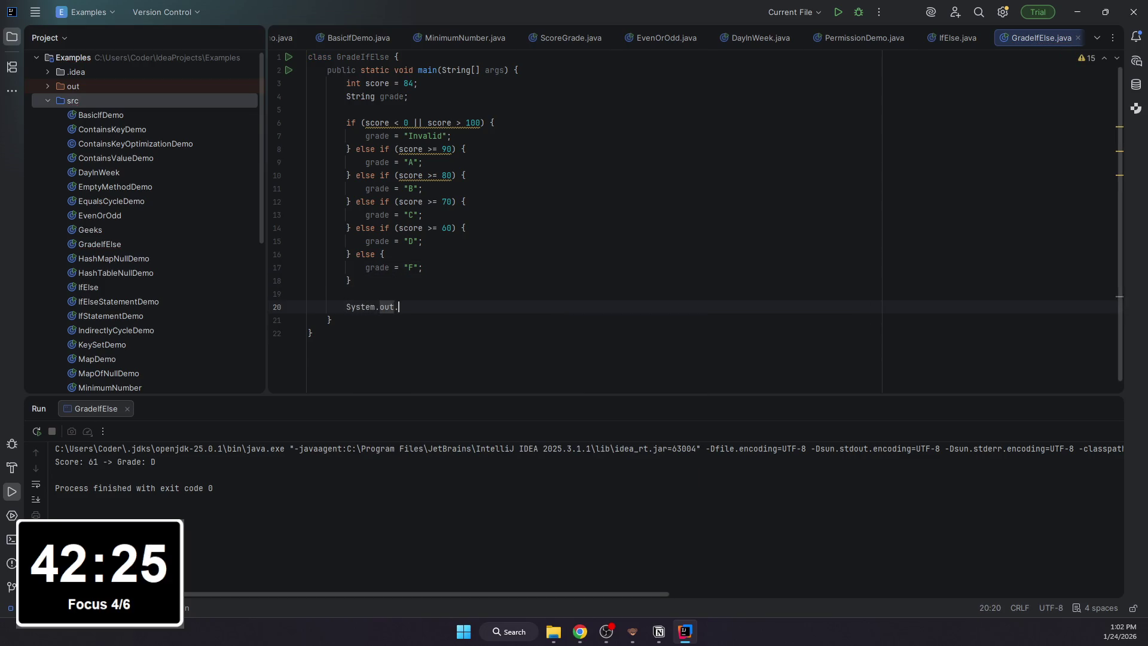
pyautogui.write('println("Score: ')
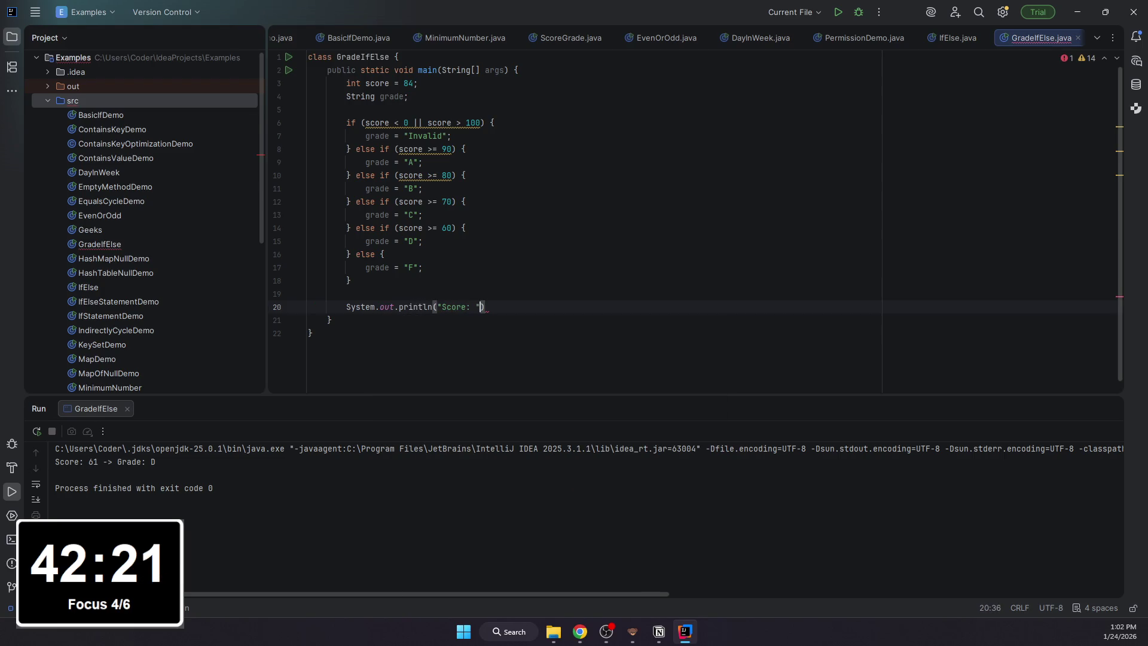
pyautogui.write('" + score + "')
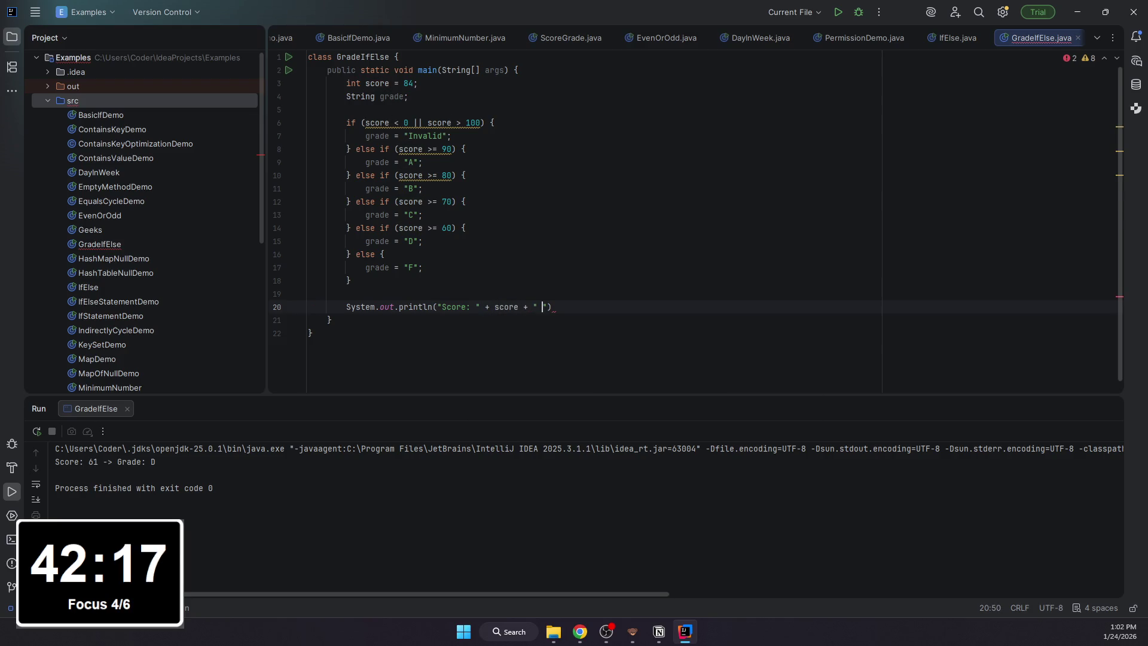
pyautogui.press('BackSpace')
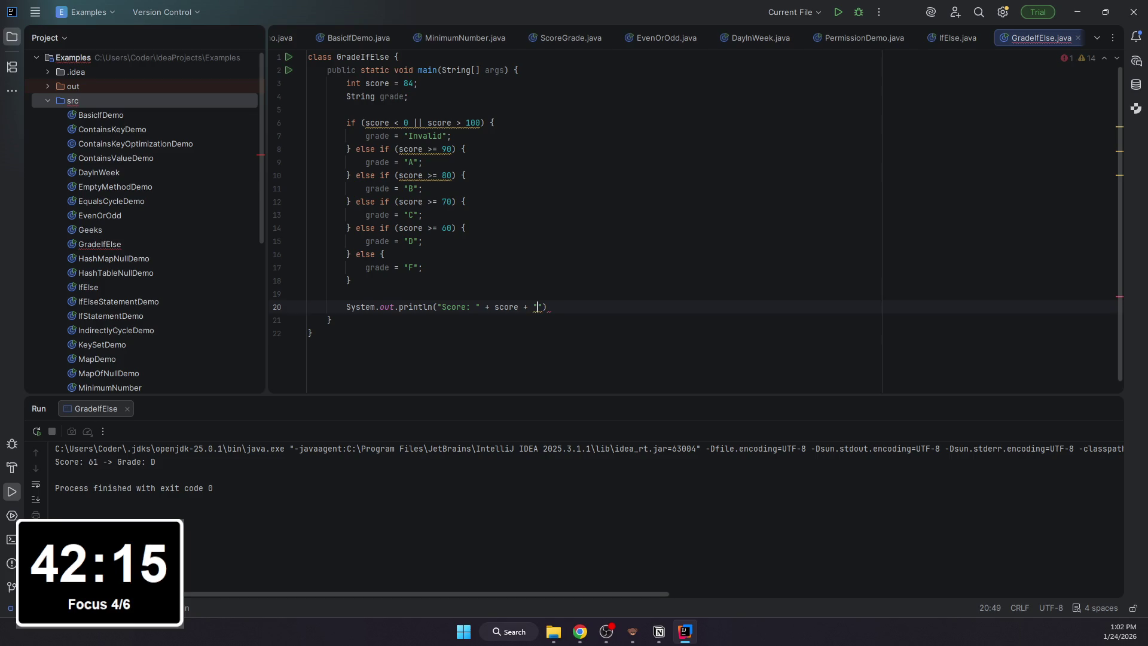
pyautogui.write('-> Grade: " + g')
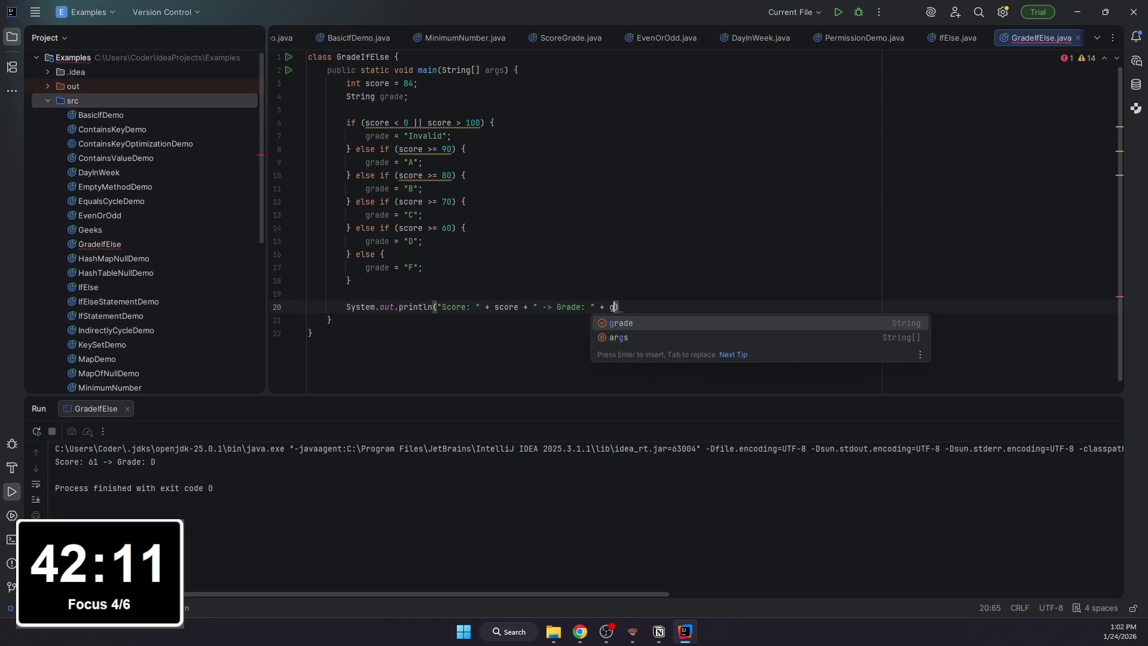
pyautogui.press('Return')
pyautogui.write(');')
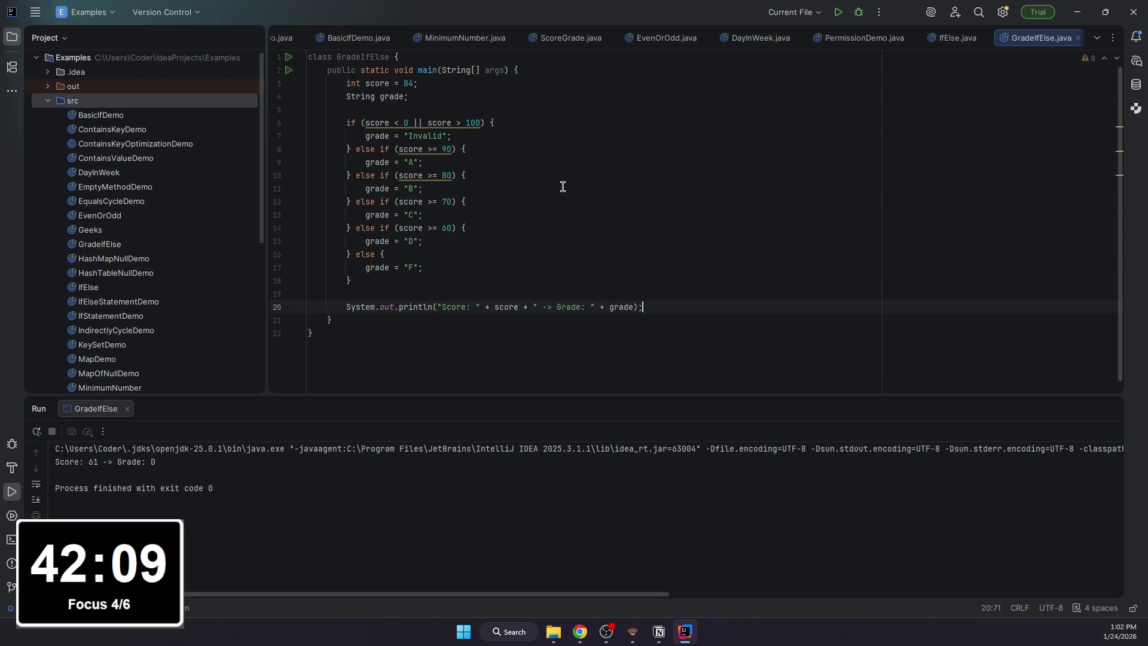
pyautogui.click(839, 15)
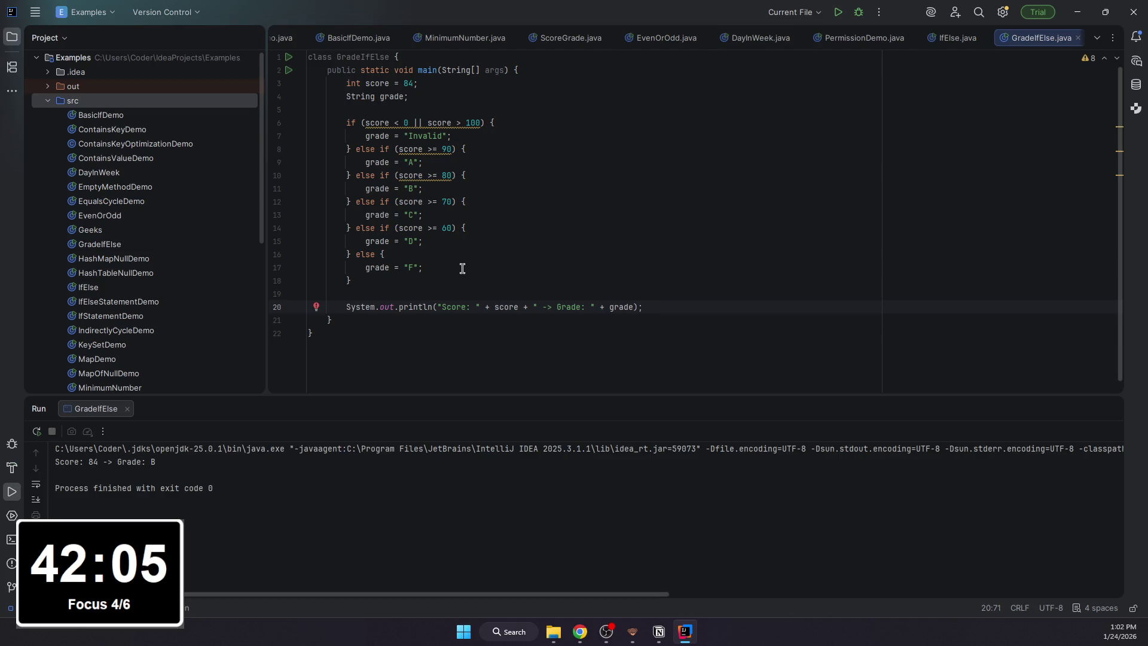
pyautogui.hotkey('alt', 'Tab')
# - Bring the Notion if-else-if page back into focus at the grade program's explanation
pyautogui.click(351, 490)
pyautogui.scroll(2, 378, 359)
pyautogui.scroll(5, 379, 359)
pyautogui.scroll(5, 351, 335)
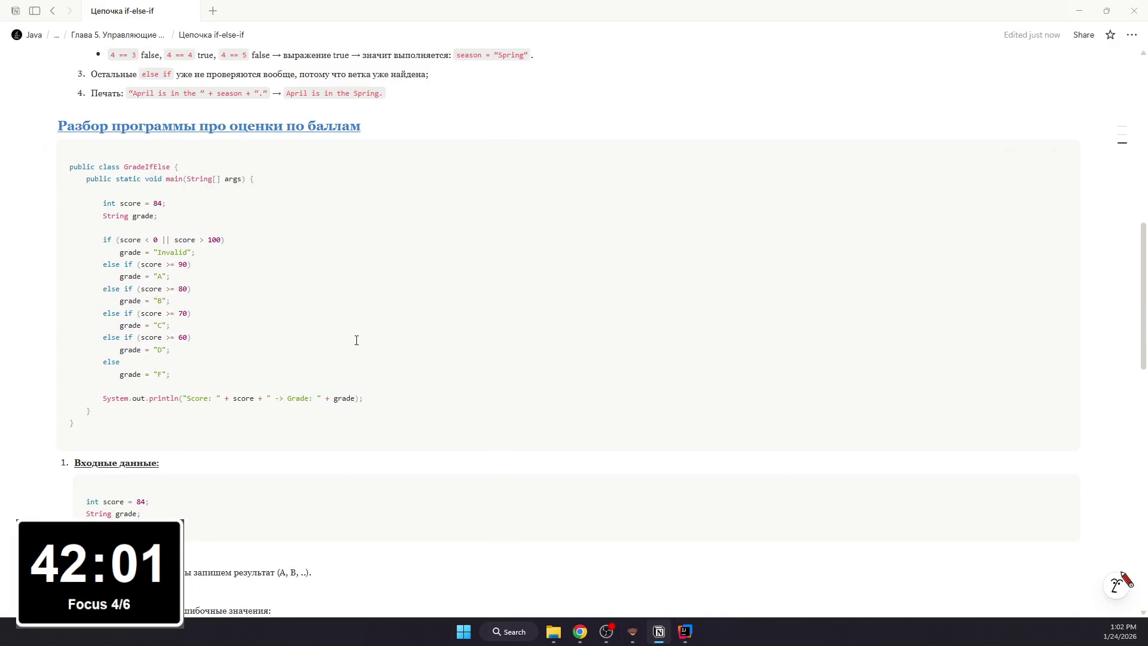
pyautogui.scroll(5, 351, 335)
pyautogui.scroll(5, 377, 315)
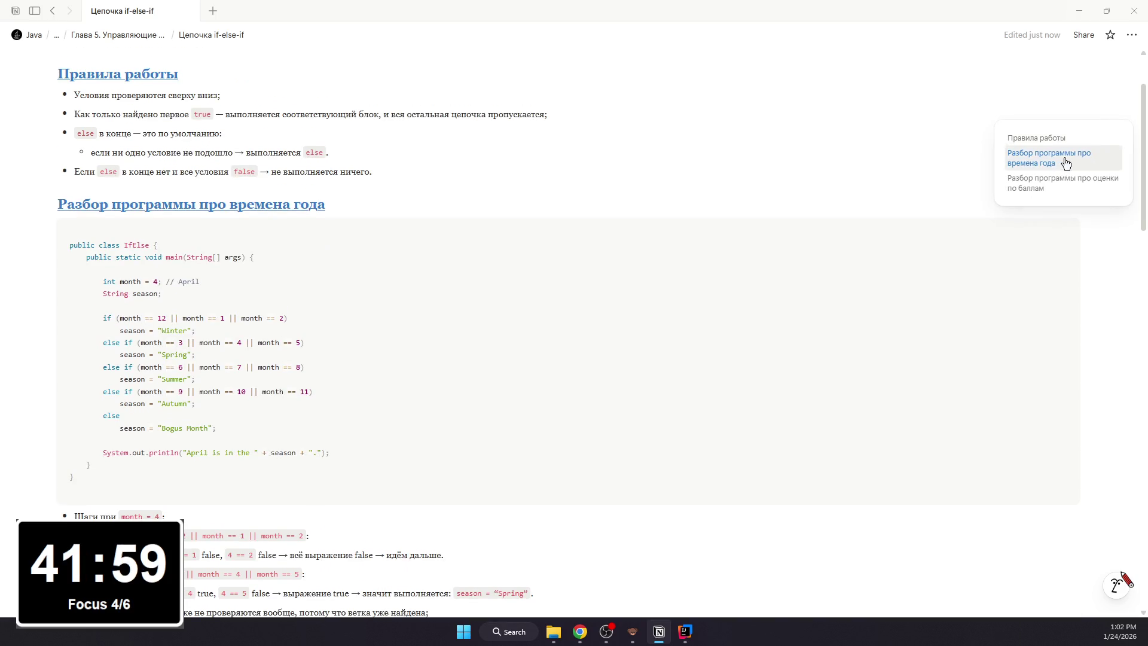
pyautogui.scroll(2, 558, 265)
pyautogui.scroll(-5, 292, 267)
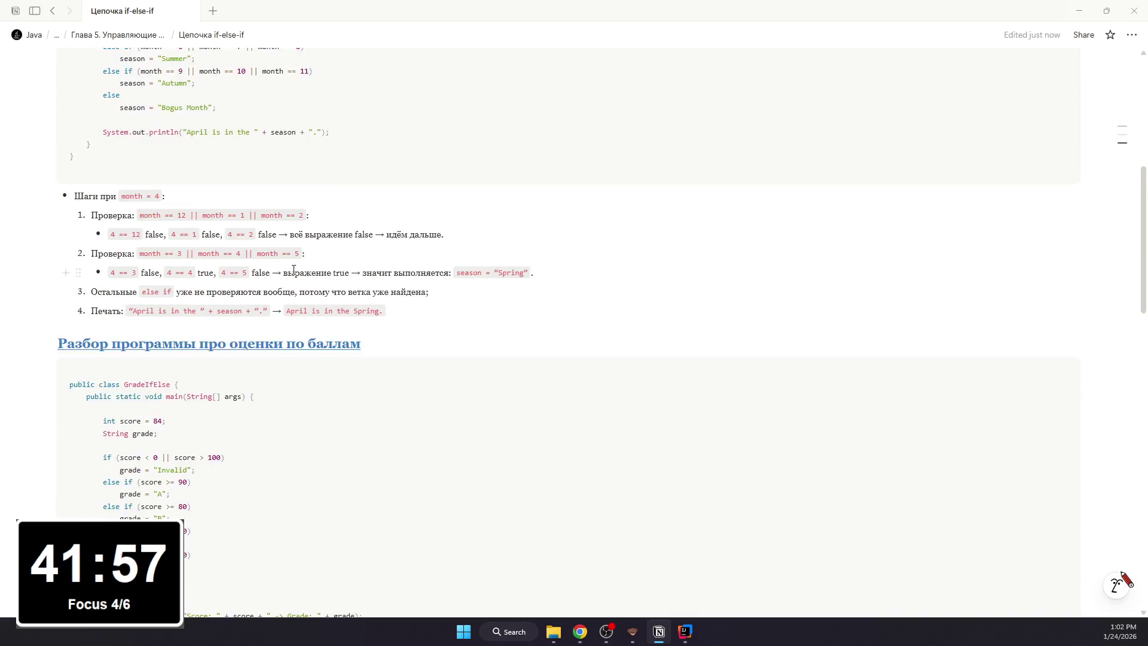
pyautogui.scroll(-5, 294, 269)
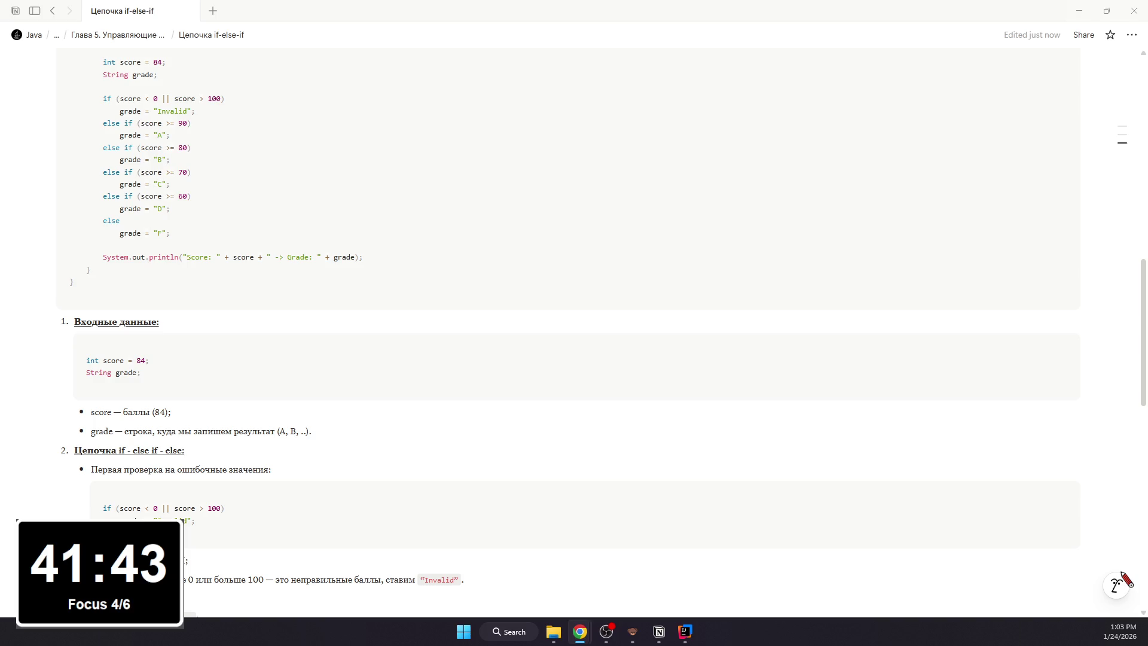
pyautogui.scroll(-1, 210, 442)
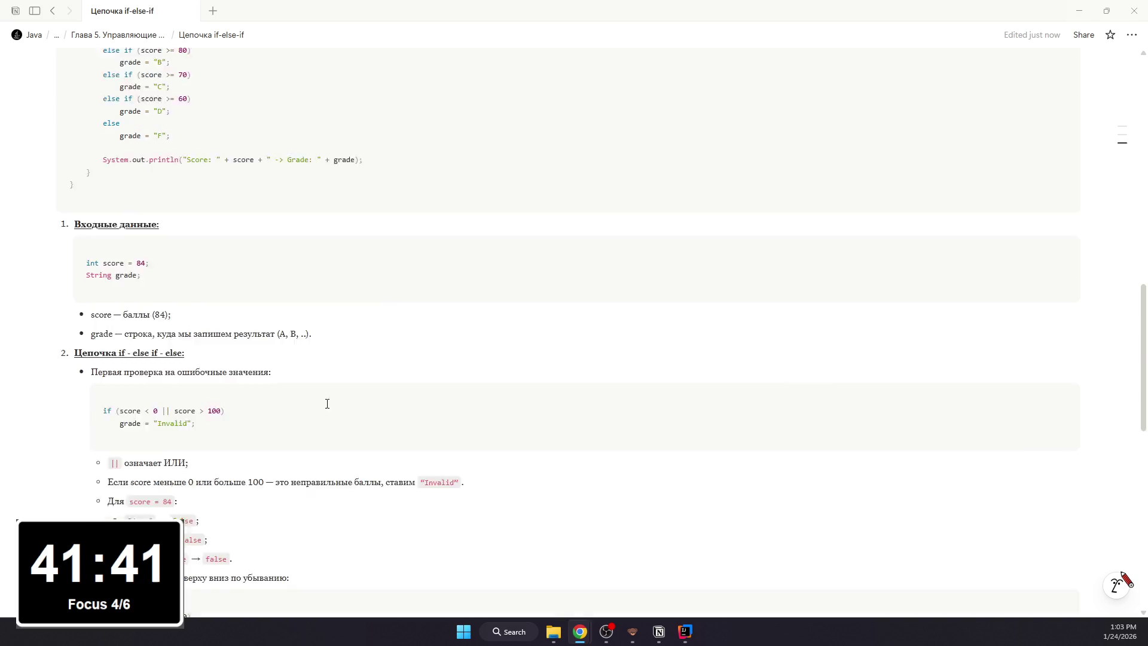
pyautogui.scroll(-5, 269, 396)
pyautogui.scroll(-2, 232, 493)
pyautogui.scroll(5, 234, 457)
pyautogui.scroll(3, 247, 431)
pyautogui.scroll(3, 247, 431)
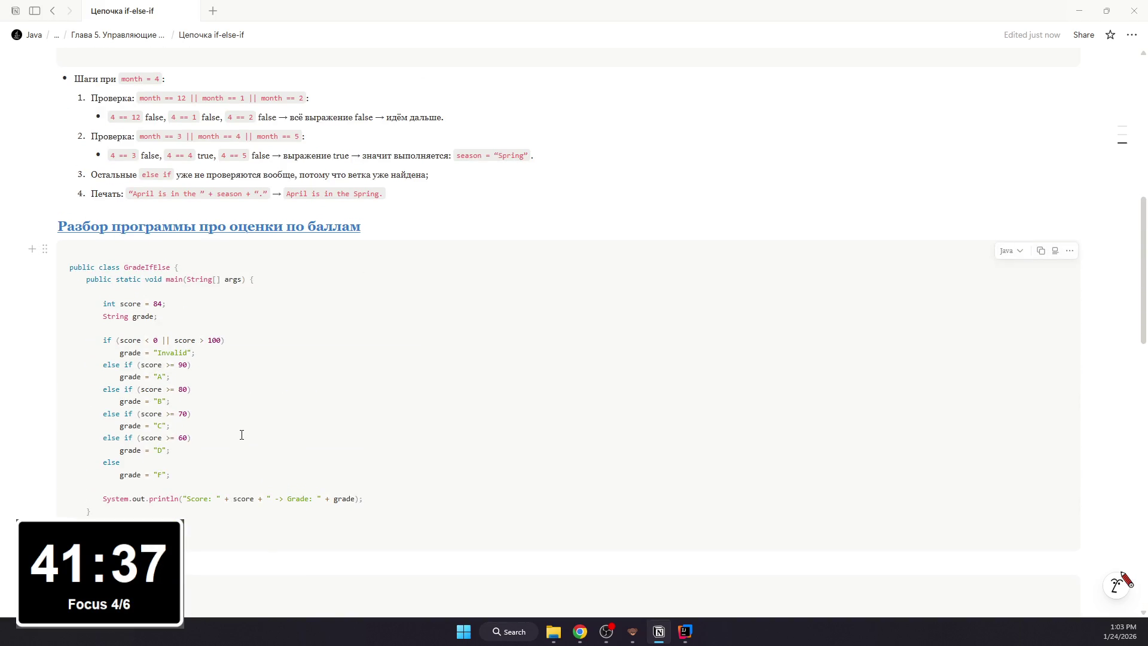
pyautogui.scroll(-5, 242, 434)
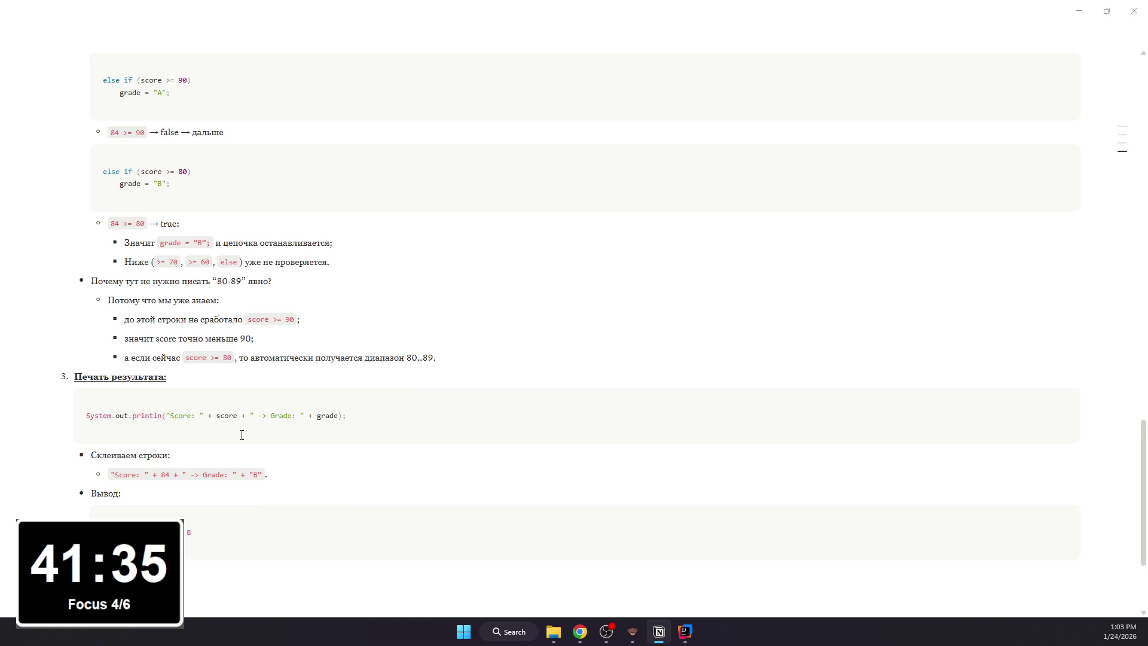
pyautogui.write('ы т')
pyautogui.write('ип тем')
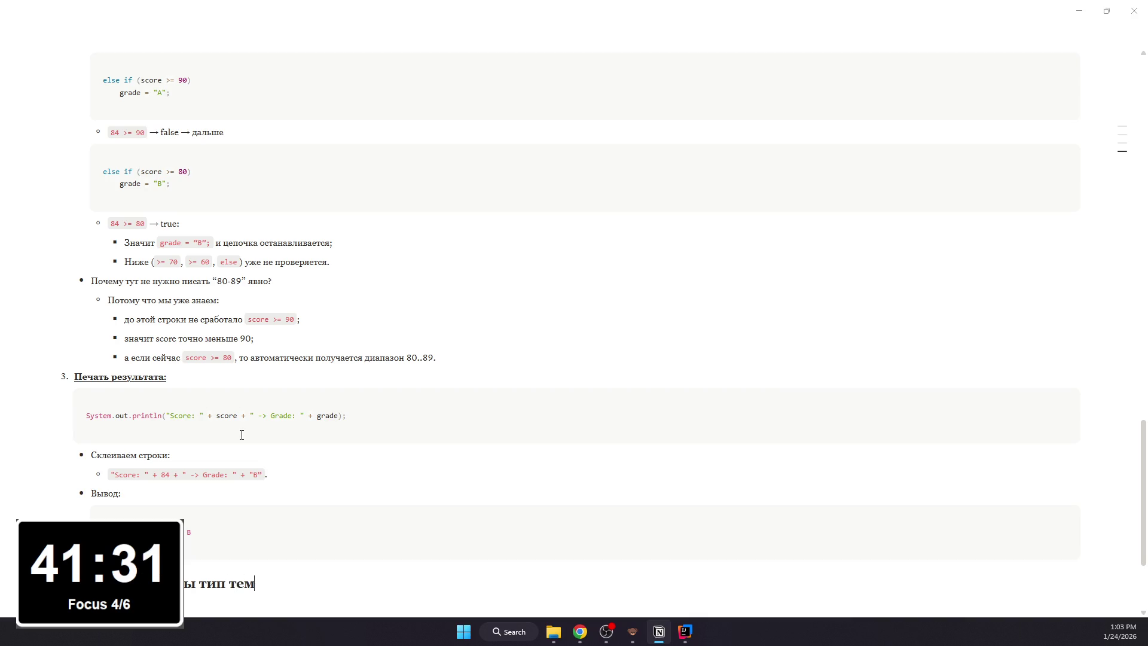
pyautogui.write('ратy')
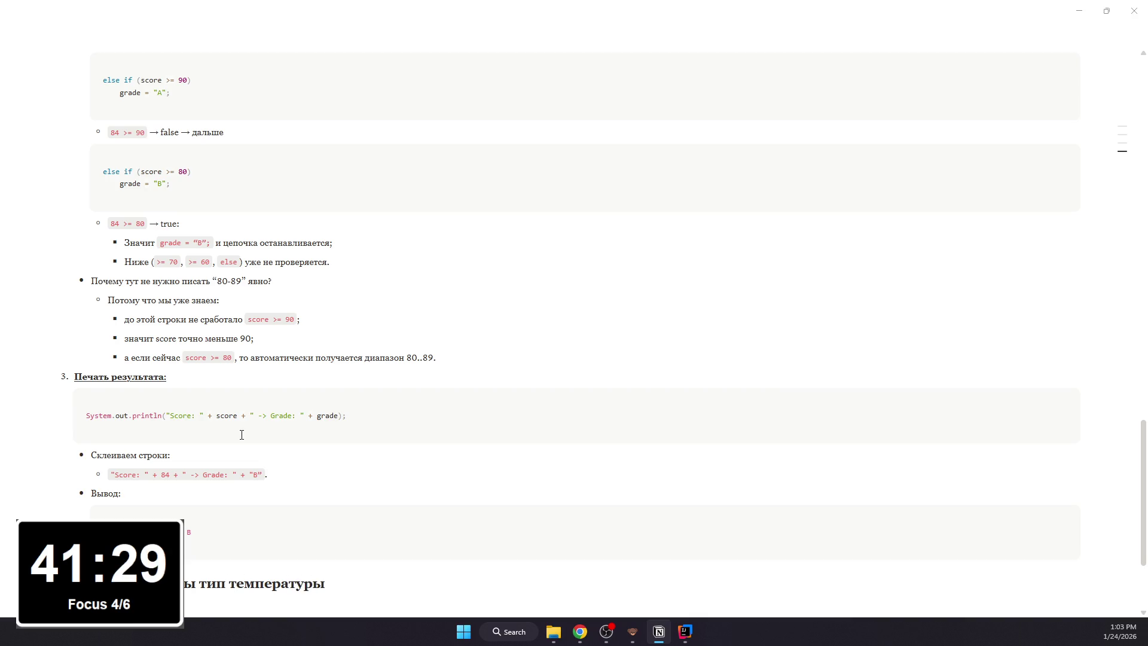
pyautogui.write('олодно/норм/')
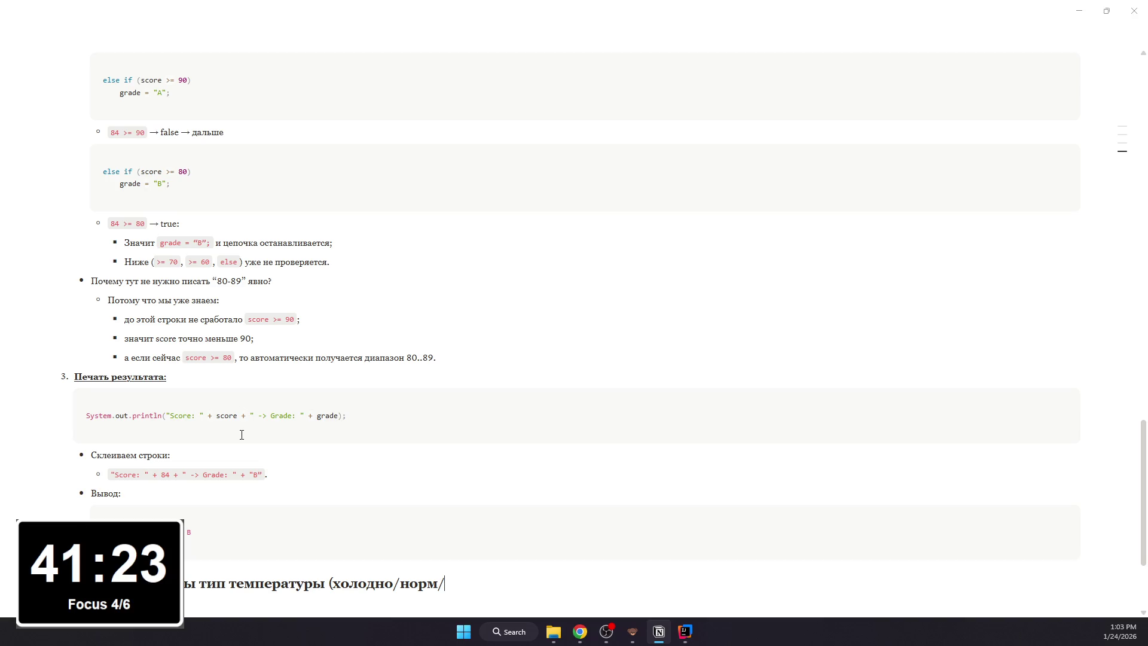
# - Finish the heading 'Разбор программы тип температуры (холодно/норм/жарко)' and colour it blue
pyautogui.press('BackSpace')
pyautogui.press('BackSpace')
pyautogui.write('арко')
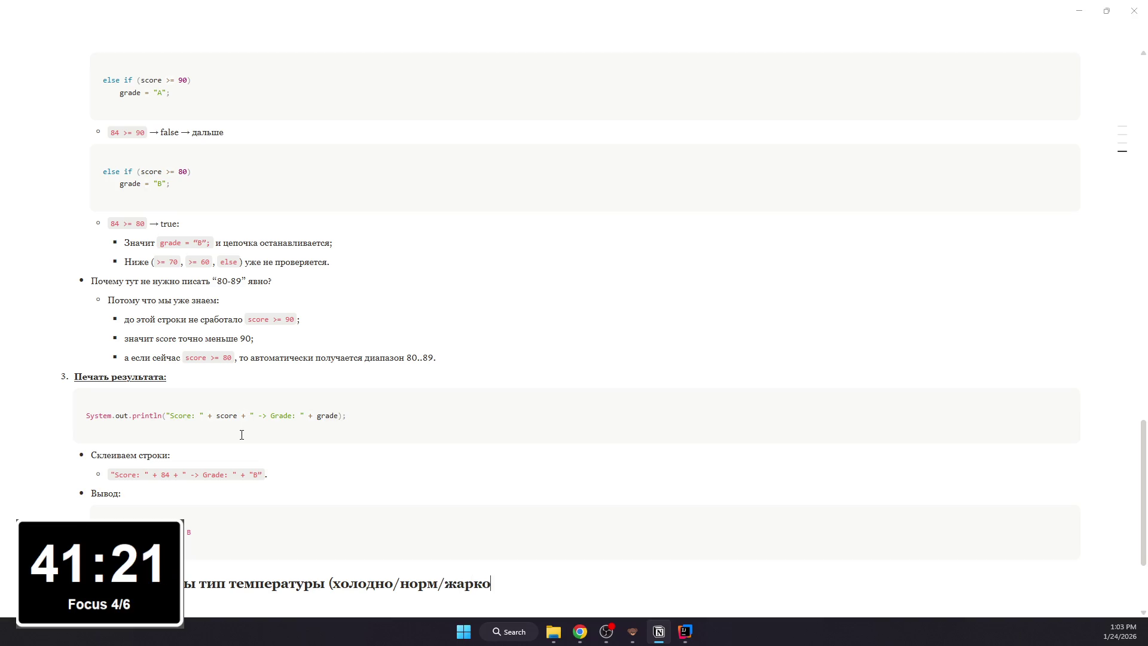
pyautogui.scroll(5, 413, 481)
pyautogui.scroll(5, 409, 485)
pyautogui.scroll(5, 403, 485)
pyautogui.scroll(-10, 405, 485)
pyautogui.scroll(-5, 356, 487)
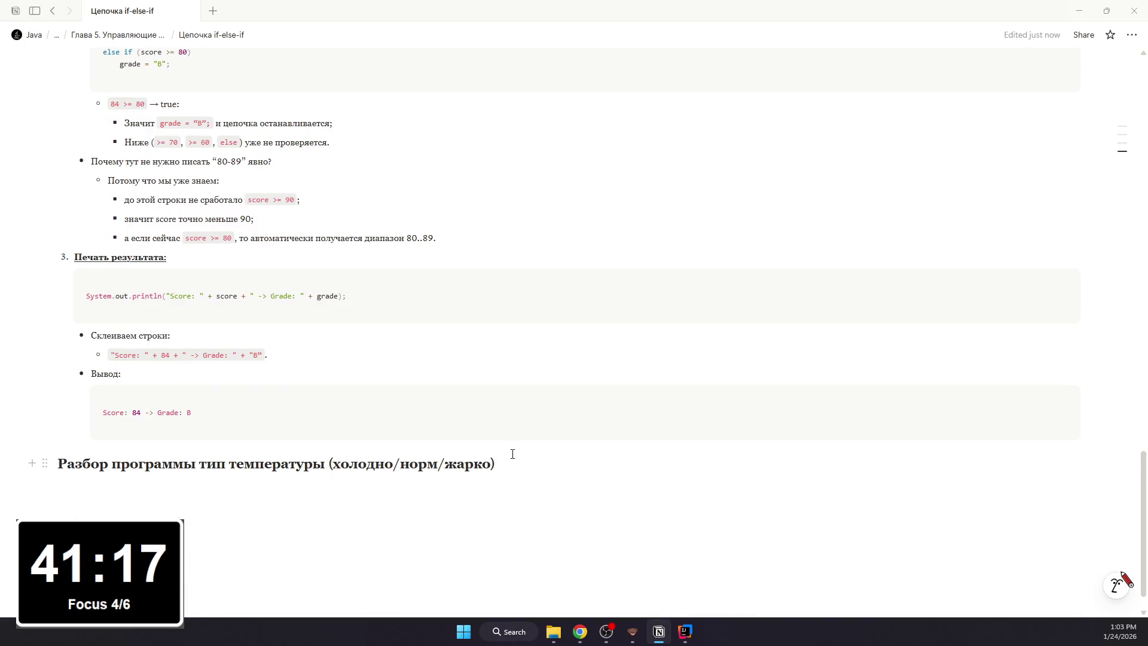
pyautogui.moveTo(513, 454); pyautogui.dragTo(24, 453)
pyautogui.click(457, 437)
pyautogui.click(482, 350)
pyautogui.moveTo(359, 439); pyautogui.dragTo(226, 448)
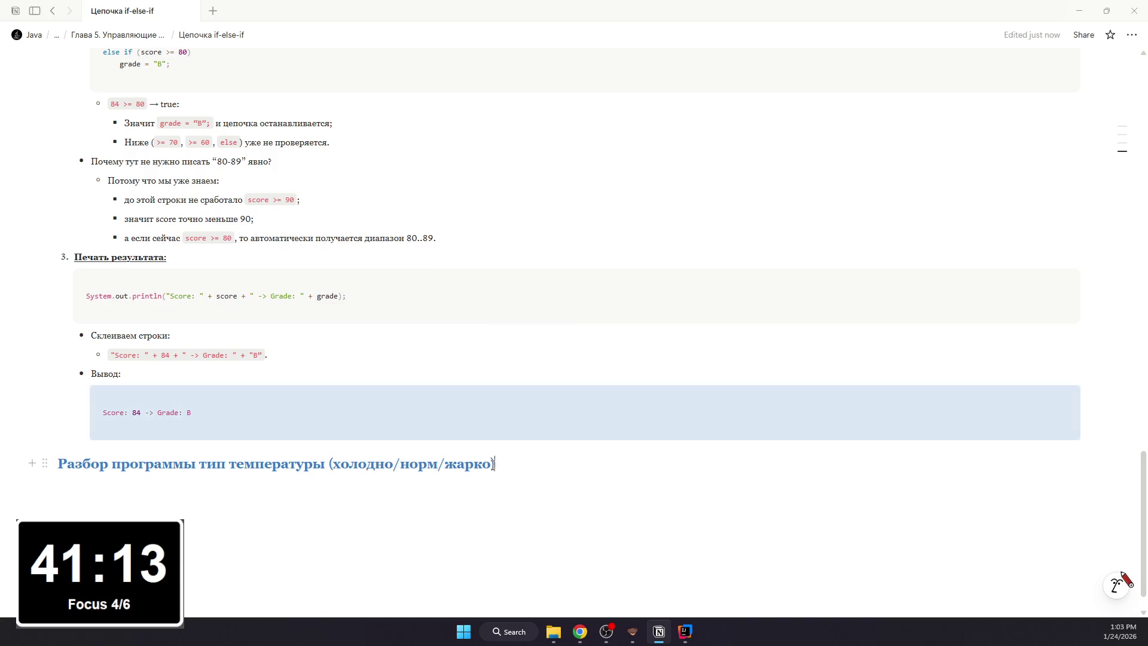
# - Underline the temperature heading and leave an empty line below it
pyautogui.moveTo(495, 464); pyautogui.dragTo(27, 467)
pyautogui.click(120, 464)
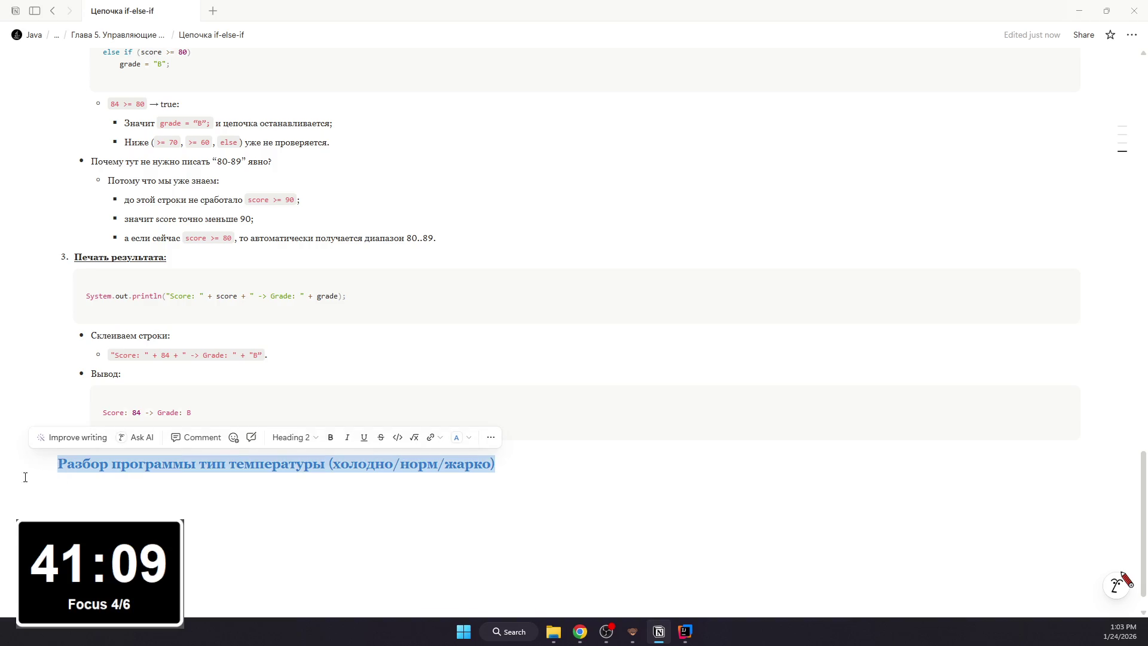
pyautogui.click(363, 437)
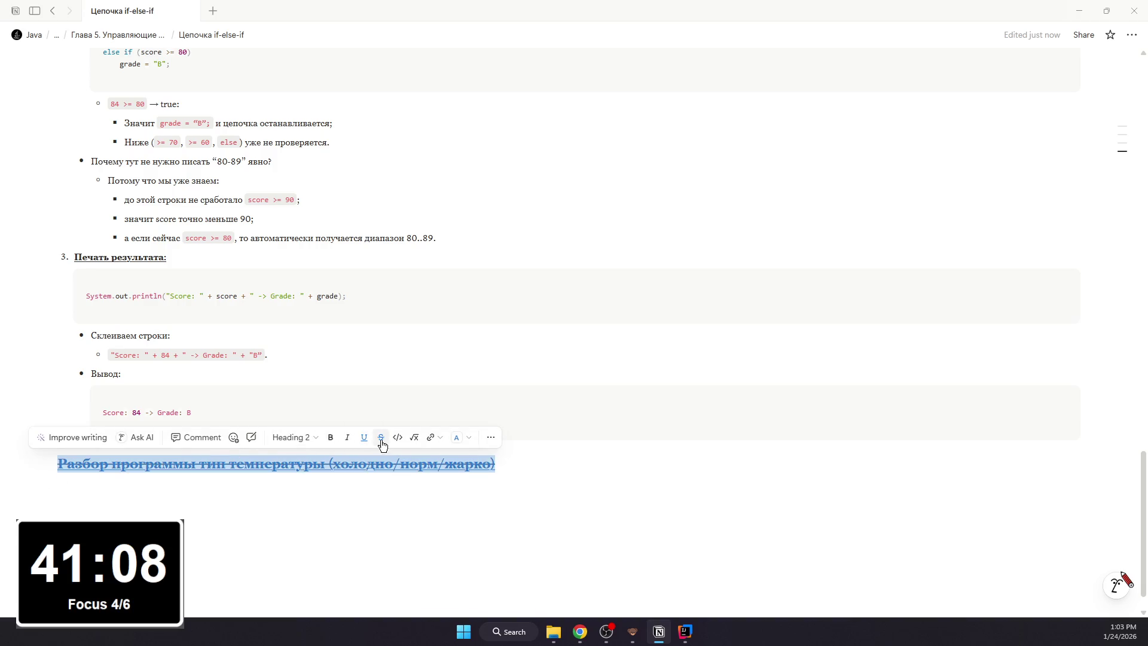
pyautogui.click(351, 490)
pyautogui.scroll(3, 314, 444)
pyautogui.scroll(-3, 267, 404)
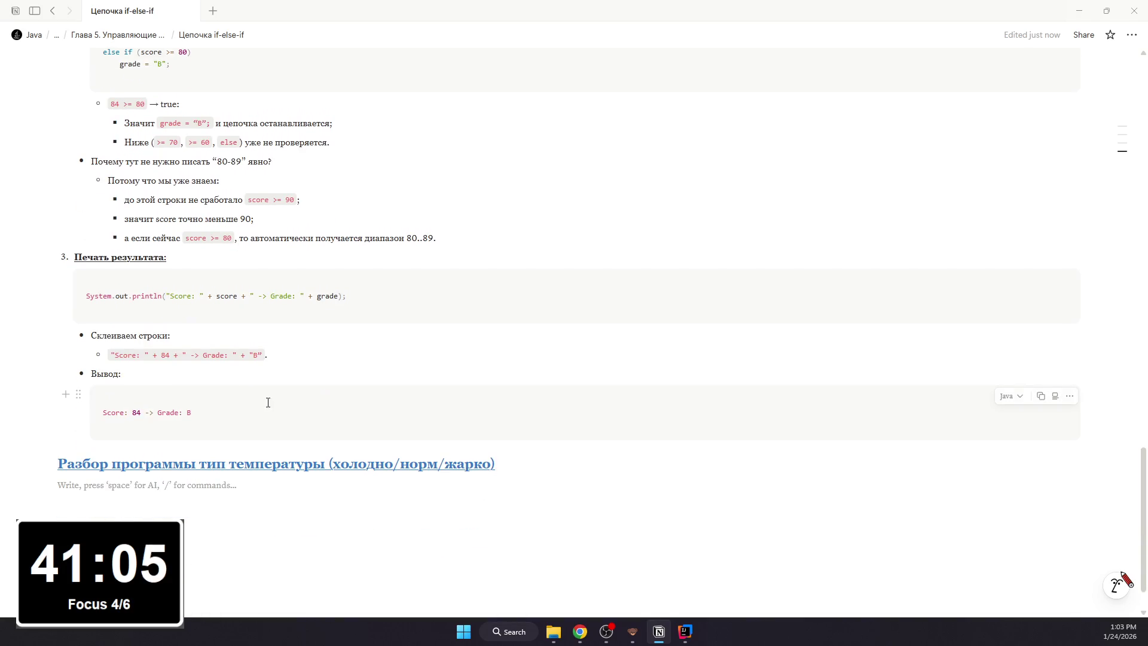
pyautogui.moveTo(131, 336)
pyautogui.write('/code')
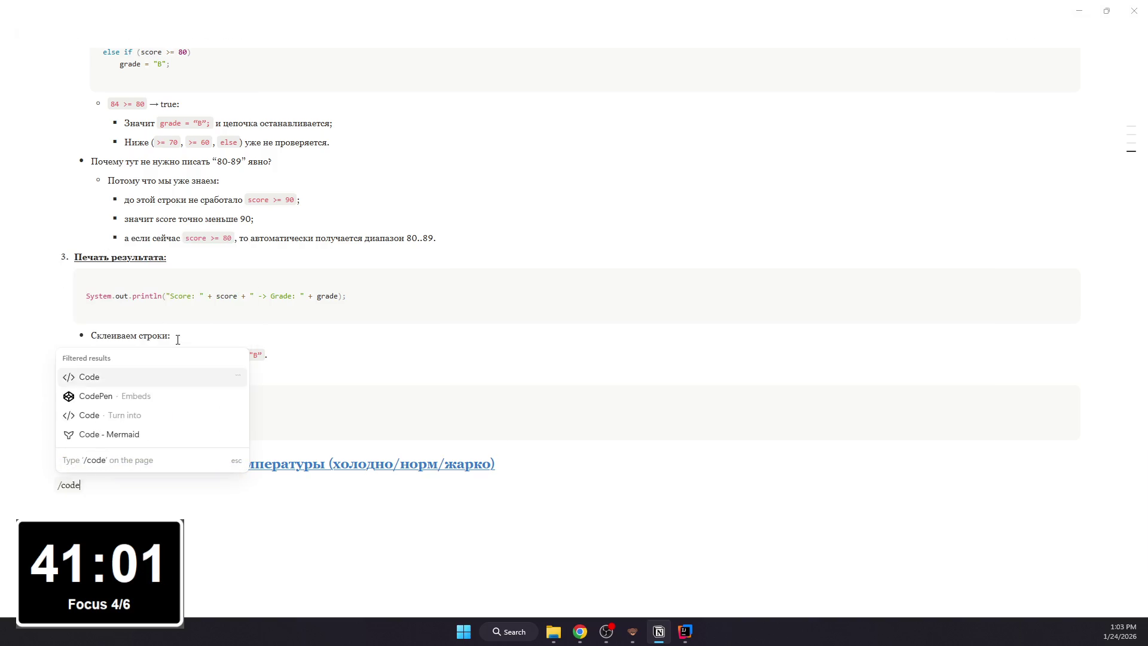
# - Add a code block under the heading holding the pasted TemperatureLevel program
pyautogui.press('Return')
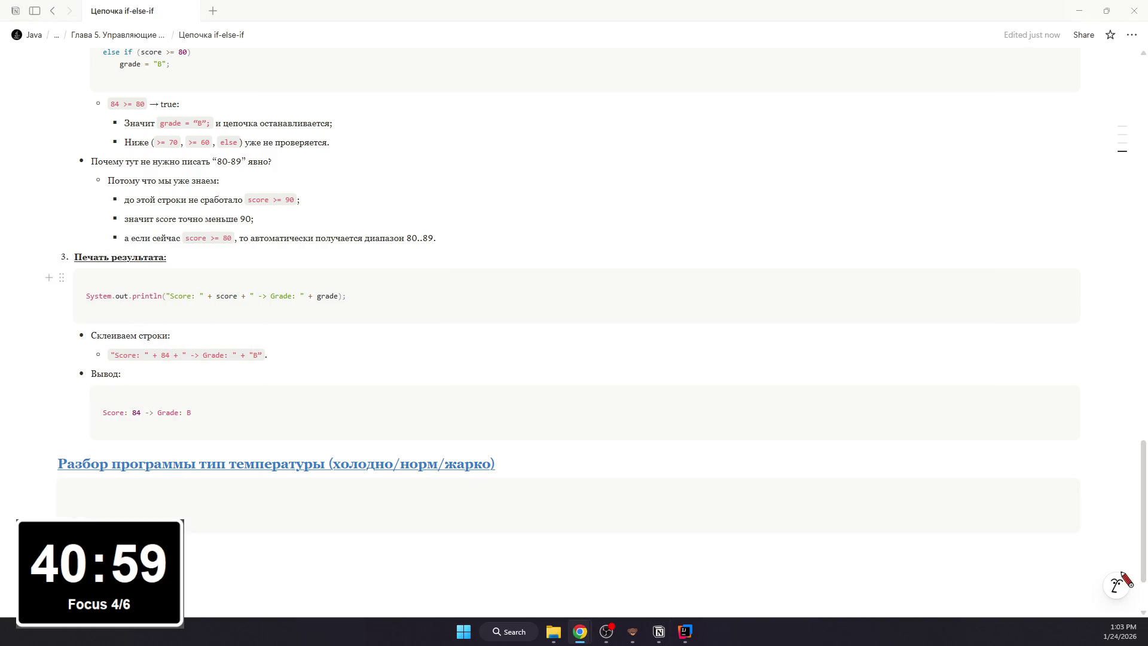
pyautogui.click(231, 500)
pyautogui.hotkey('ctrl', 'v')
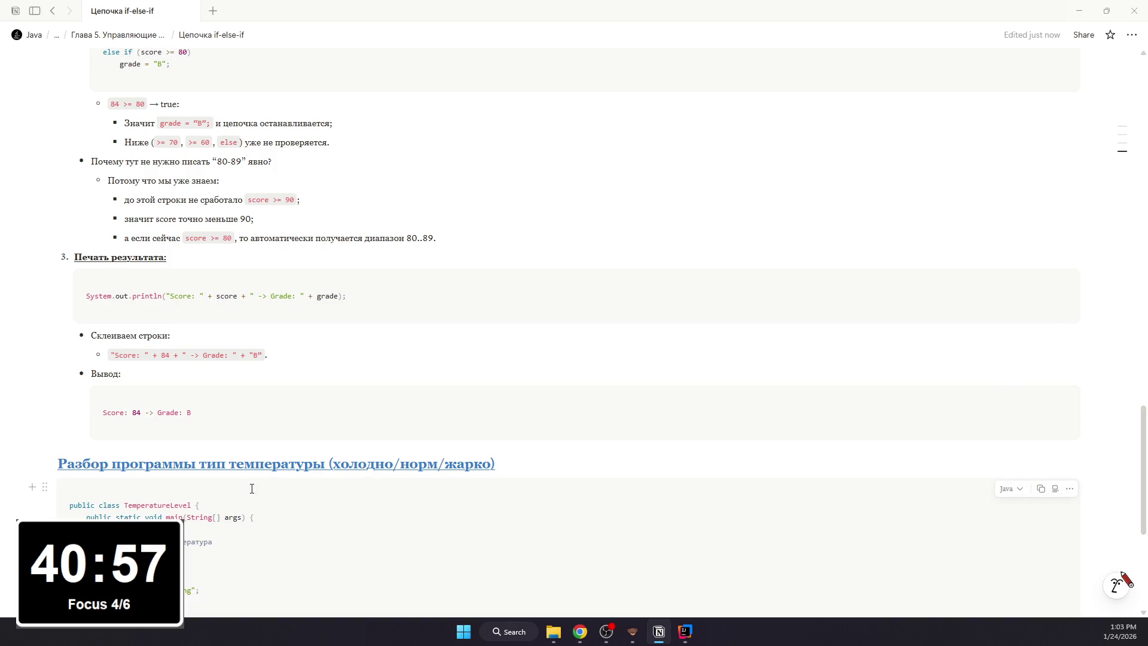
pyautogui.press('Return')
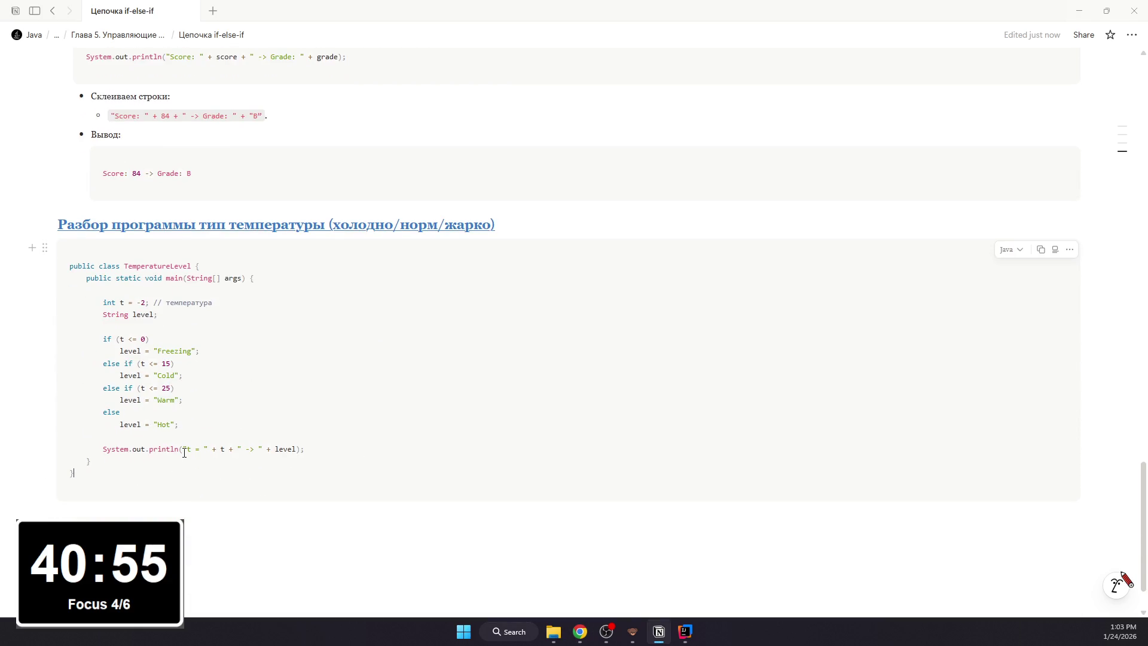
pyautogui.press('BackSpace')
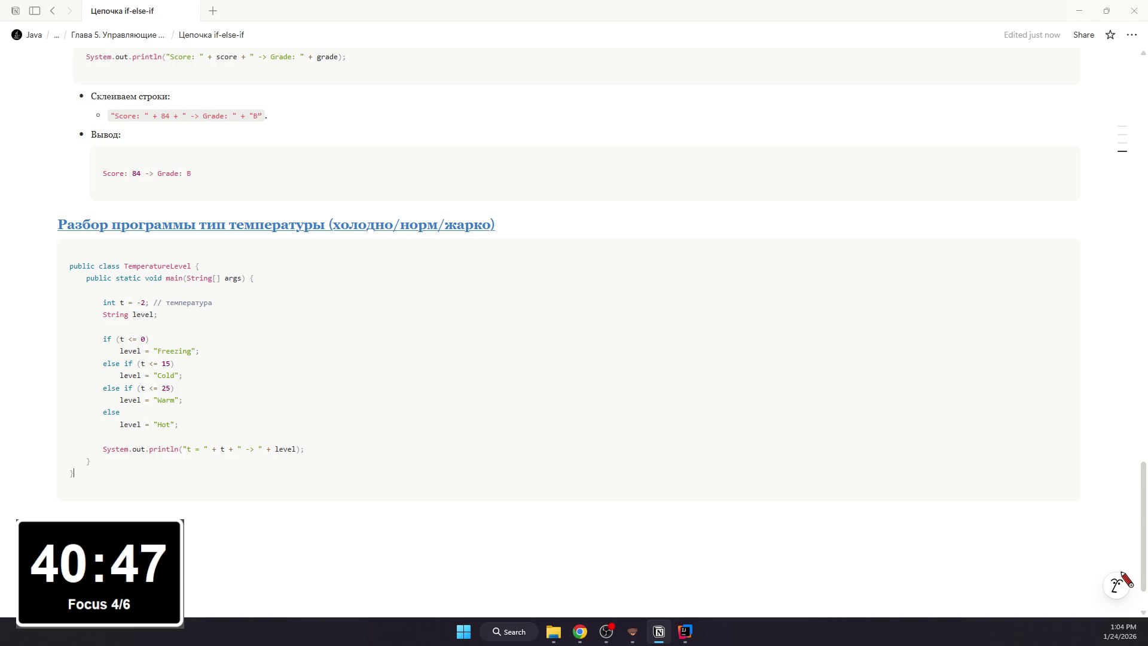
# - Switch from Notion back to IntelliJ IDEA
pyautogui.hotkey('alt', 'Tab')
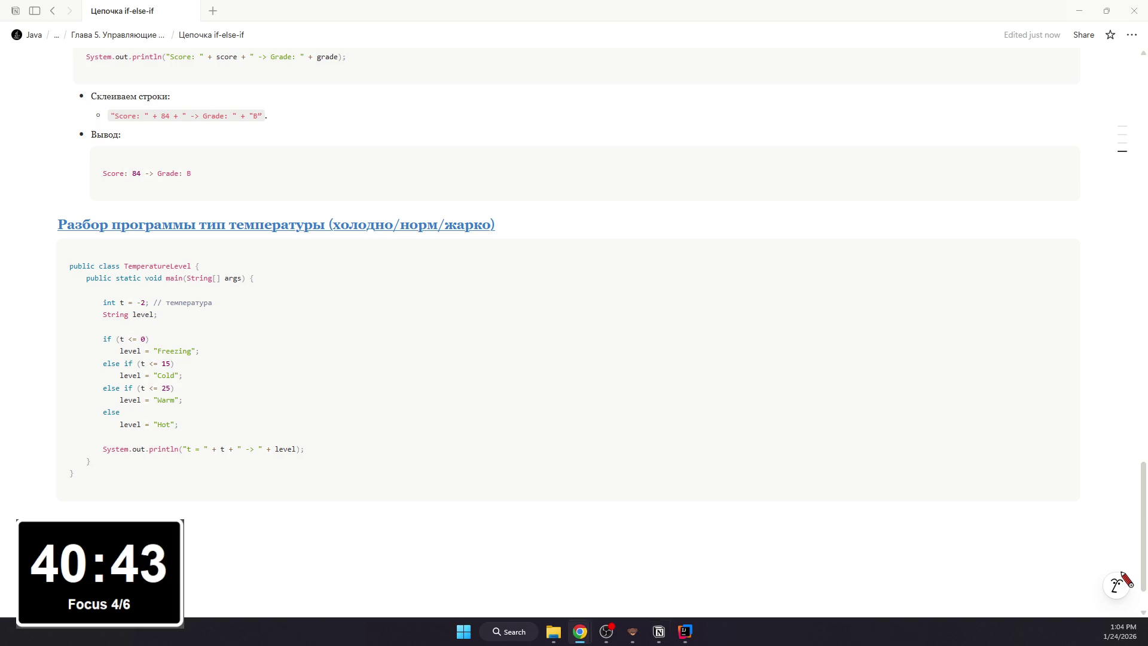
pyautogui.hotkey('alt', 'Tab')
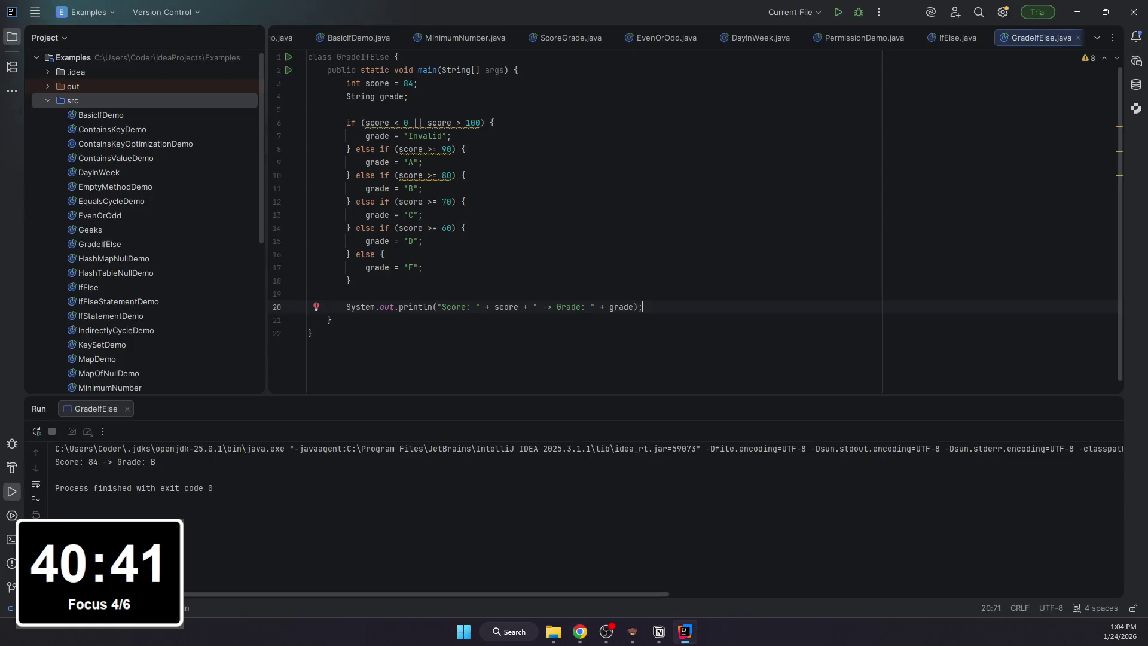
# - Create a new Java class file TemperatureLevel in src and clear its template code
pyautogui.click(458, 214)
pyautogui.rightClick(210, 99)
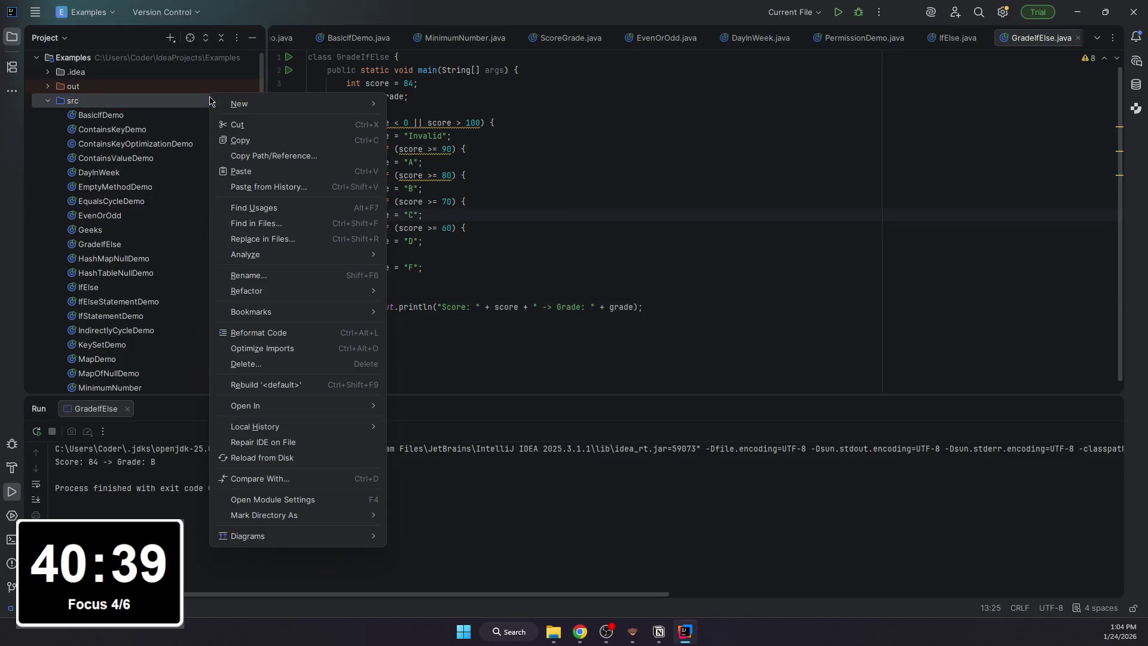
pyautogui.click(429, 105)
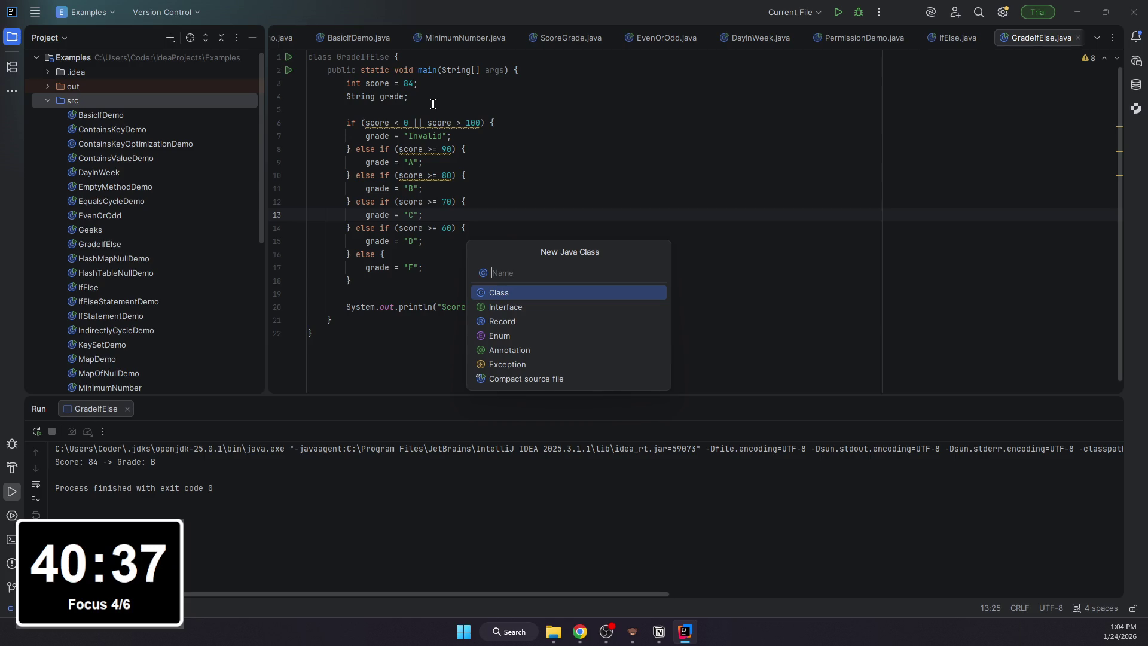
pyautogui.write('Temper')
pyautogui.press('BackSpace')
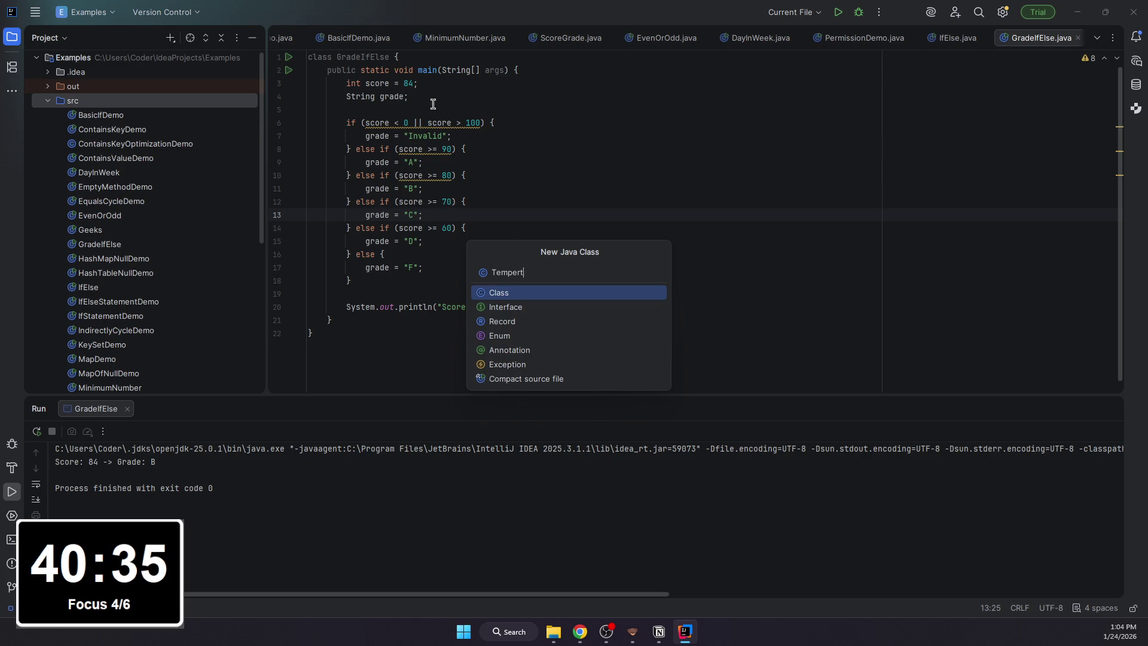
pyautogui.write('evel')
pyautogui.press('Return')
pyautogui.hotkey('ctrl', 'a')
pyautogui.press('BackSpace')
pyautogui.write('public class Tempe')
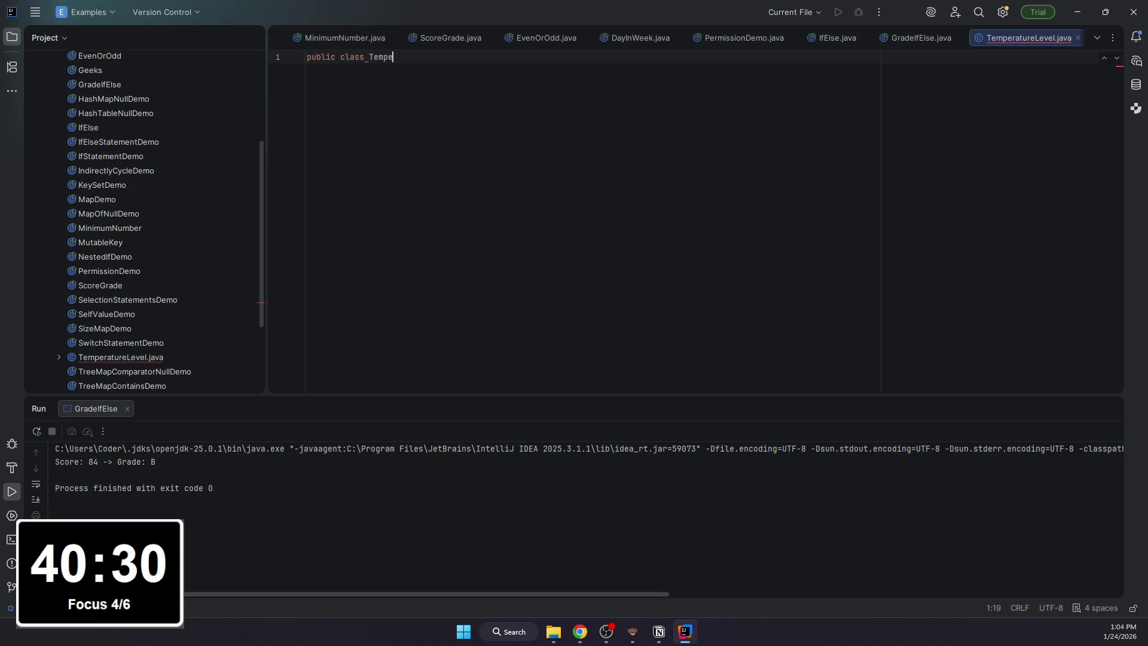
pyautogui.write('r')
# - Write 'public class TemperatureLevel {' with an empty main(String[] args) method
pyautogui.press('BackSpace')
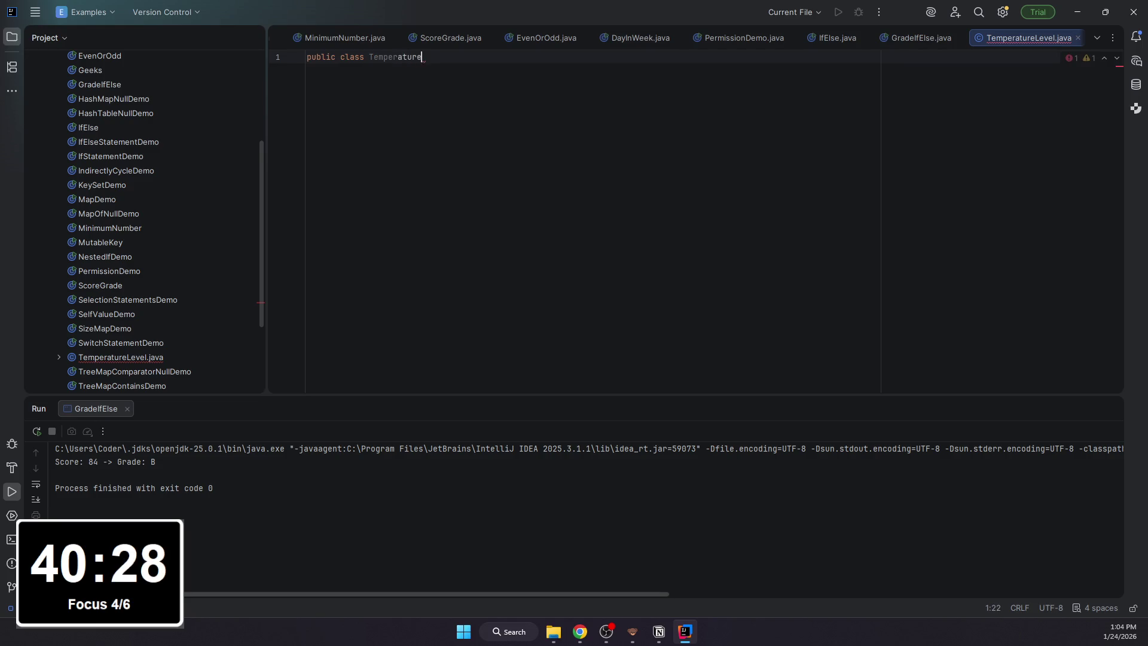
pyautogui.write('Level {')
pyautogui.press('Return')
pyautogui.write('publ')
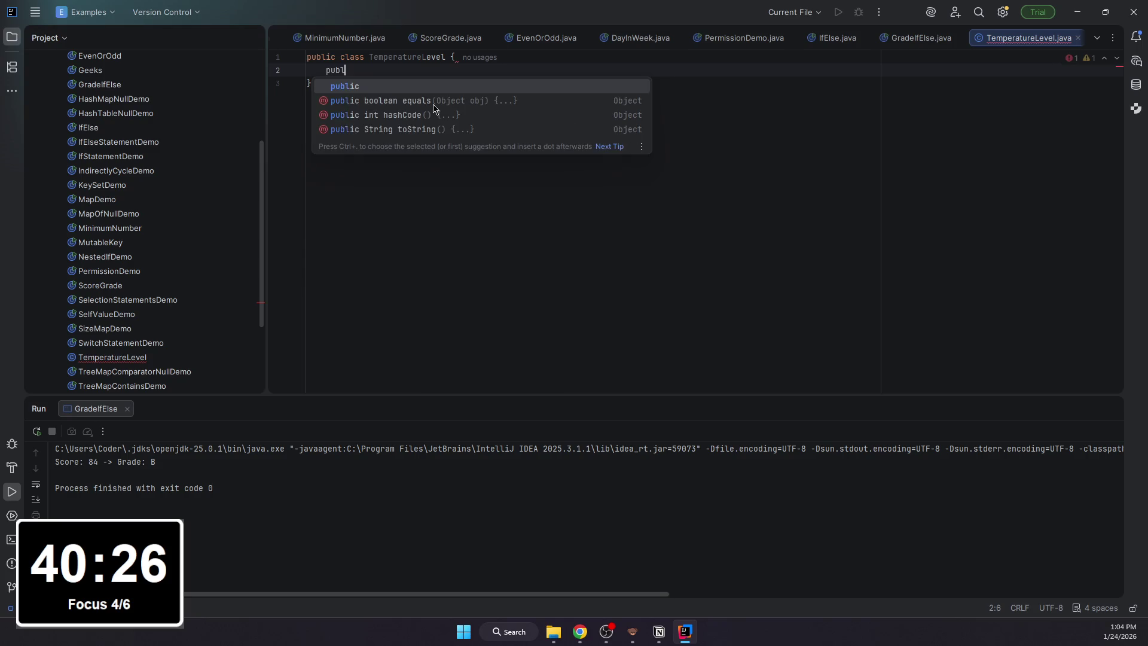
pyautogui.write('ic static void a')
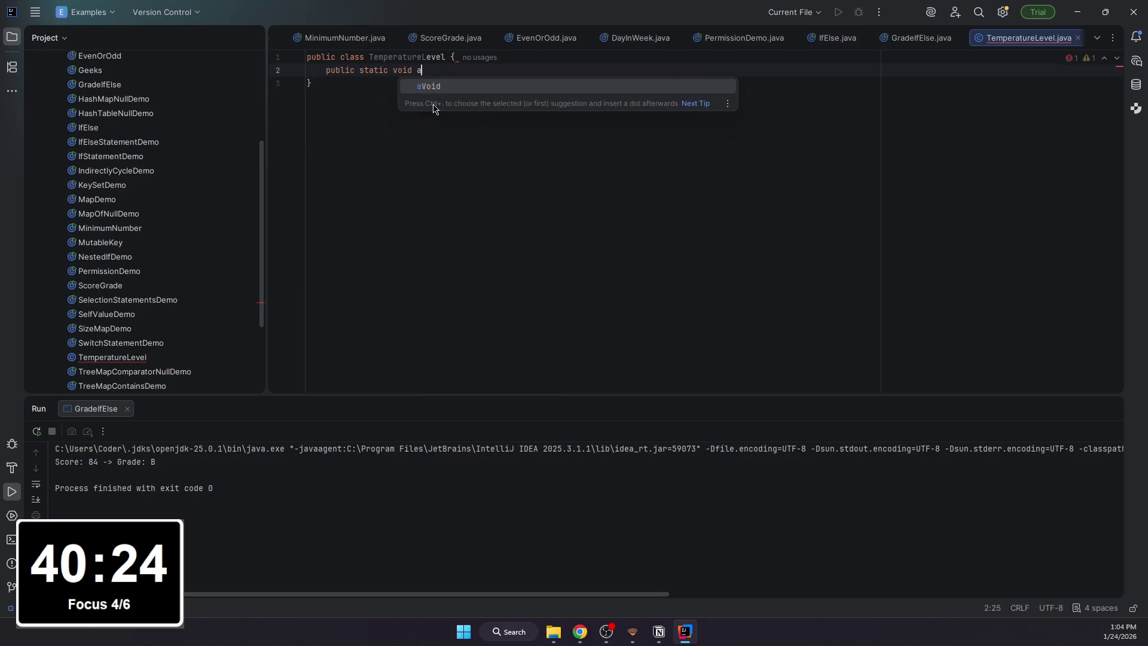
pyautogui.press('BackSpace')
pyautogui.write('ma')
pyautogui.press('BackSpace')
pyautogui.press('BackSpace')
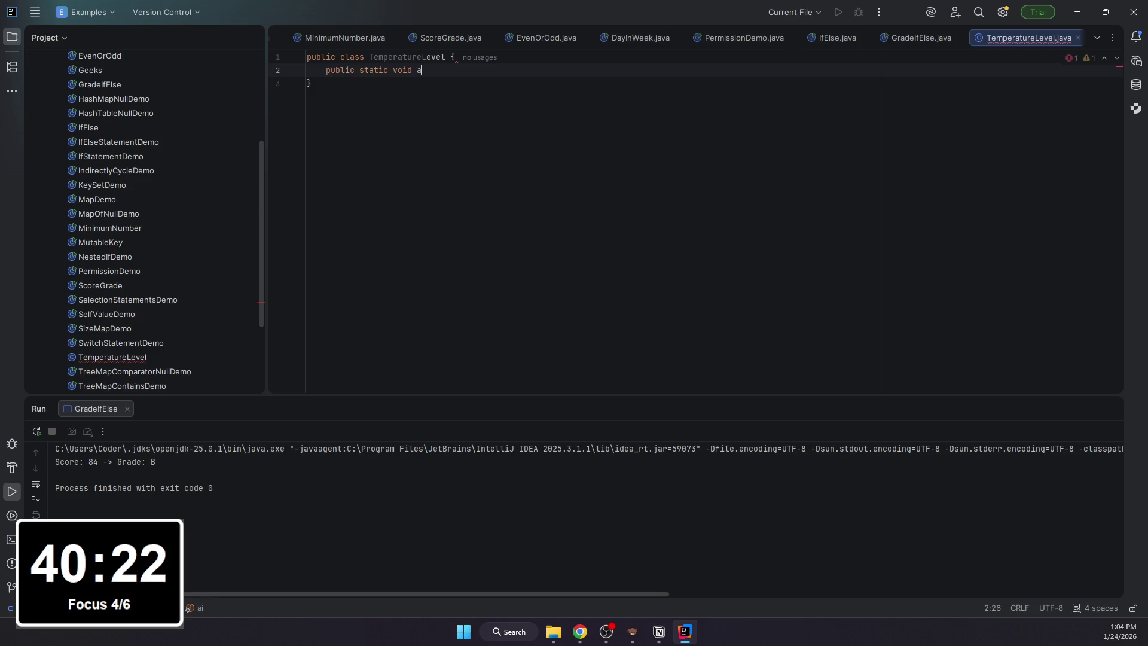
pyautogui.press('BackSpace')
pyautogui.write('main(String')
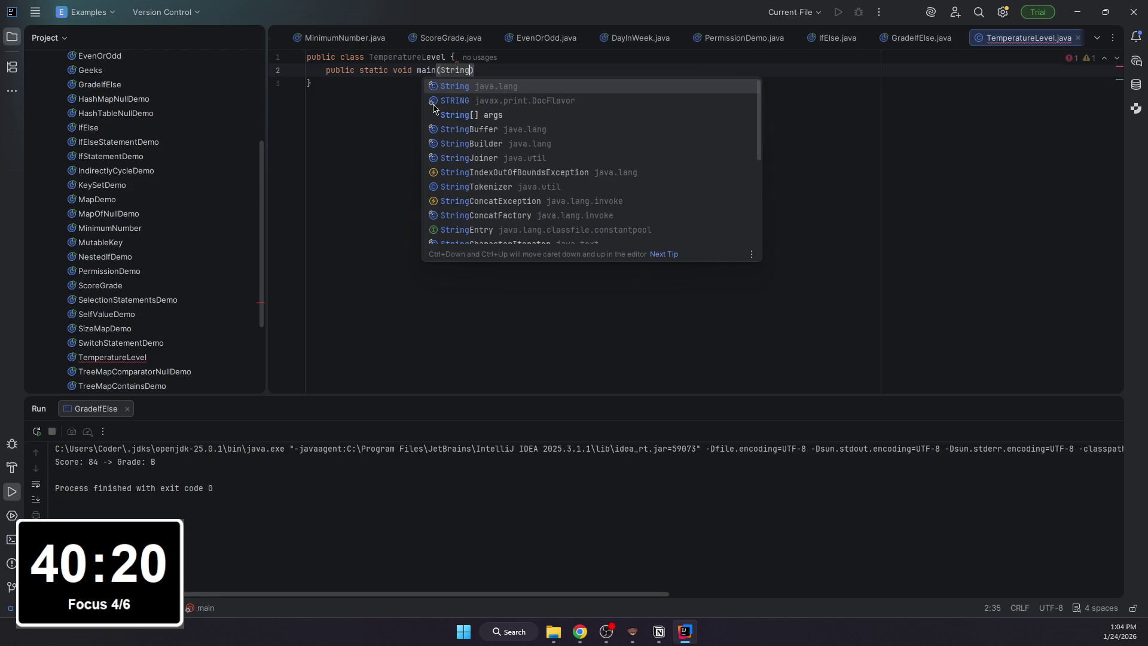
pyautogui.press('Return')
pyautogui.write('{')
pyautogui.press('Return')
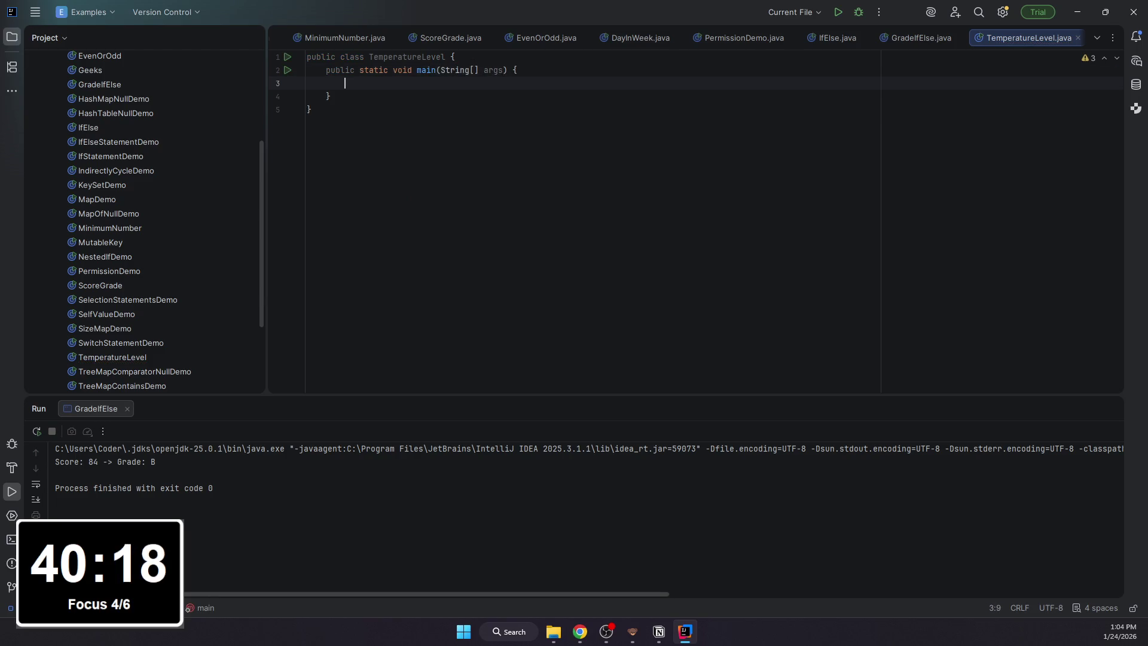
pyautogui.write('int i')
# - Declare int t = -2 and String level at the start of main
pyautogui.press('BackSpace')
pyautogui.write(';')
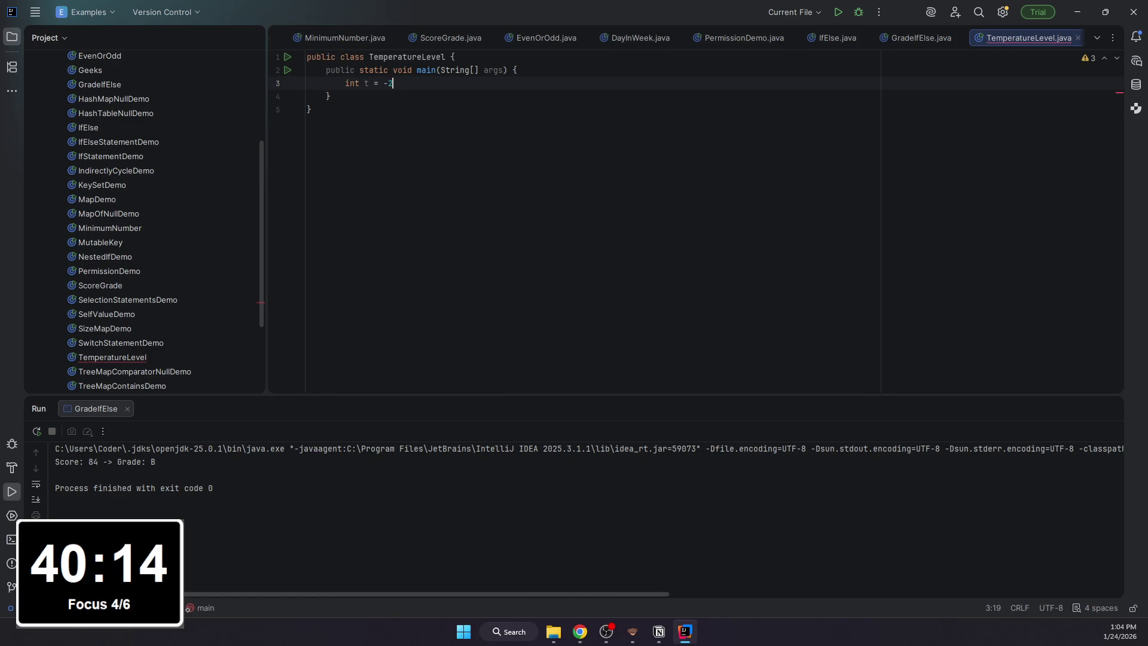
pyautogui.press('Return')
pyautogui.write('Stri')
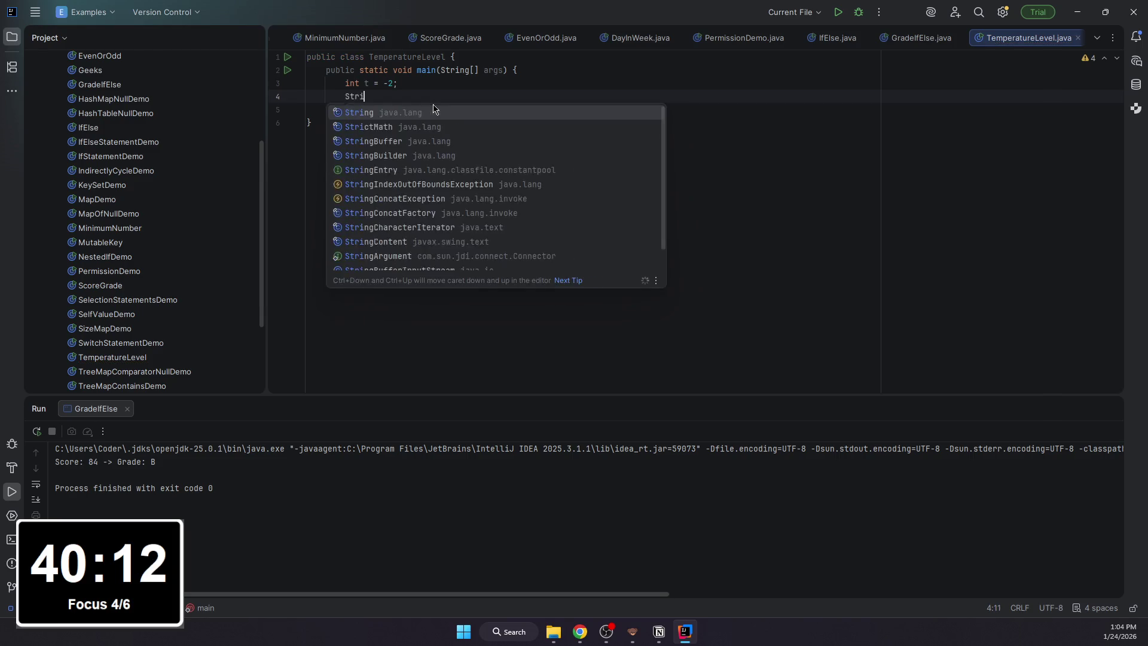
pyautogui.write('ng level;')
pyautogui.press('Return')
pyautogui.press('Return')
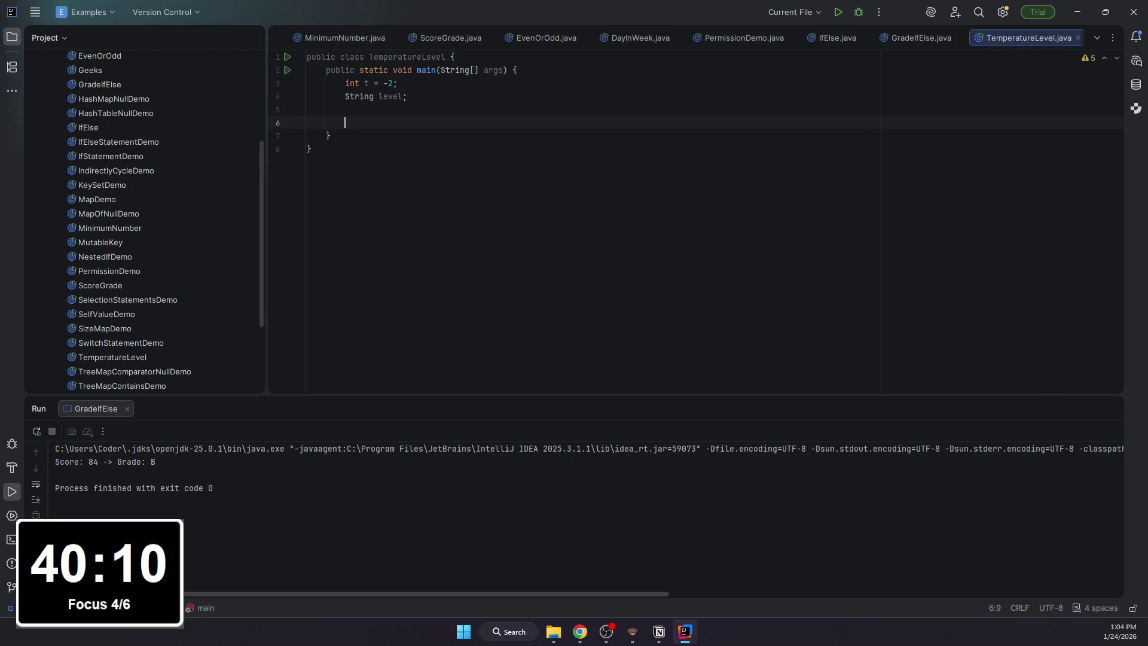
pyautogui.write('if (t ')
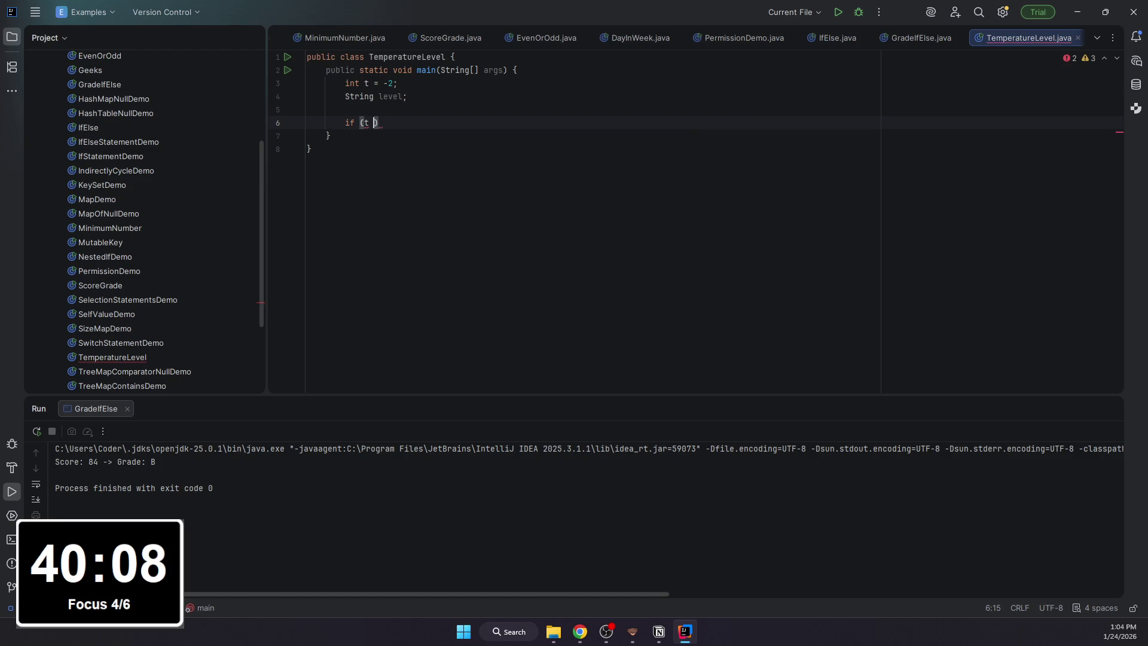
pyautogui.write('<= 0) {')
# - Start a braced if/else-if block assigning Freezing, then remove it to restart
pyautogui.press('Return')
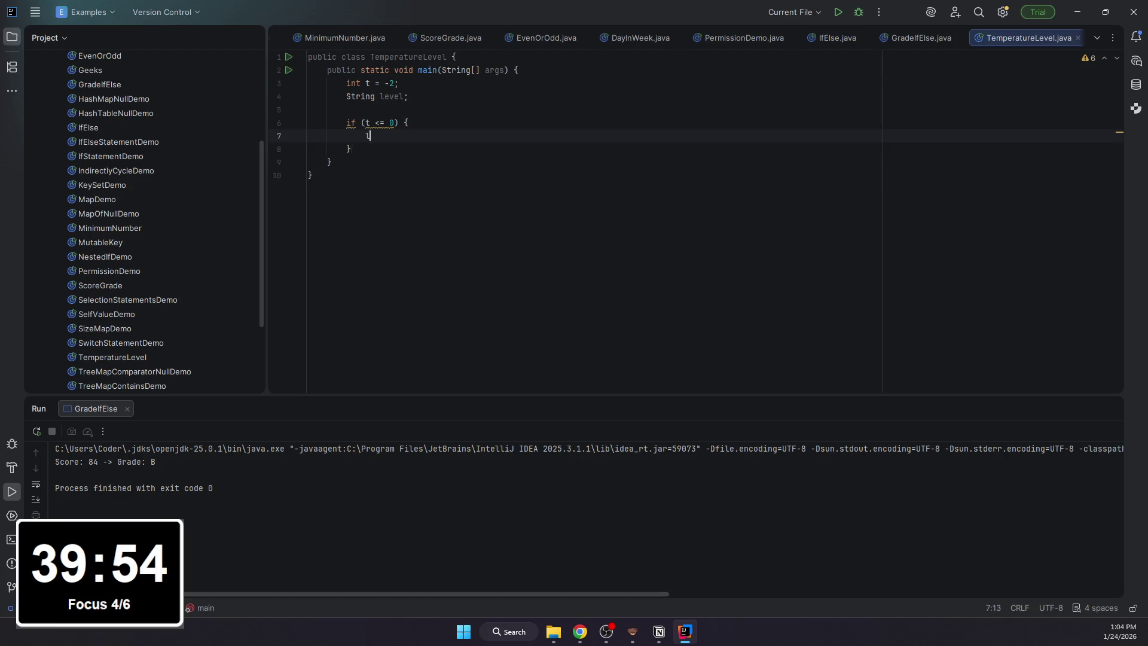
pyautogui.write('level = ')
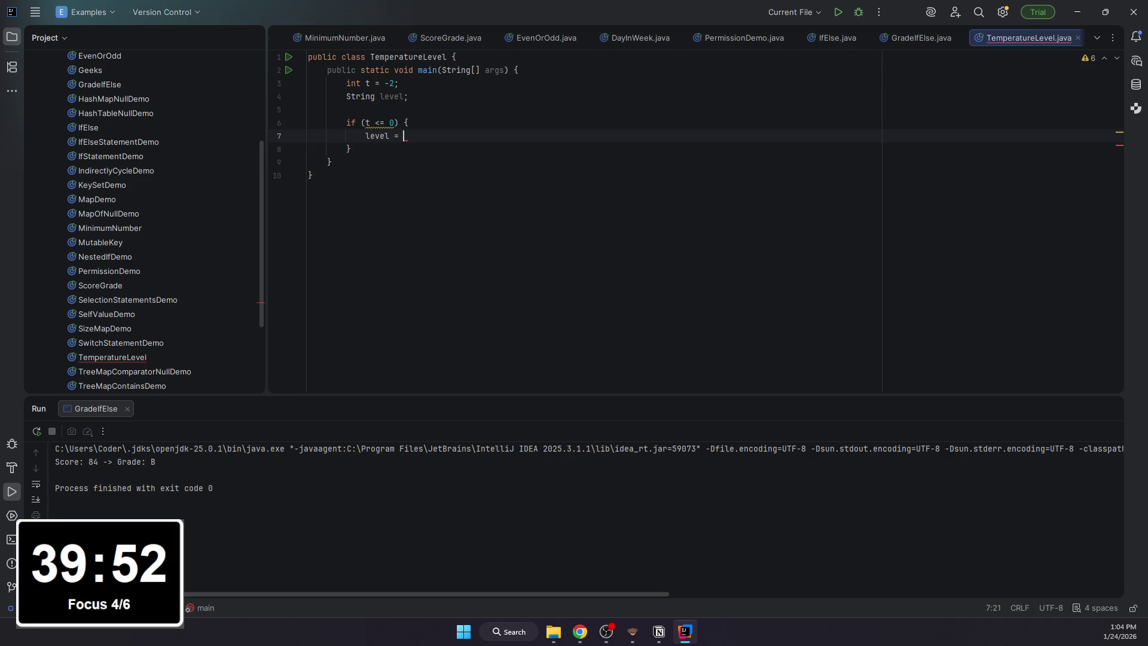
pyautogui.write('"Freez')
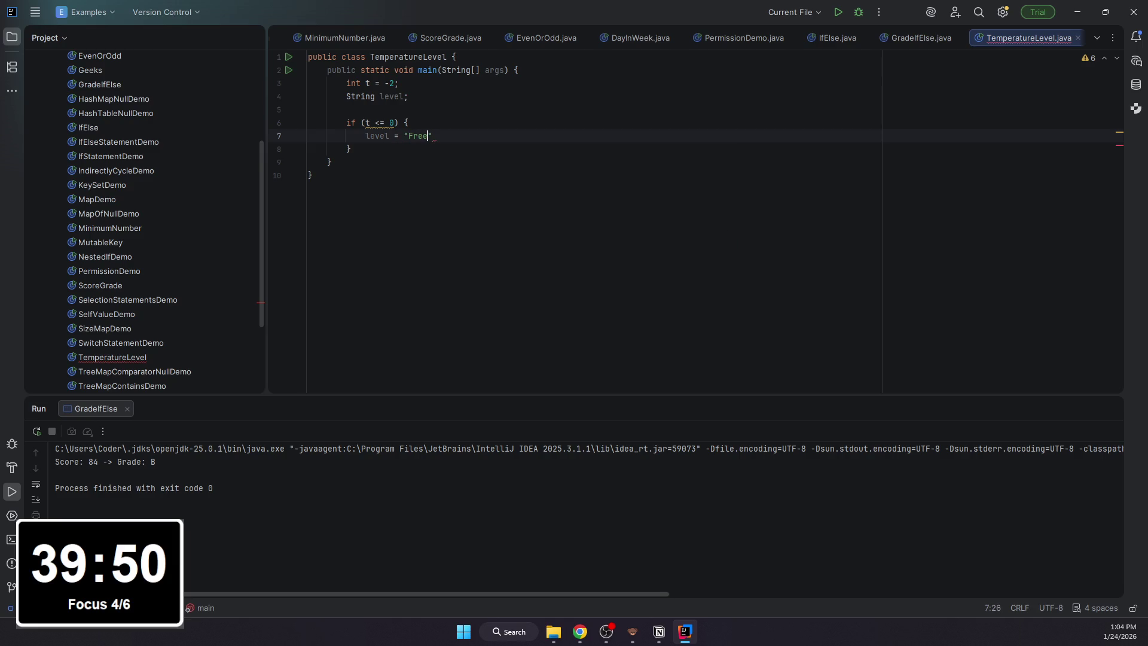
pyautogui.write('omg')
pyautogui.press('BackSpace')
pyautogui.press('BackSpace')
pyautogui.press('BackSpace')
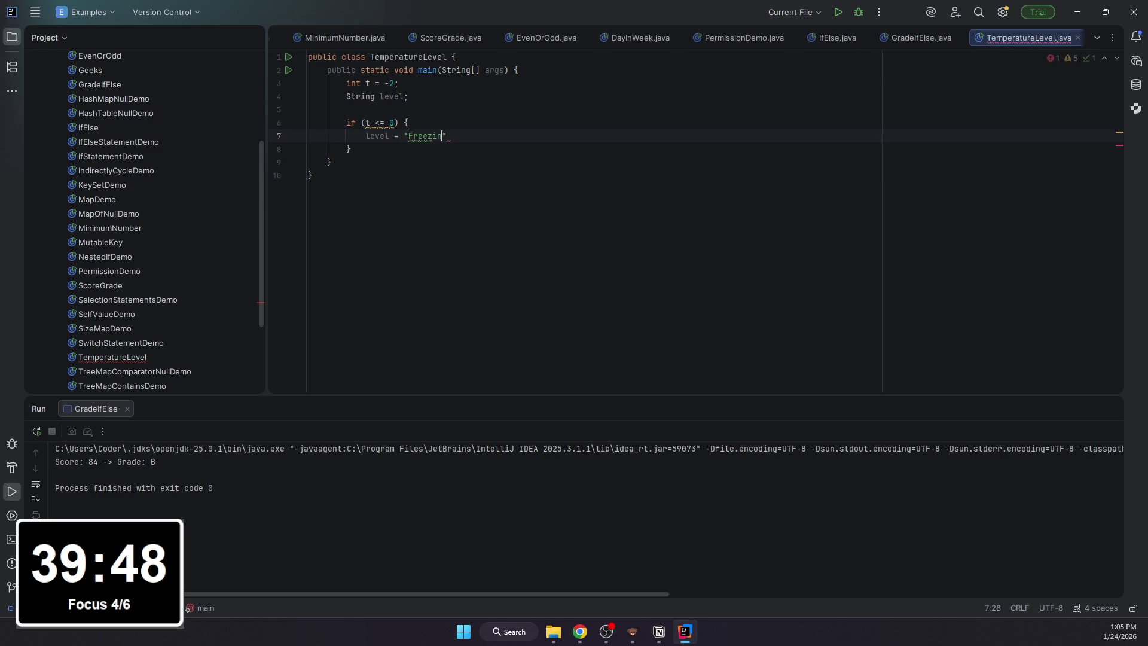
pyautogui.write('ing";')
pyautogui.press('Down')
pyautogui.write('else if (t ')
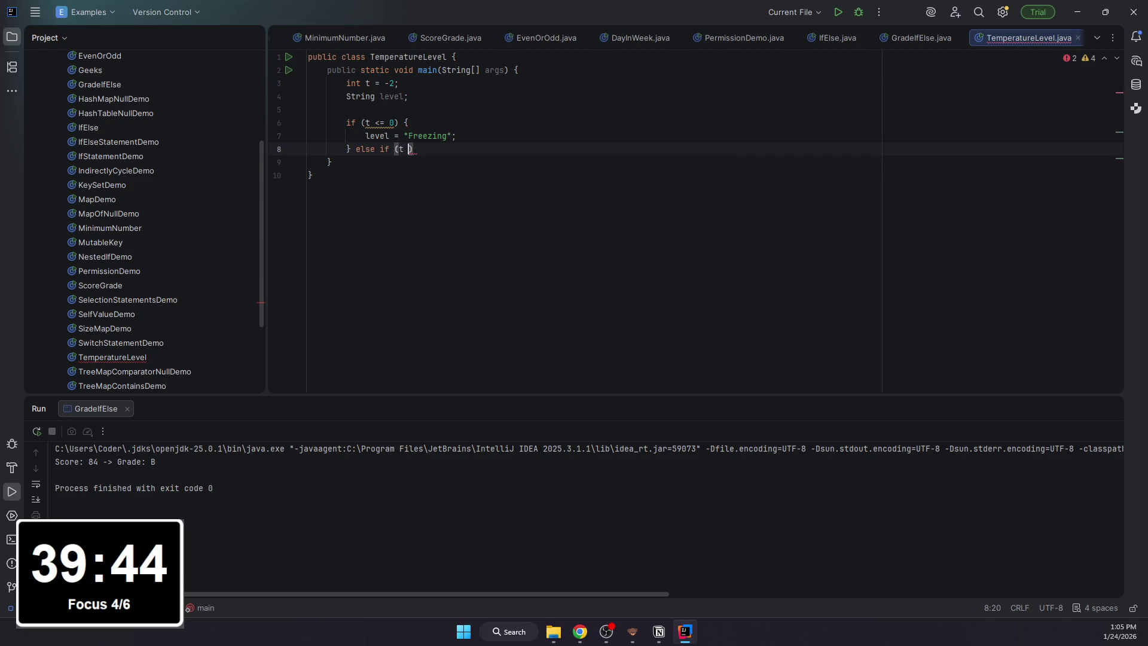
pyautogui.write('<= 15')
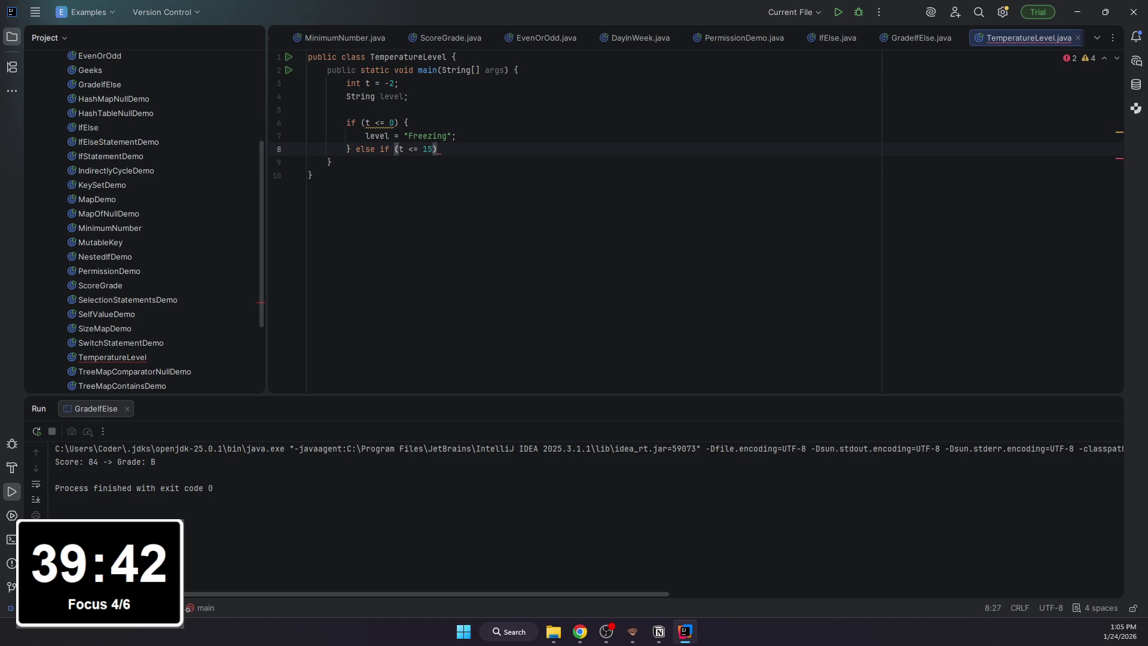
pyautogui.write(') {')
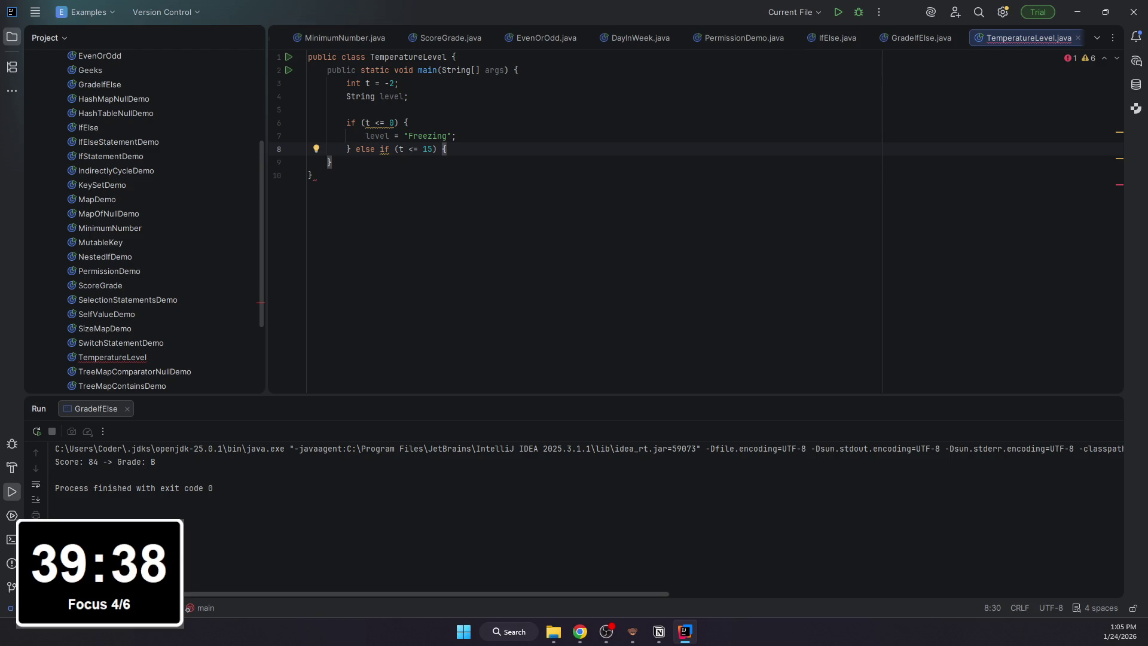
pyautogui.press('BackSpace')
pyautogui.press('BackSpace')
pyautogui.press('Left')
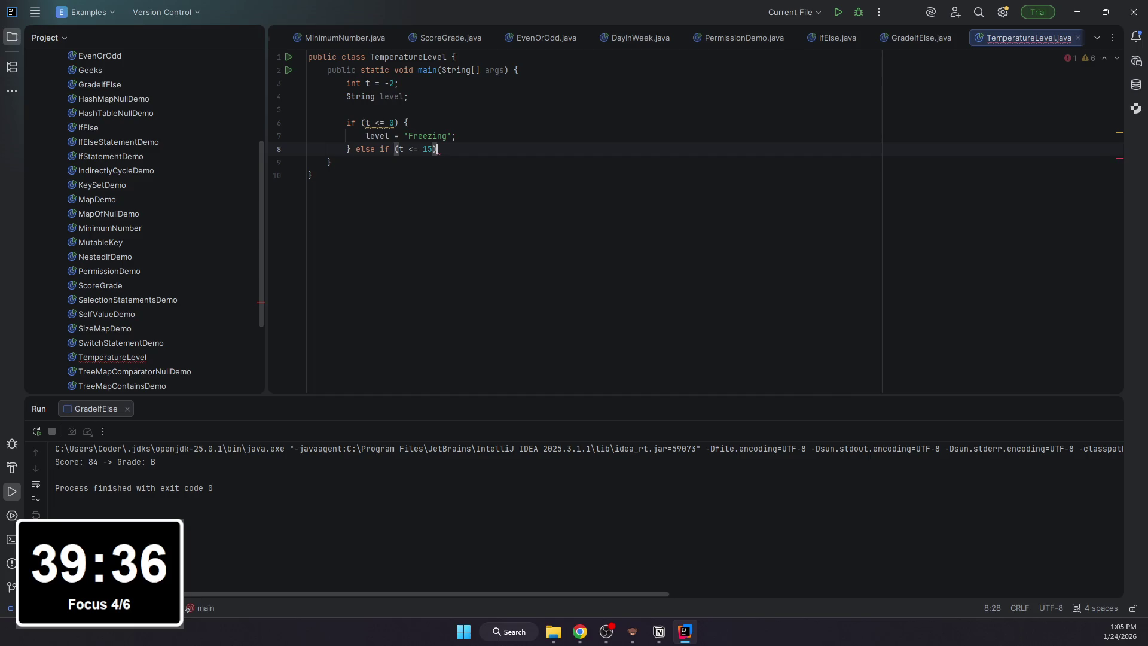
pyautogui.hotkey('ctrl', 'z')
pyautogui.hotkey('ctrl', 'z')
pyautogui.hotkey('ctrl', 'z')
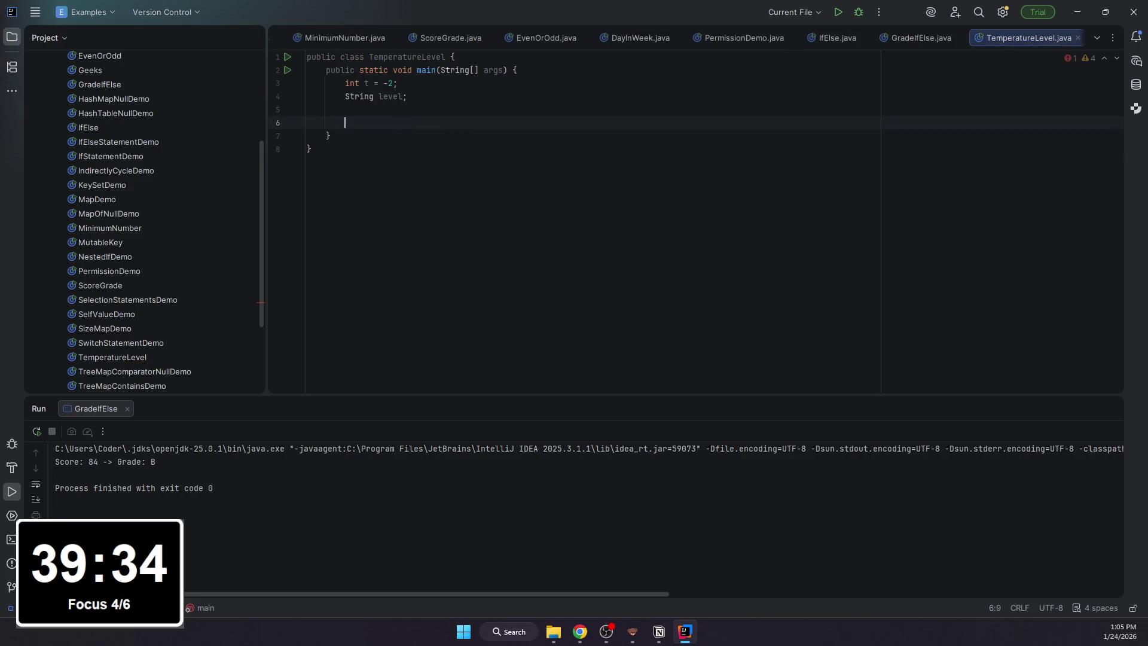
pyautogui.write('if (t')
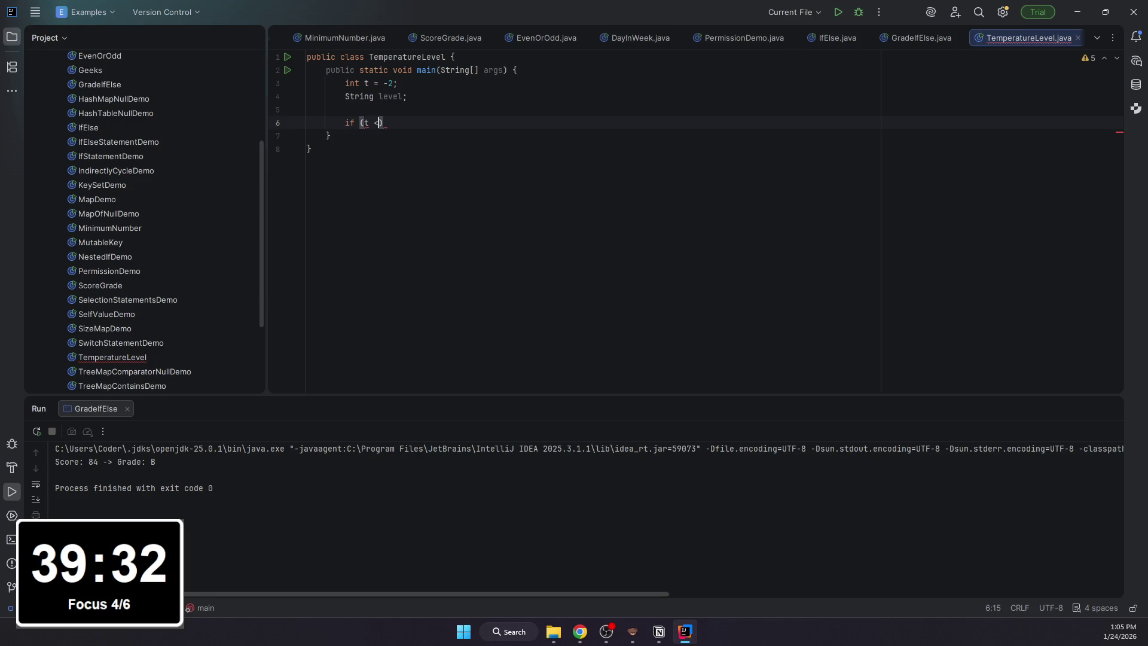
pyautogui.write(' <= 0')
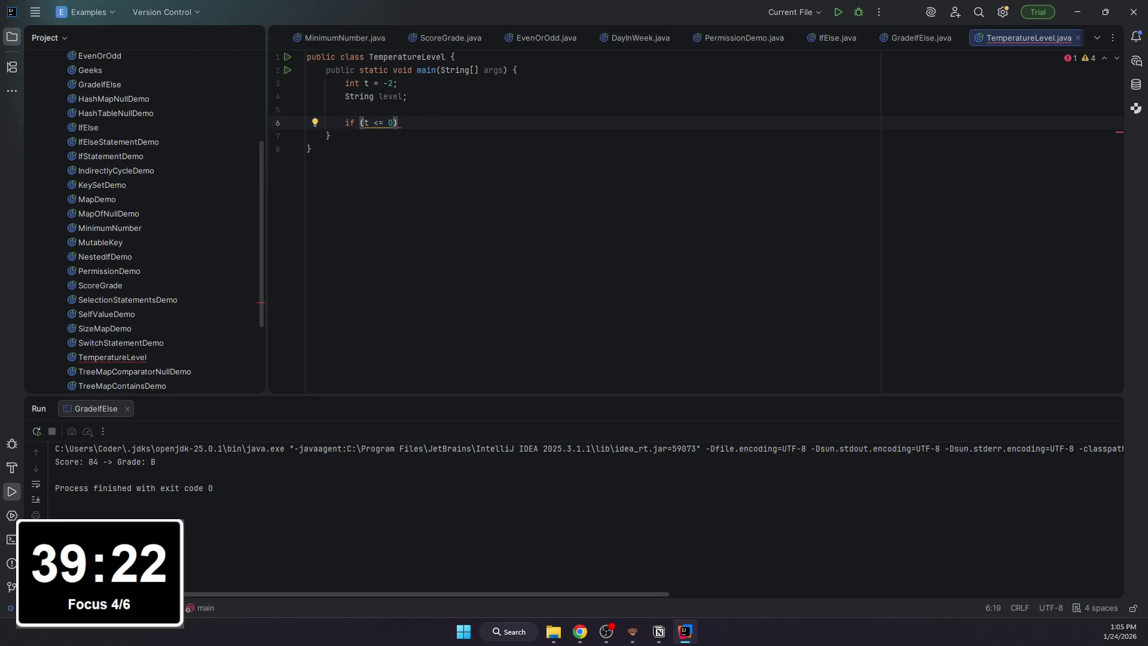
# - Write the braceless if (t < 0) line assigning level = "Freezing"
pyautogui.hotkey('alt', 'Tab')
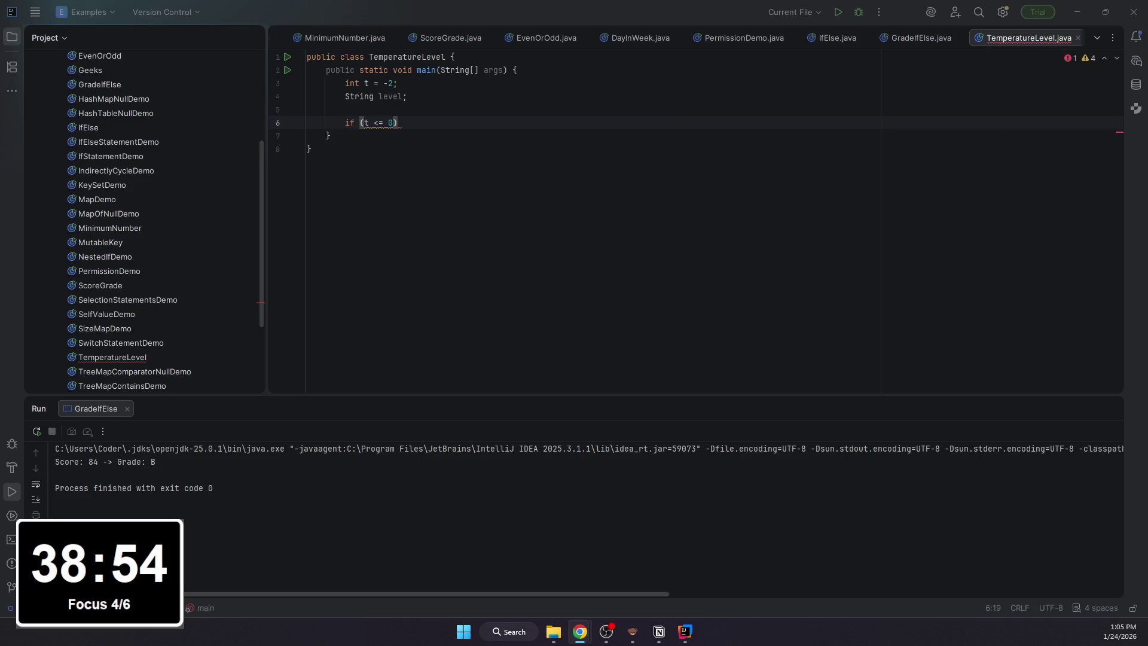
pyautogui.click(419, 122)
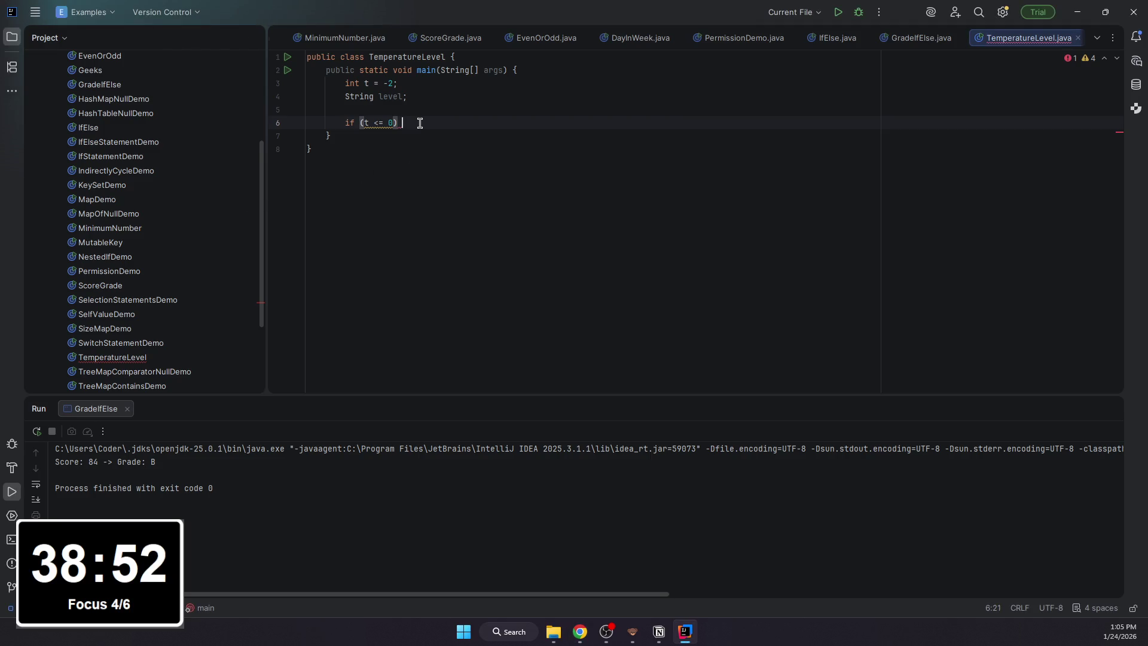
pyautogui.write('level')
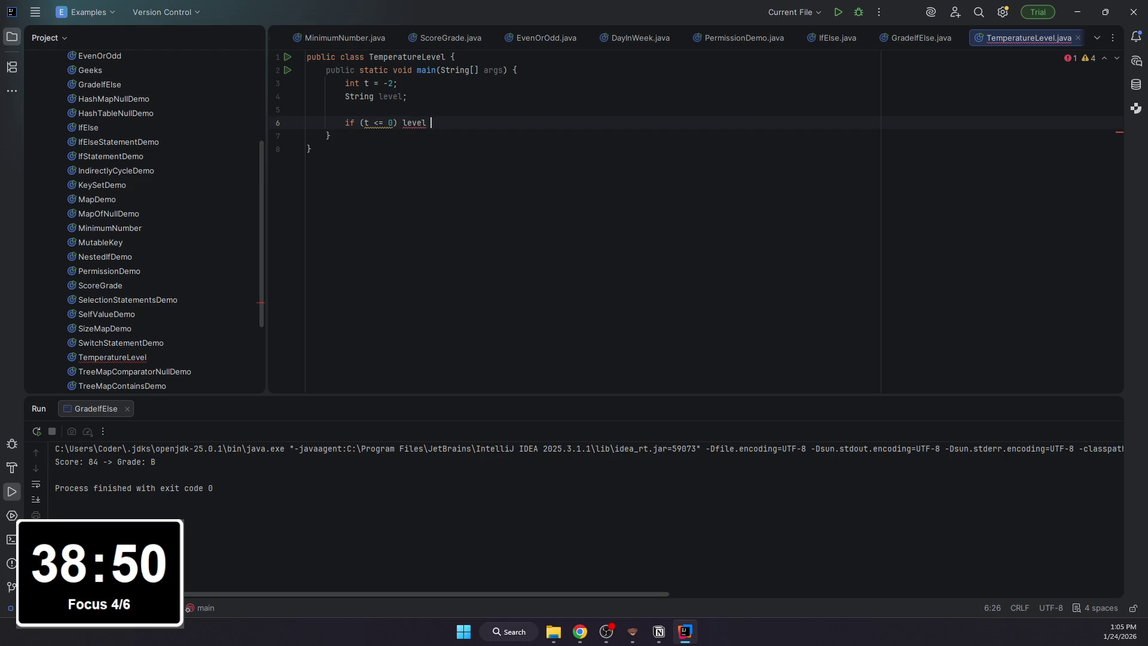
pyautogui.write('C')
pyautogui.press('BackSpace')
pyautogui.write('"Freezing')
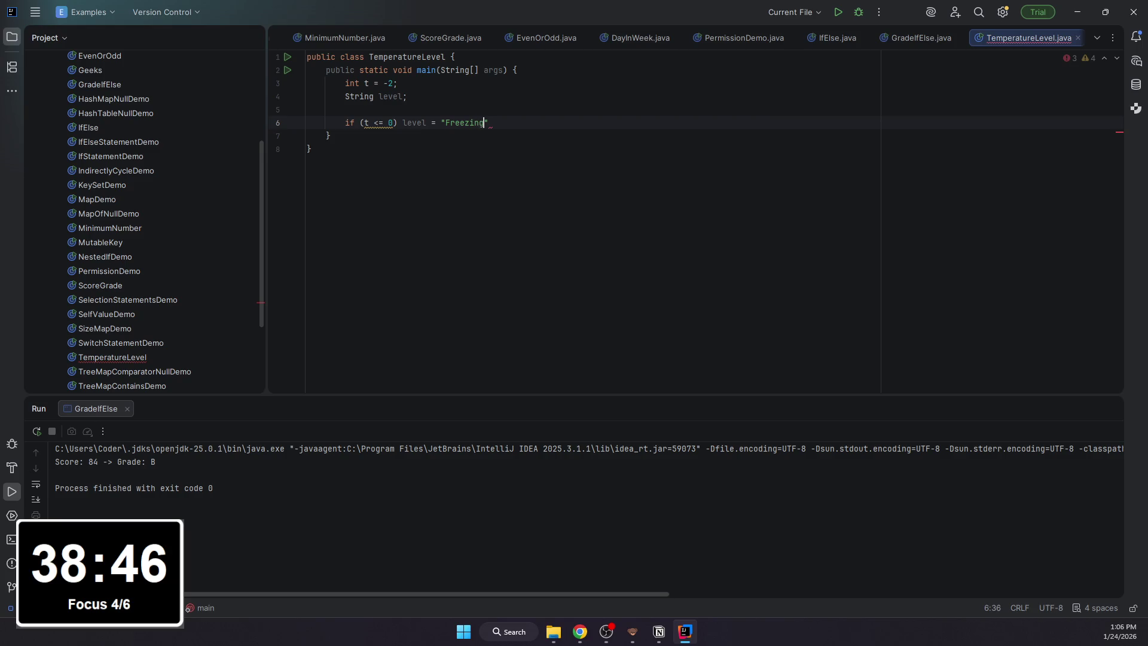
pyautogui.press('Return')
pyautogui.write('if (')
# - Add else-if lines assigning "Cold" below 15 and "Warm" below 25
pyautogui.press('BackSpace')
pyautogui.press('BackSpace')
pyautogui.press('BackSpace')
pyautogui.press('BackSpace')
pyautogui.write('else if (')
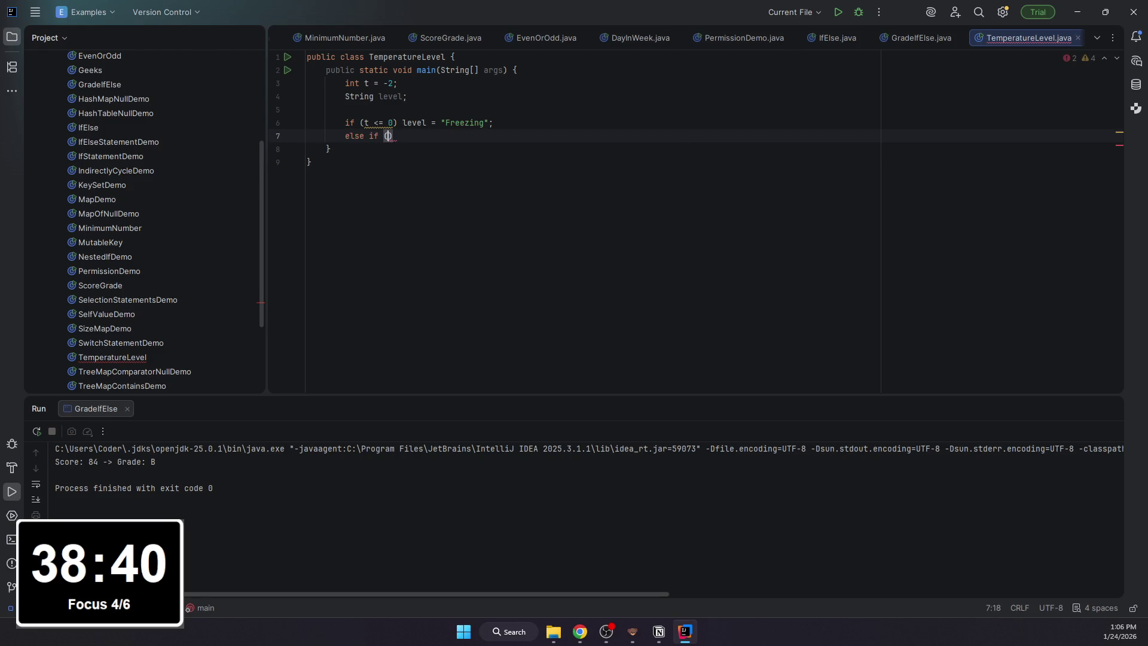
pyautogui.write('t <= 15) ;e')
pyautogui.press('BackSpace')
pyautogui.press('BackSpace')
pyautogui.write('level = "Cold";')
pyautogui.press('Return')
pyautogui.write('else if (t <= ')
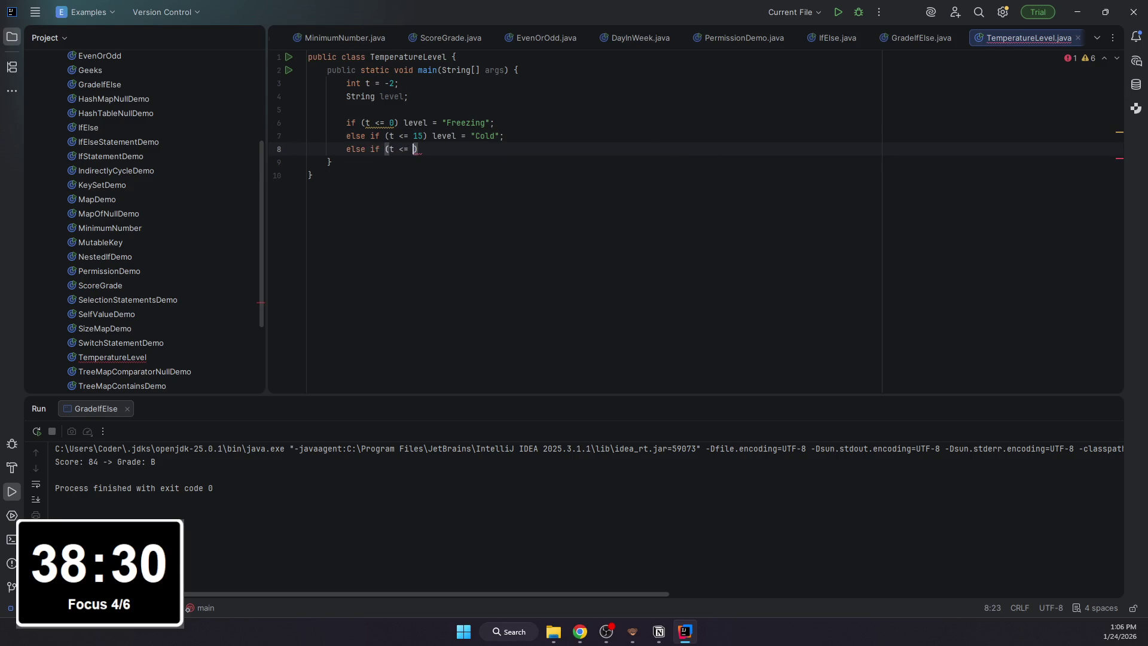
pyautogui.write('25)')
pyautogui.write(' level = "')
pyautogui.write('Warm')
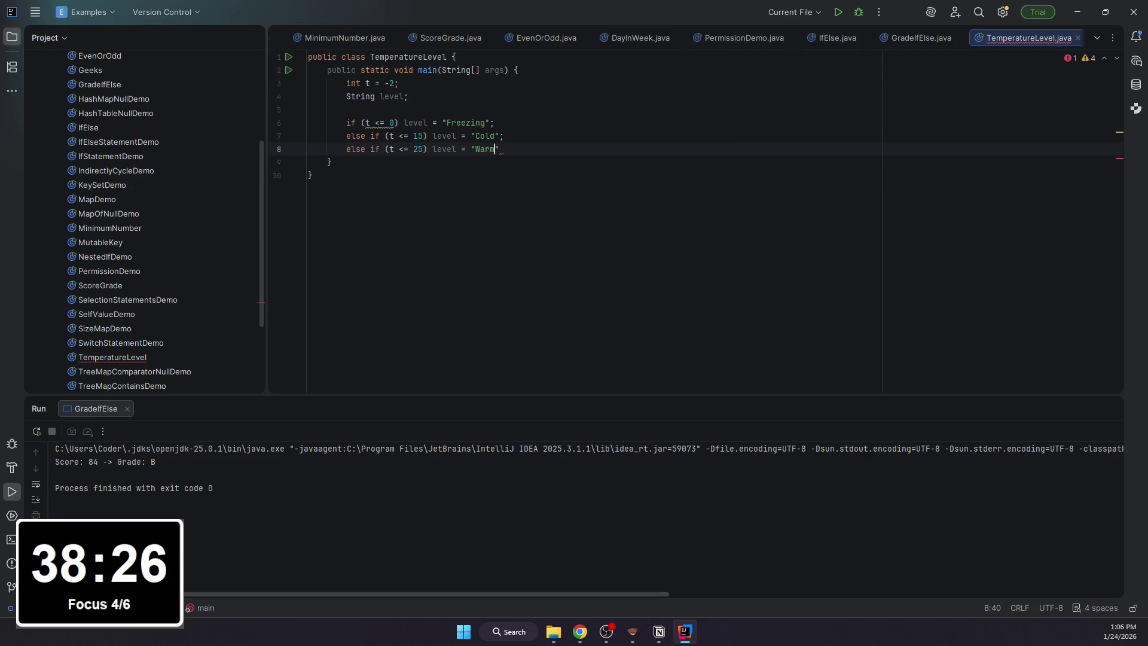
pyautogui.press('Up')
pyautogui.write(';')
pyautogui.press('Return')
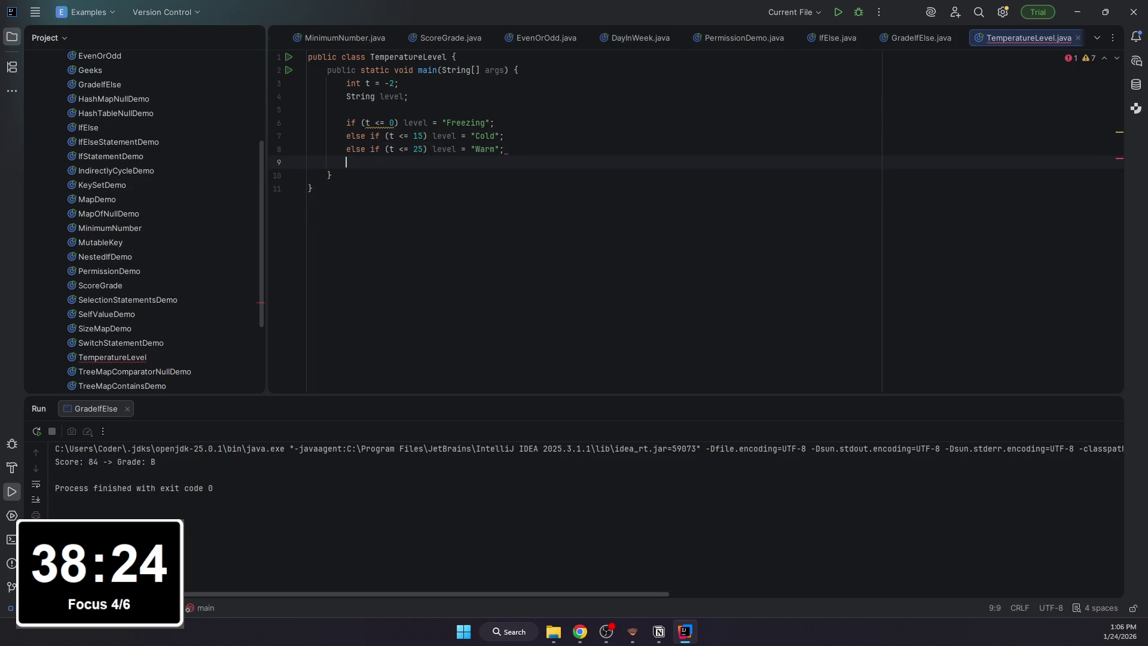
pyautogui.write('else (')
# - Add the final else line assigning level, with blank lines below
pyautogui.press('BackSpace')
pyautogui.write('level = "Hot";')
pyautogui.press('Return')
pyautogui.press('Return')
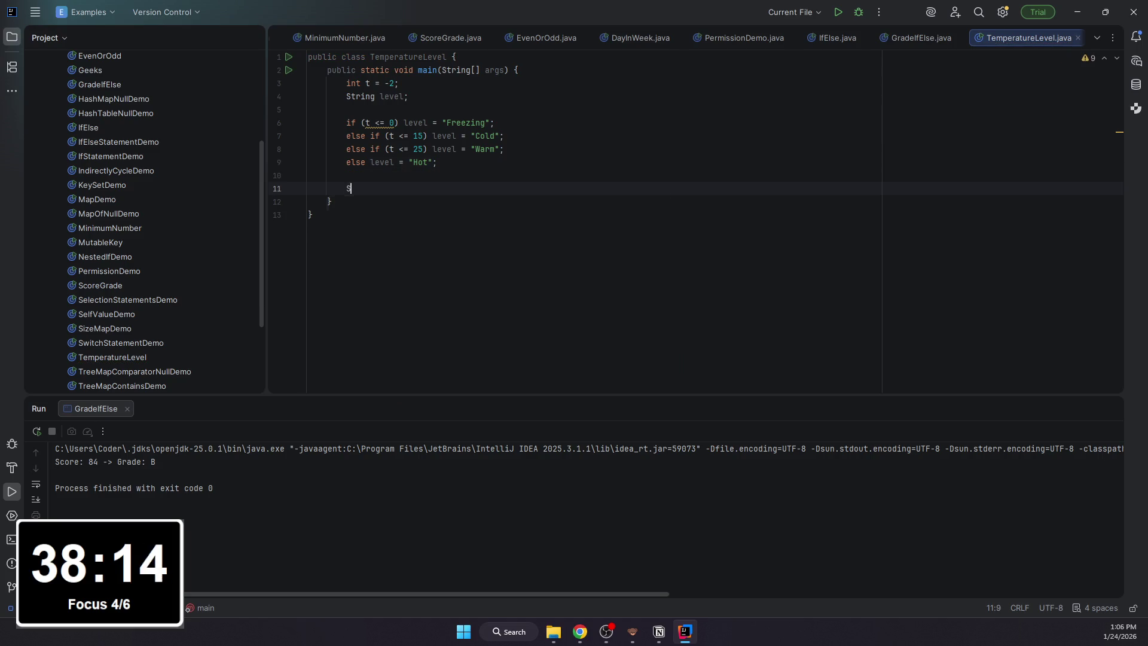
pyautogui.write('System.out.println')
# - Write System.out.println("t = " + t + " -> " + level); after the chain
pyautogui.press('Return')
pyautogui.write('"t = " + t + " -')
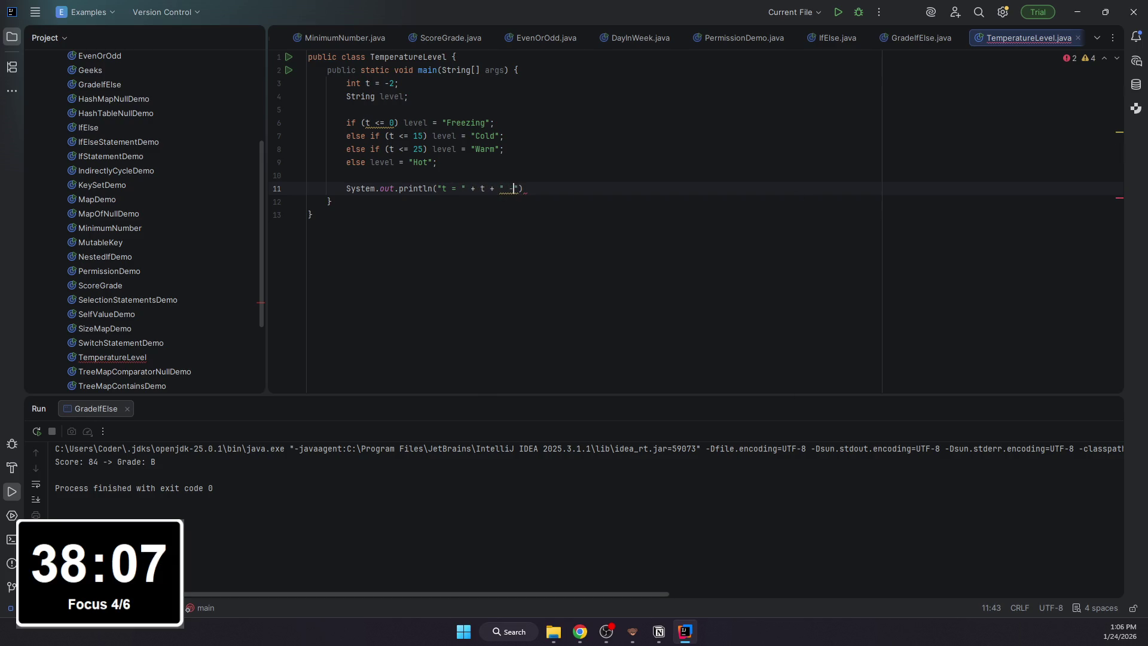
pyautogui.write('>')
pyautogui.press('Up')
pyautogui.write('+')
pyautogui.press('BackSpace')
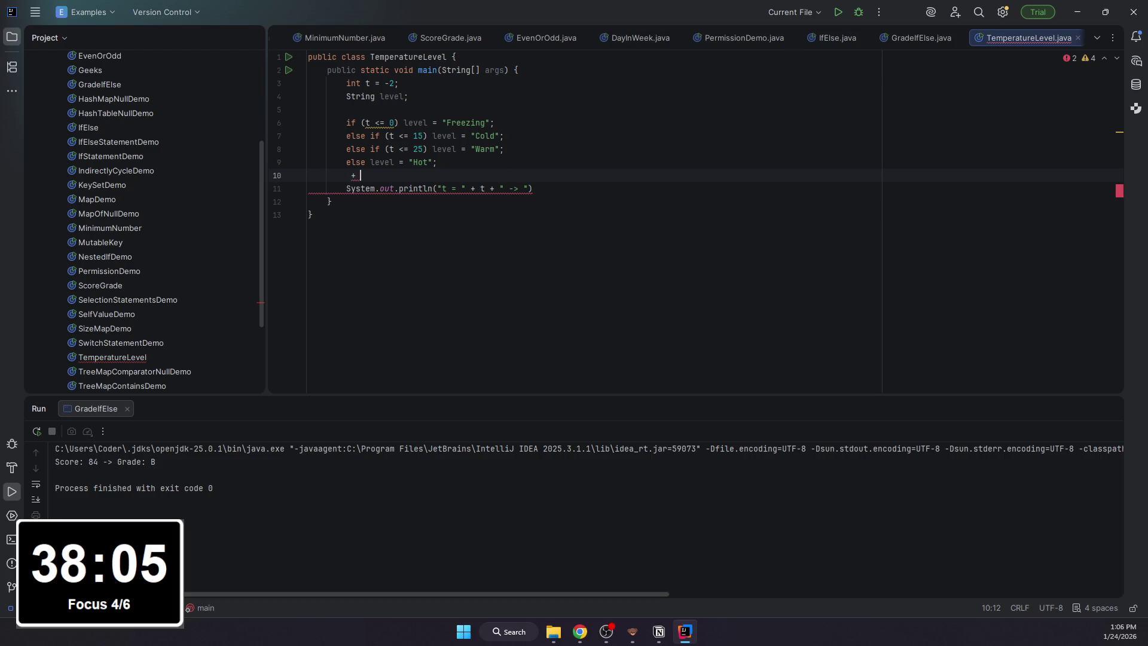
pyautogui.press('BackSpace')
pyautogui.click(528, 189)
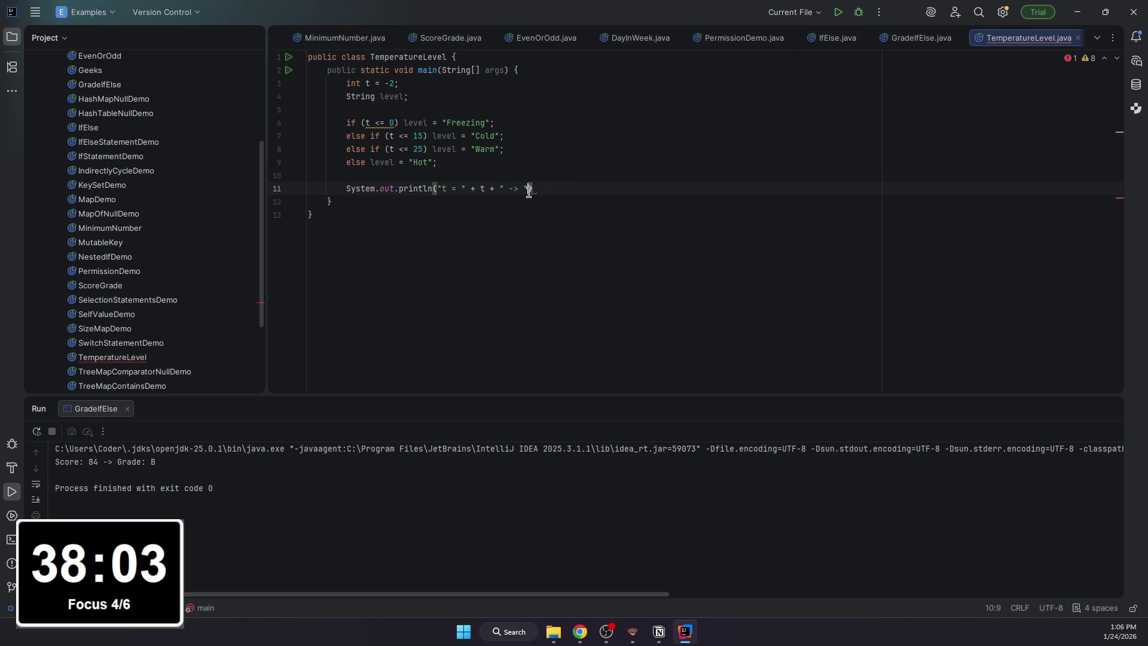
pyautogui.write('+ le')
pyautogui.press('Return')
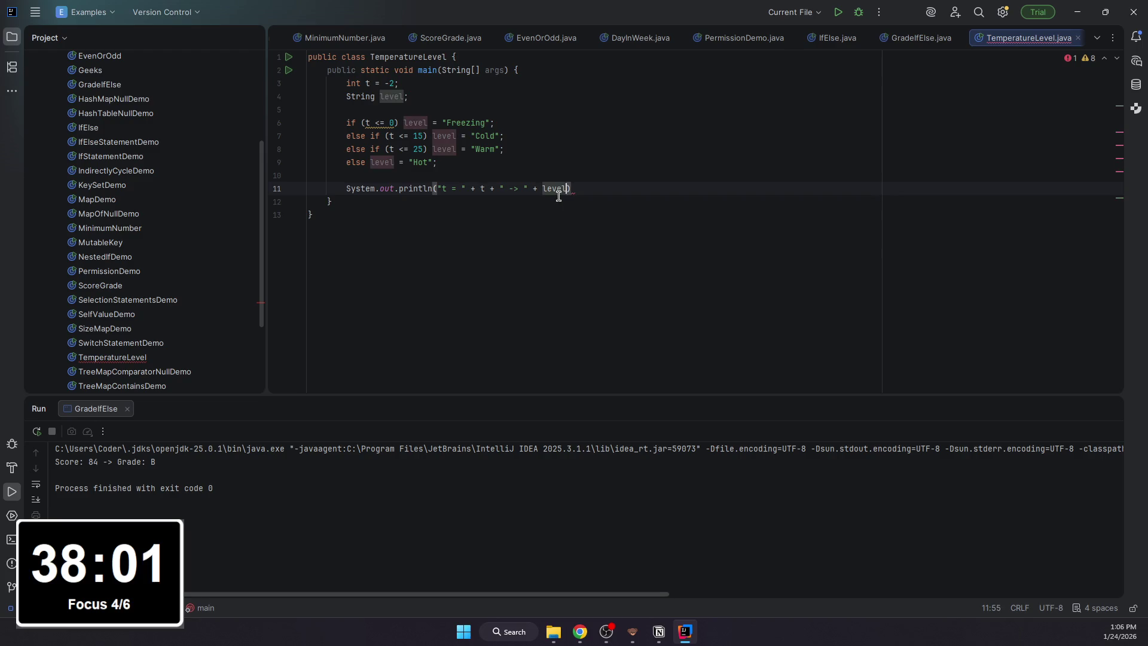
pyautogui.press('Up')
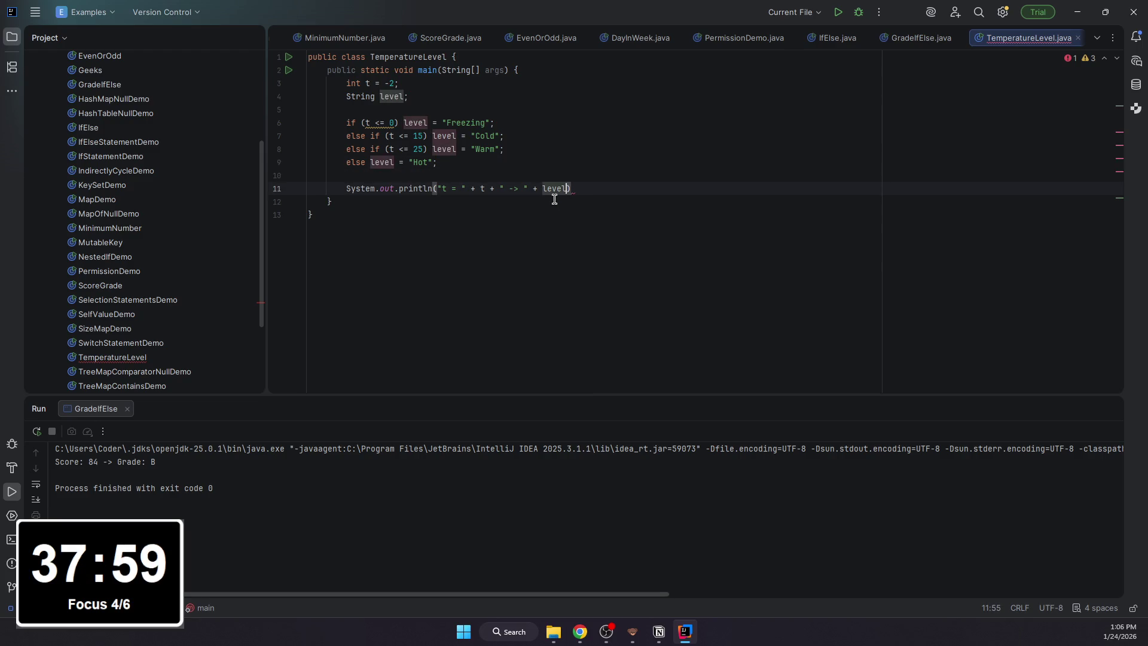
pyautogui.write(');')
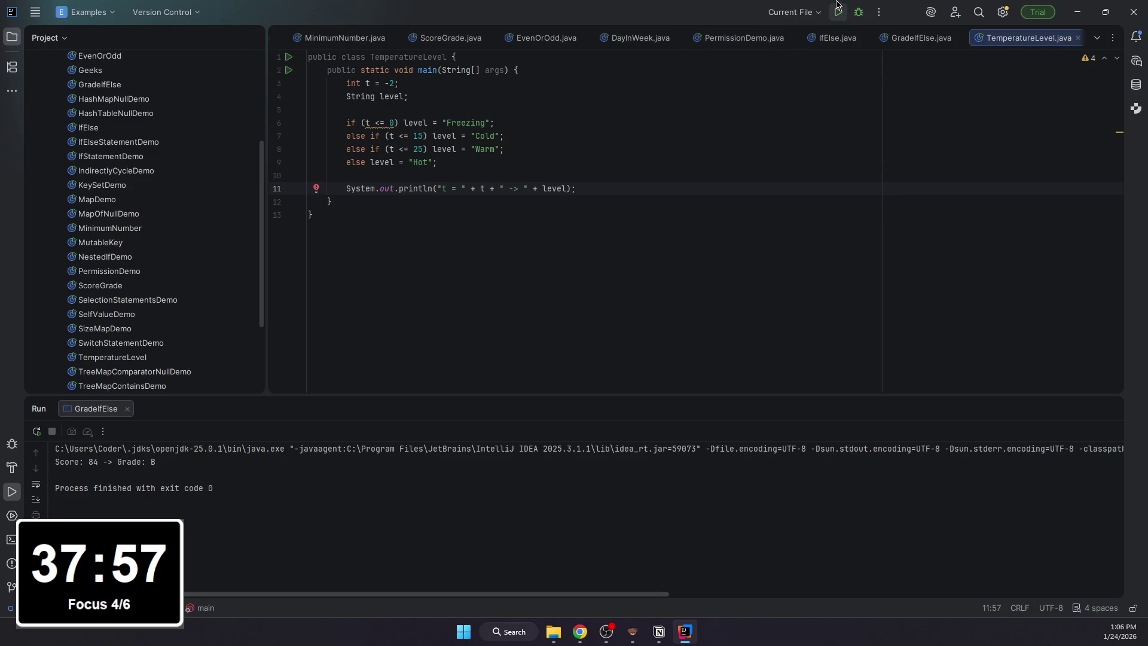
# - Run the program, change t to -14 and rerun to get 't = -14 -> Freezing'
pyautogui.click(837, 11)
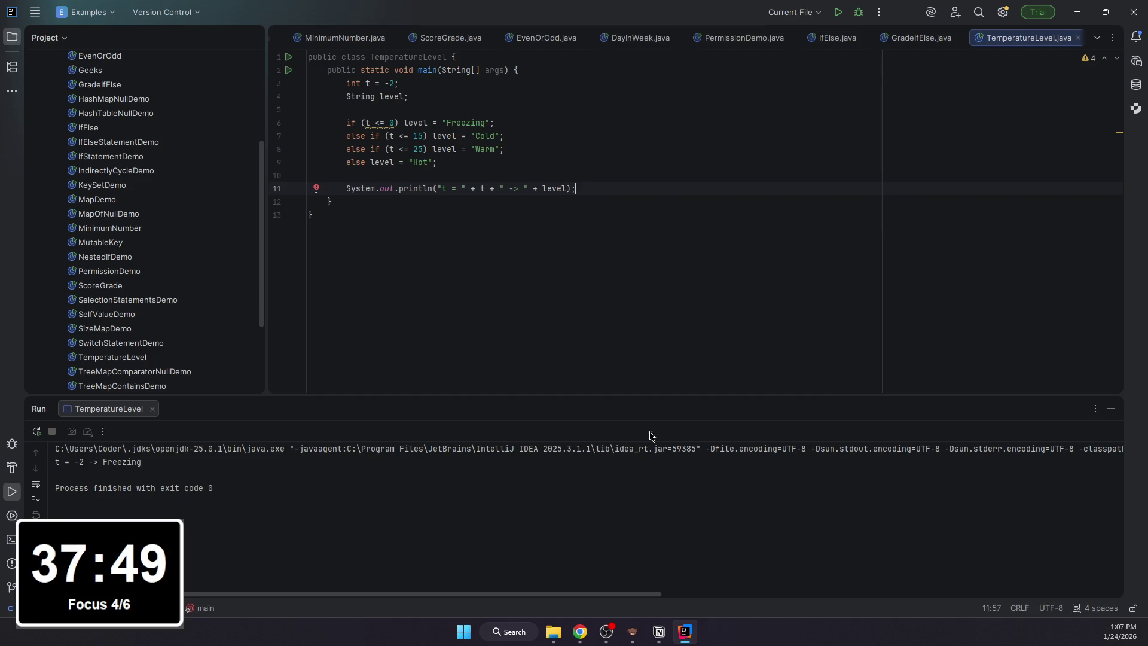
pyautogui.click(391, 83)
pyautogui.press('BackSpace')
pyautogui.write('10')
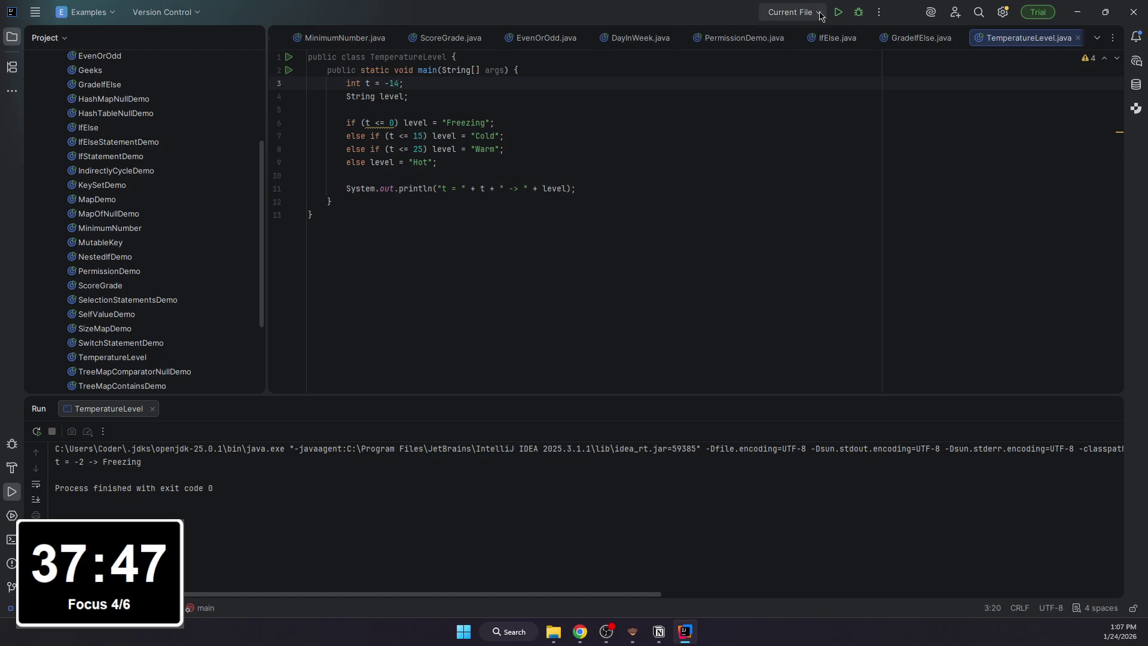
pyautogui.click(836, 14)
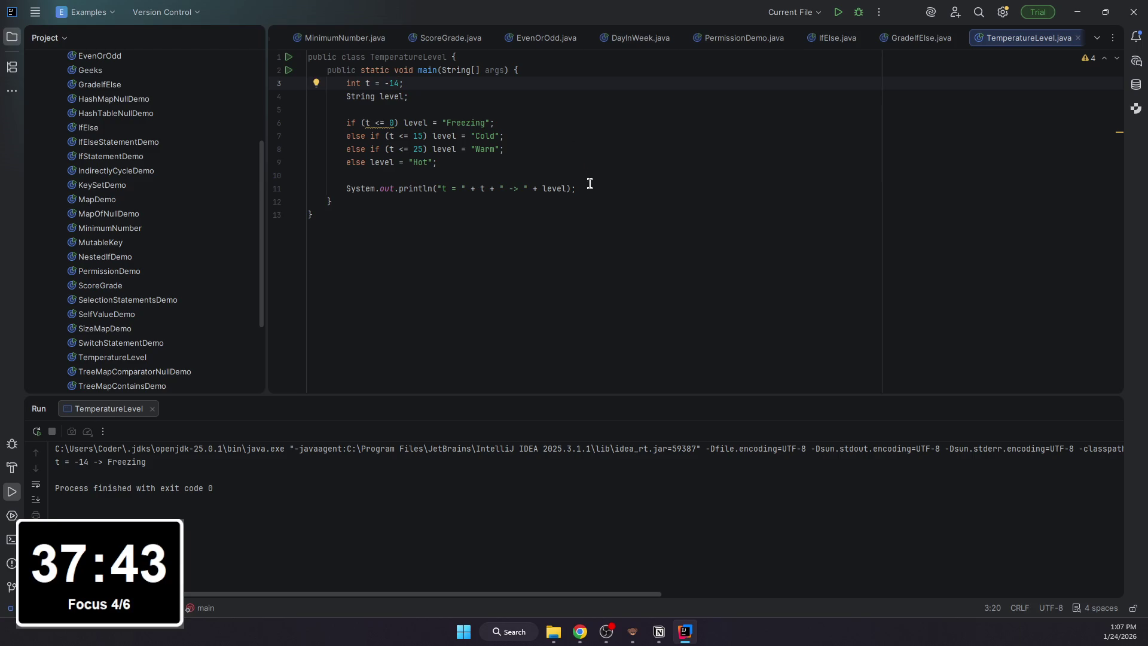
pyautogui.click(543, 188)
# - Add an empty line below Notion's code block, then return to IntelliJ IDEA
pyautogui.click(659, 632)
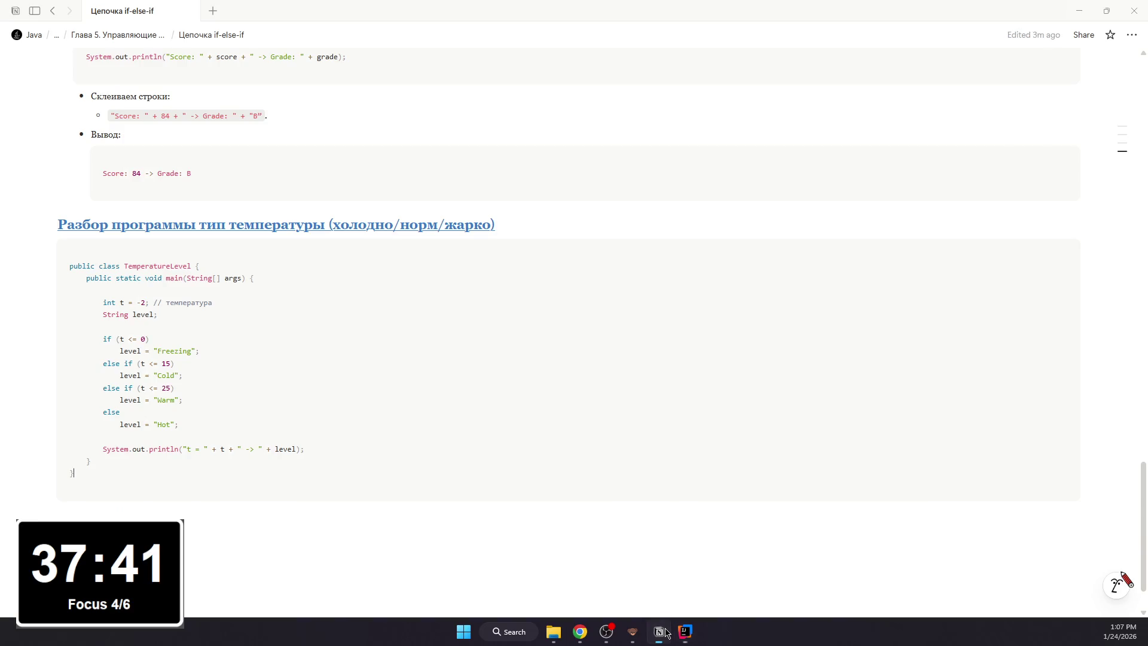
pyautogui.click(321, 538)
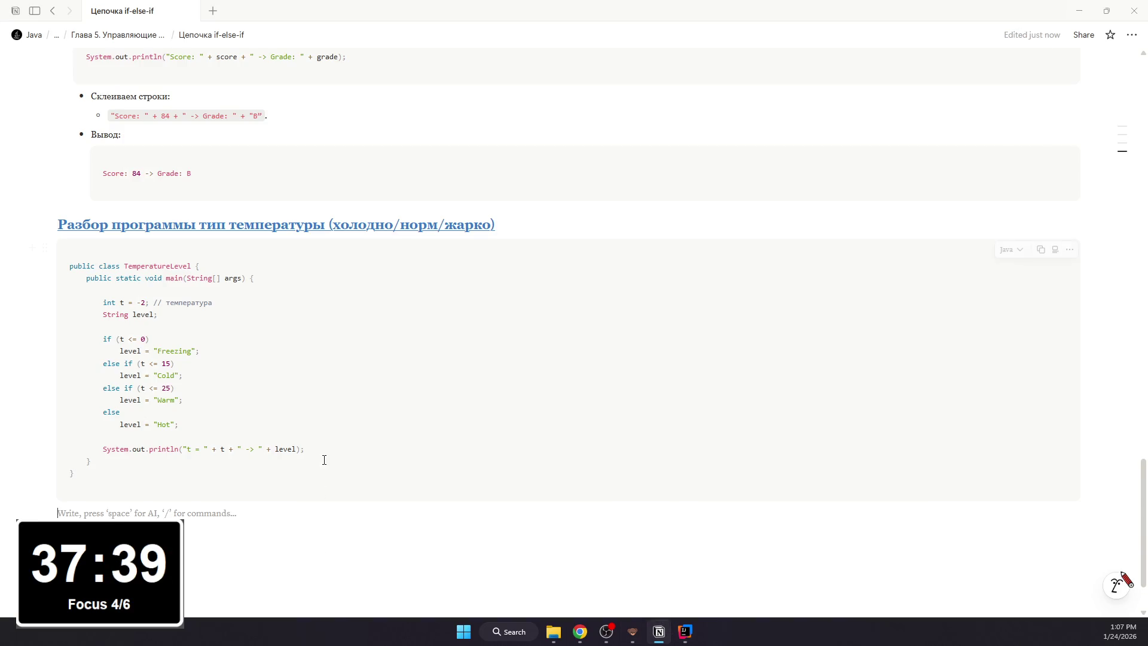
pyautogui.hotkey('alt', 'Tab')
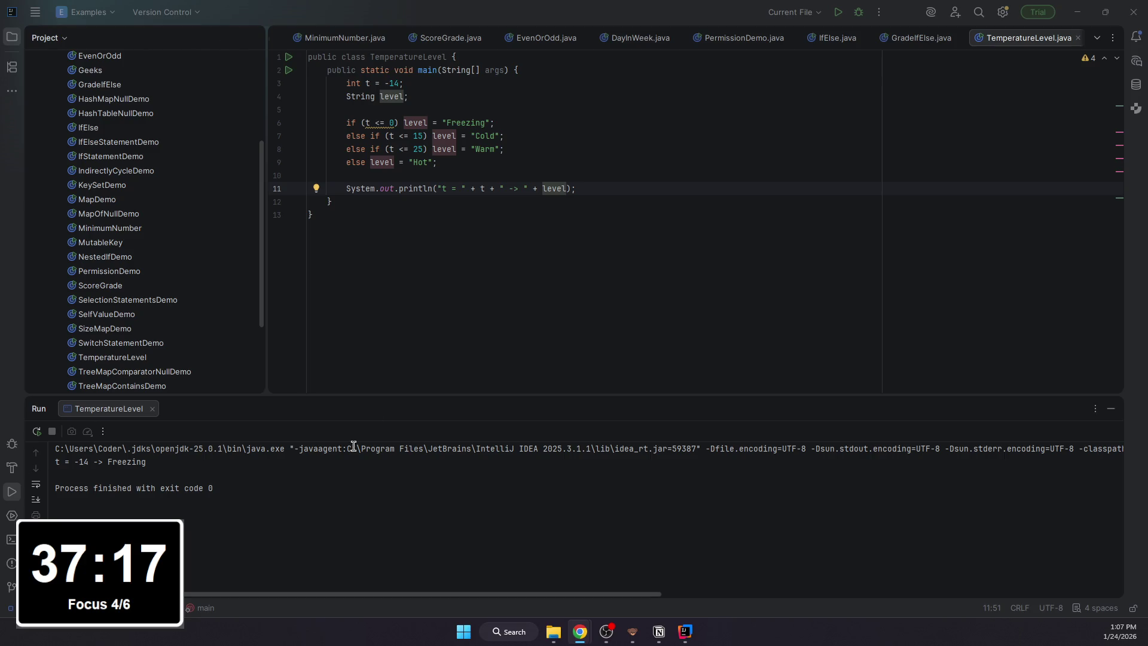
# - Switch from IntelliJ IDEA to the Notion page
pyautogui.hotkey('alt', 'Tab')
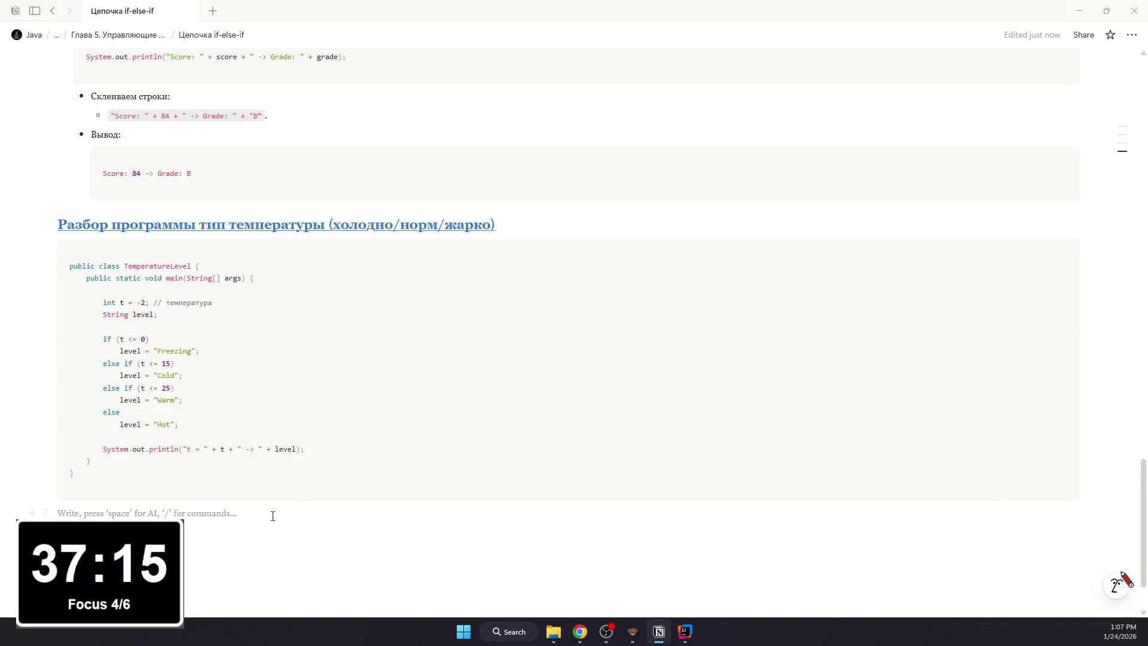
# - Place the caret below Notion's code block, then return to IntelliJ IDEA
pyautogui.click(274, 517)
pyautogui.moveTo(359, 376)
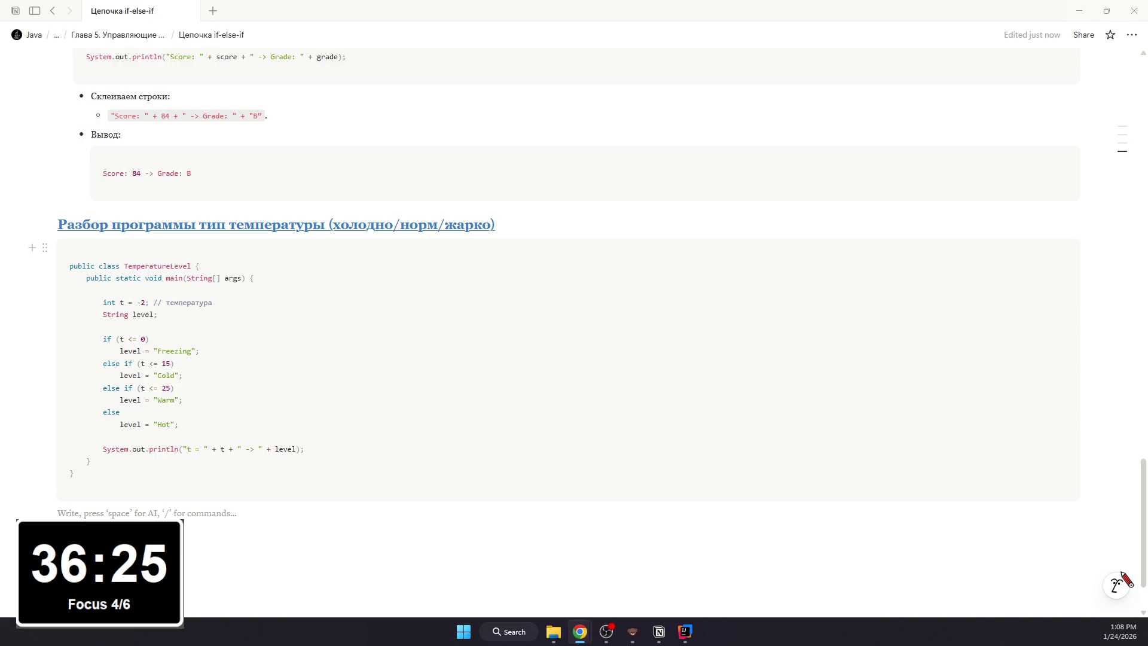
pyautogui.click(684, 631)
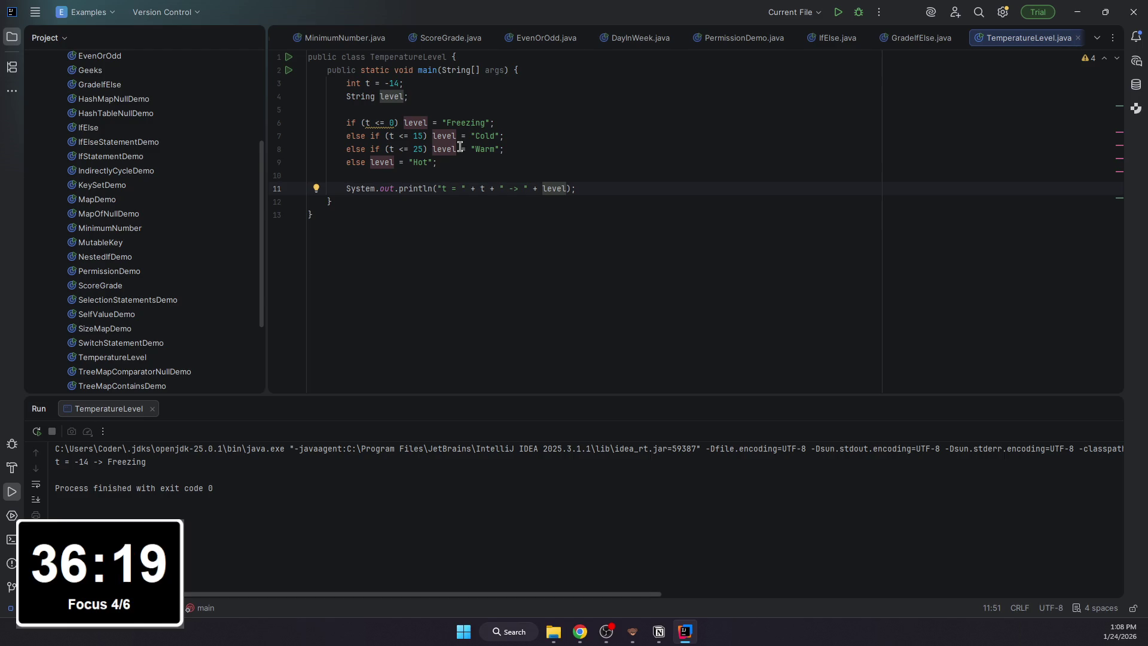
# - Change t from -14 to 14 and rerun, confirming the output t = 14 -> Cold
pyautogui.click(387, 82)
pyautogui.press('BackSpace')
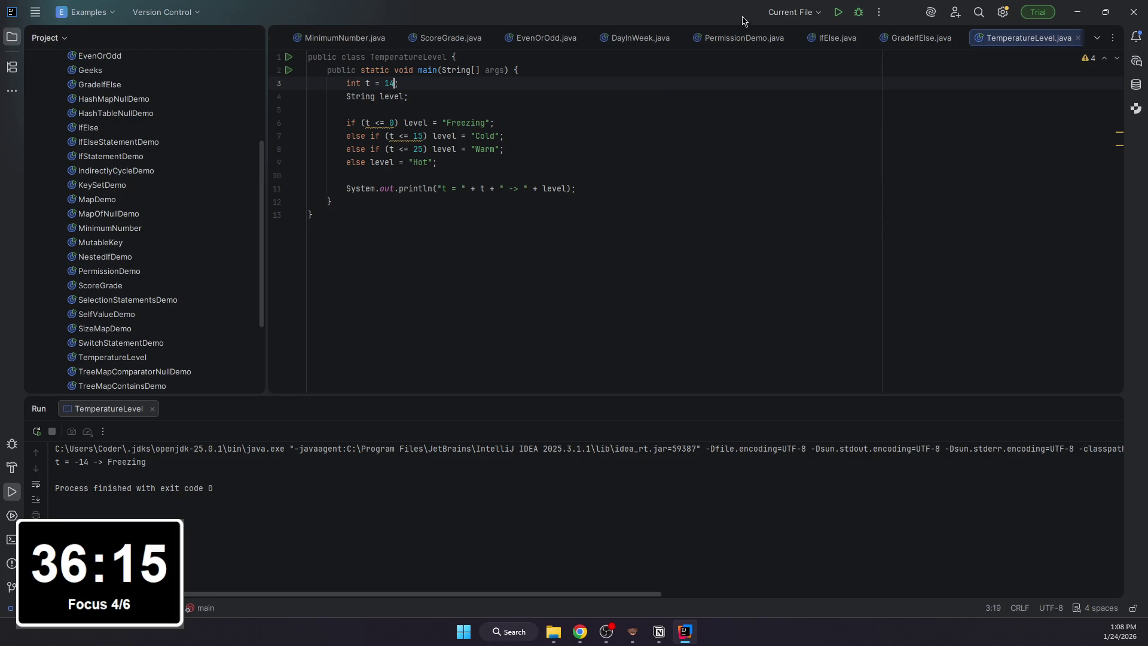
pyautogui.hotkey('shift', 'F10')
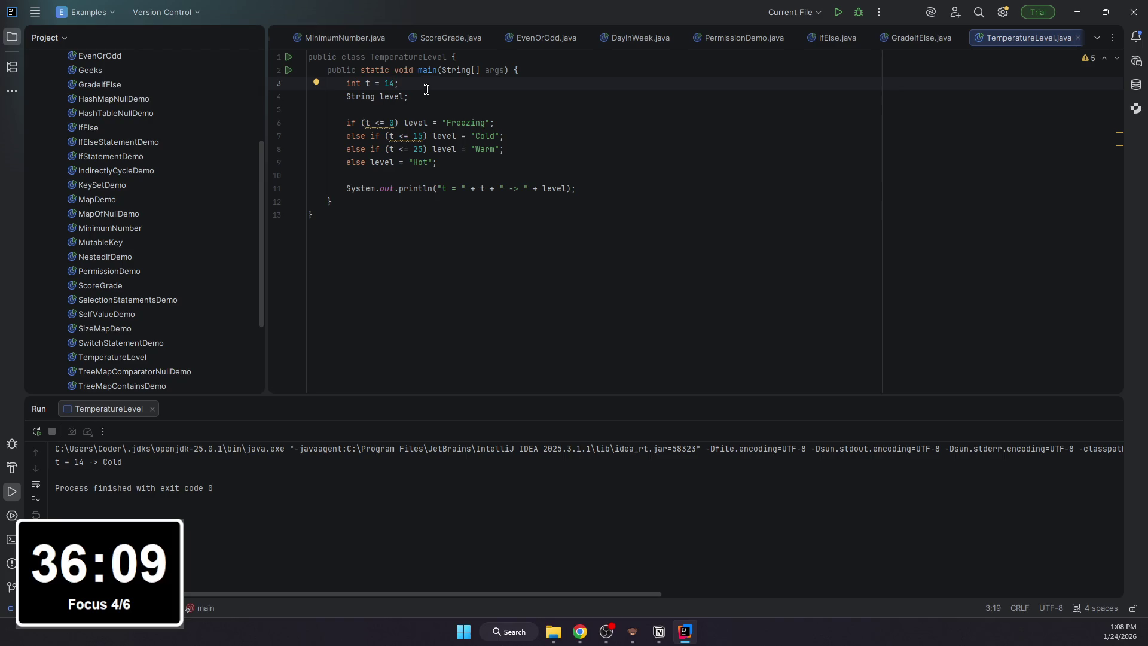
pyautogui.click(418, 91)
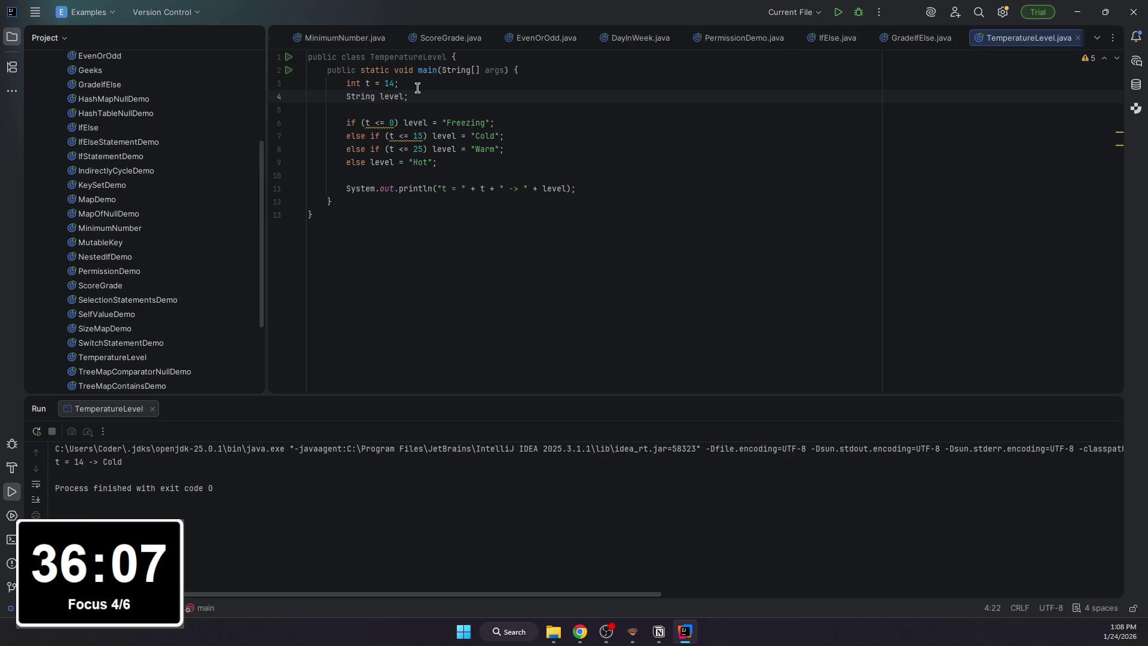
pyautogui.click(399, 95)
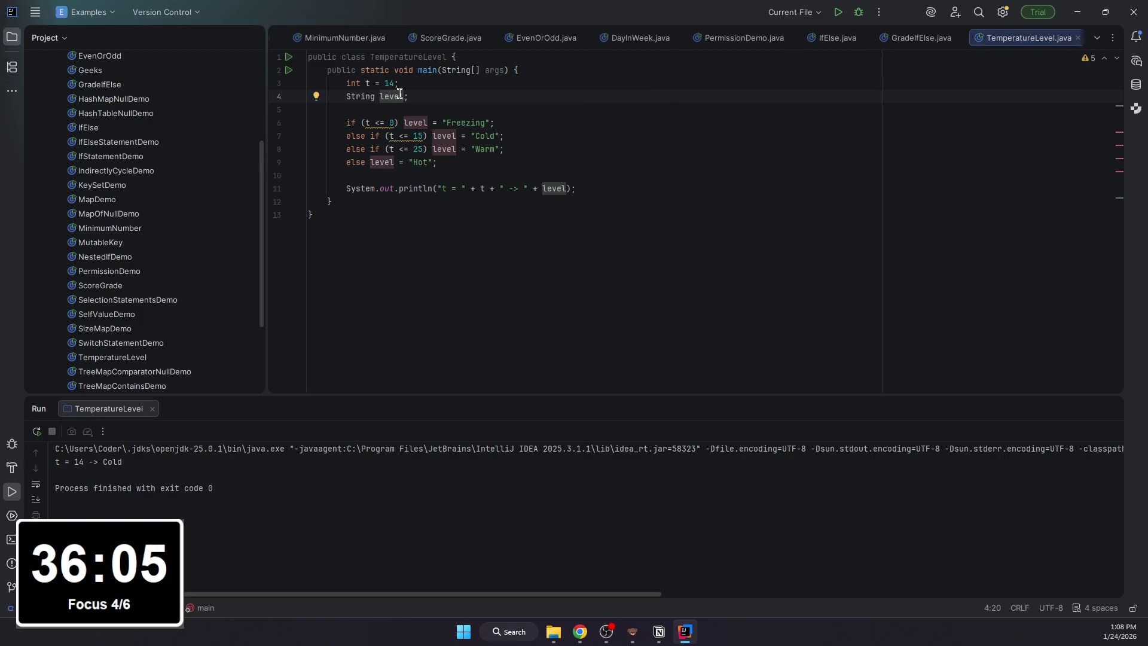
pyautogui.click(399, 84)
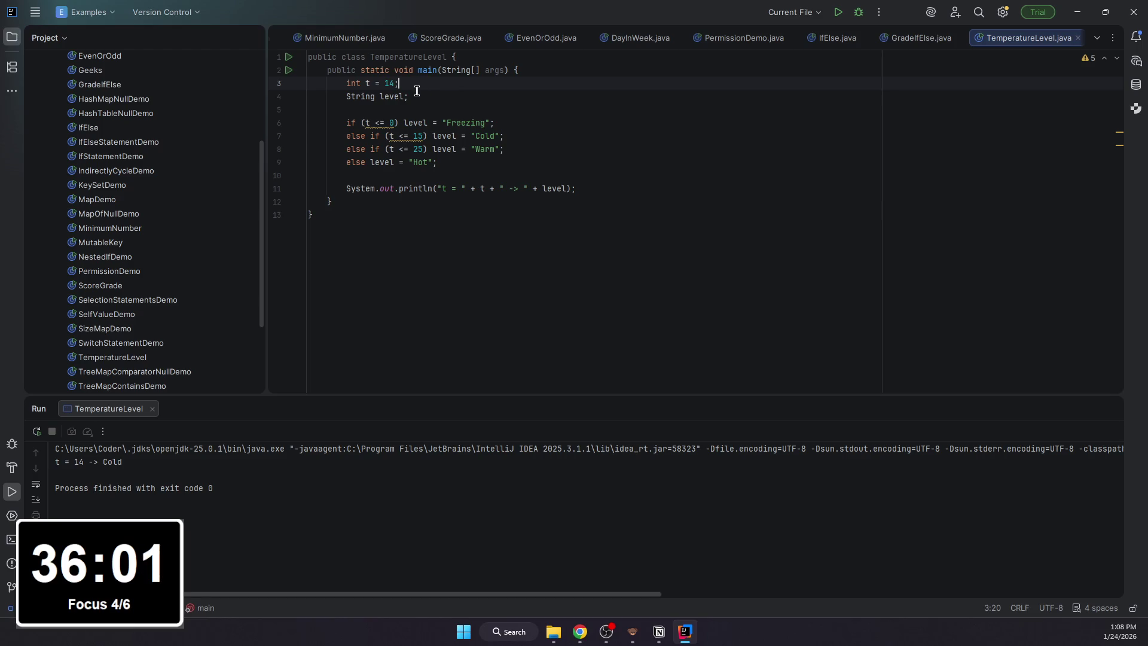
pyautogui.scroll(-3, 153, 150)
pyautogui.scroll(3, 153, 152)
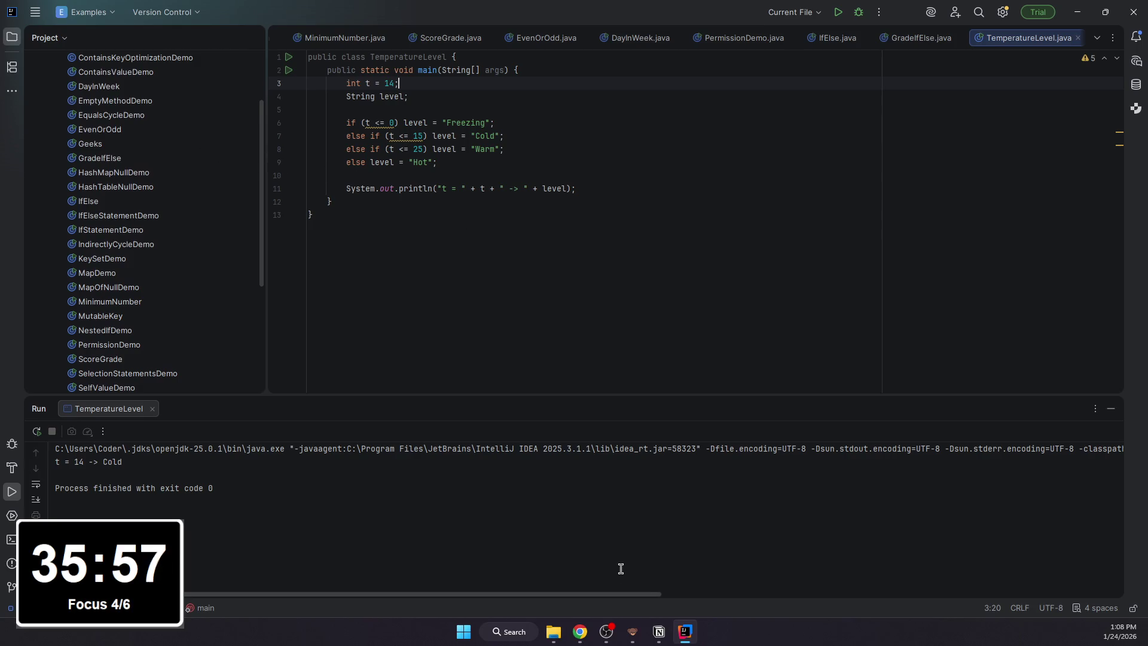
pyautogui.click(660, 632)
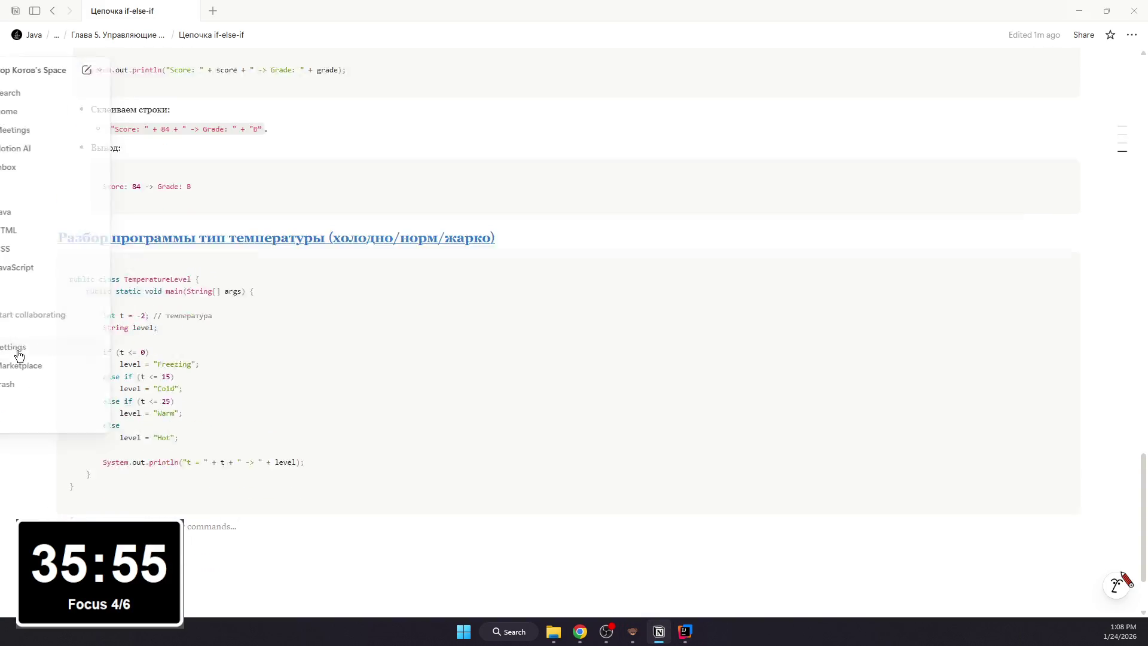
pyautogui.scroll(2, 575, 359)
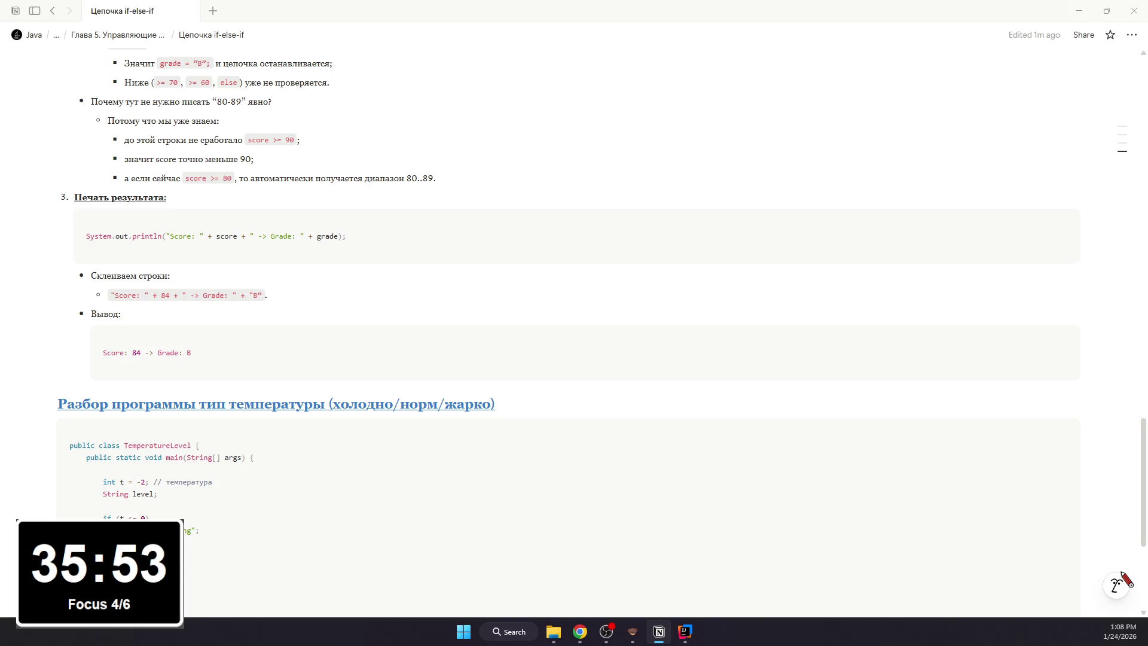
pyautogui.scroll(-3, 565, 414)
pyautogui.scroll(5, 416, 423)
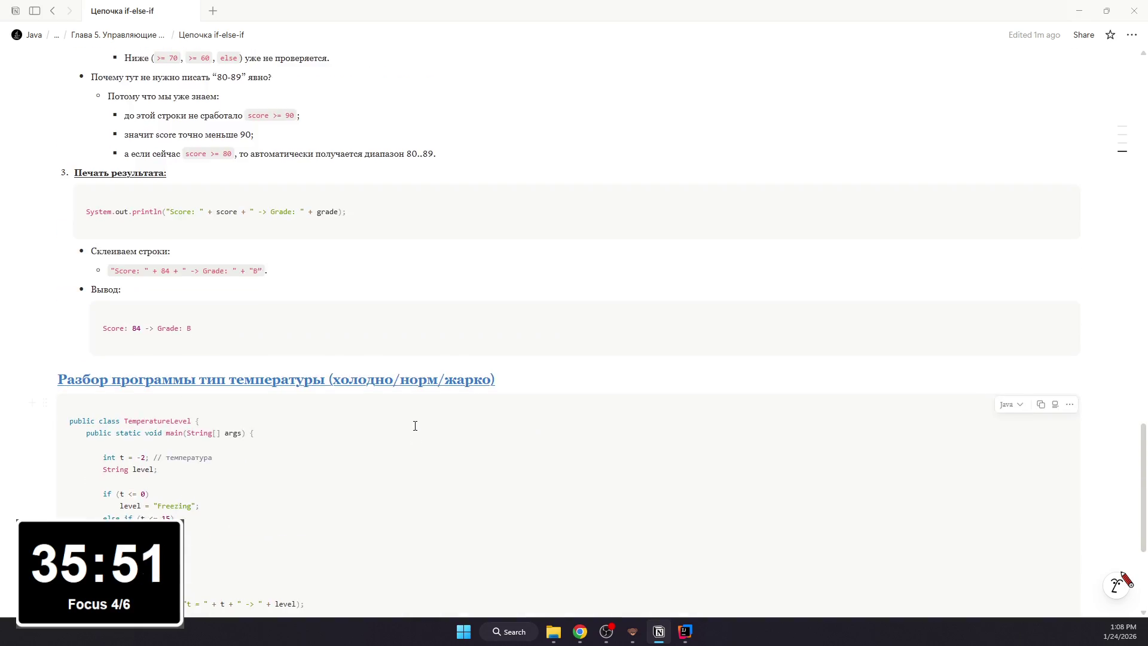
pyautogui.scroll(5, 410, 398)
pyautogui.scroll(5, 372, 450)
pyautogui.scroll(5, 372, 449)
pyautogui.scroll(-4, 359, 449)
pyautogui.scroll(-10, 340, 431)
pyautogui.scroll(-5, 337, 420)
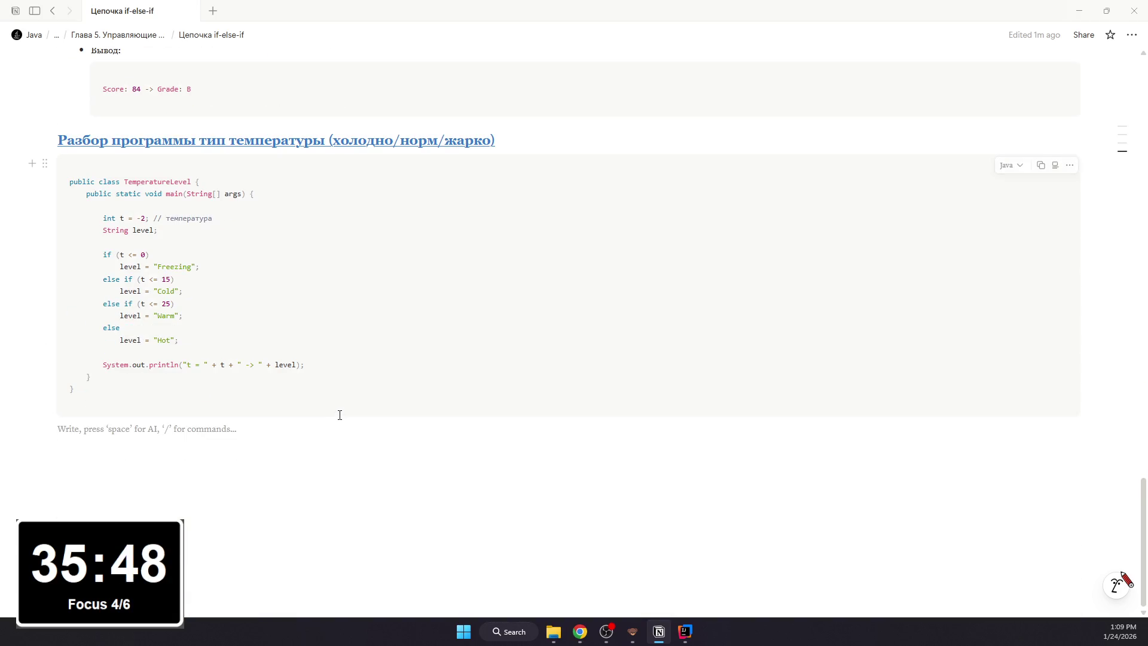
pyautogui.write('- ')
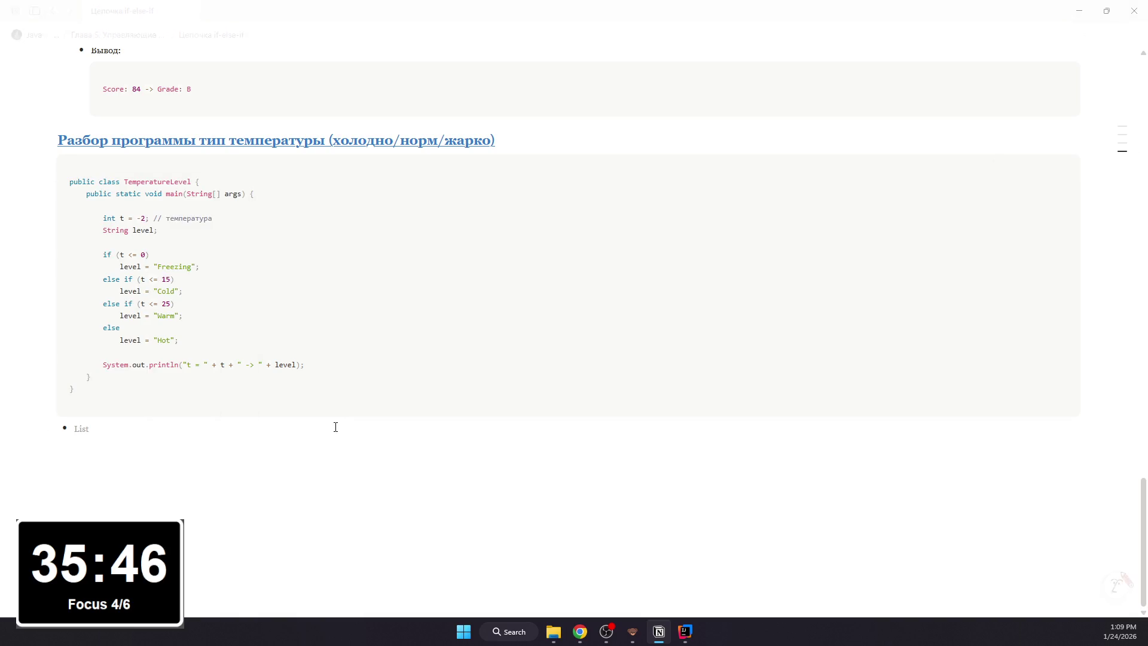
pyautogui.write('Что делает')
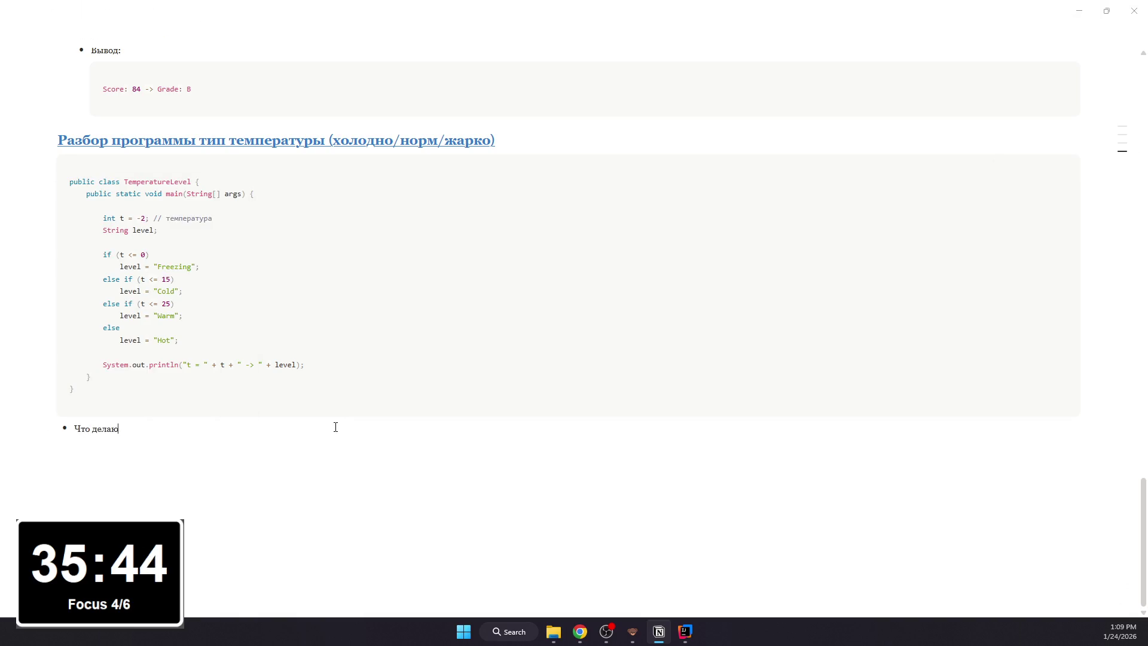
pyautogui.write('т переменные')
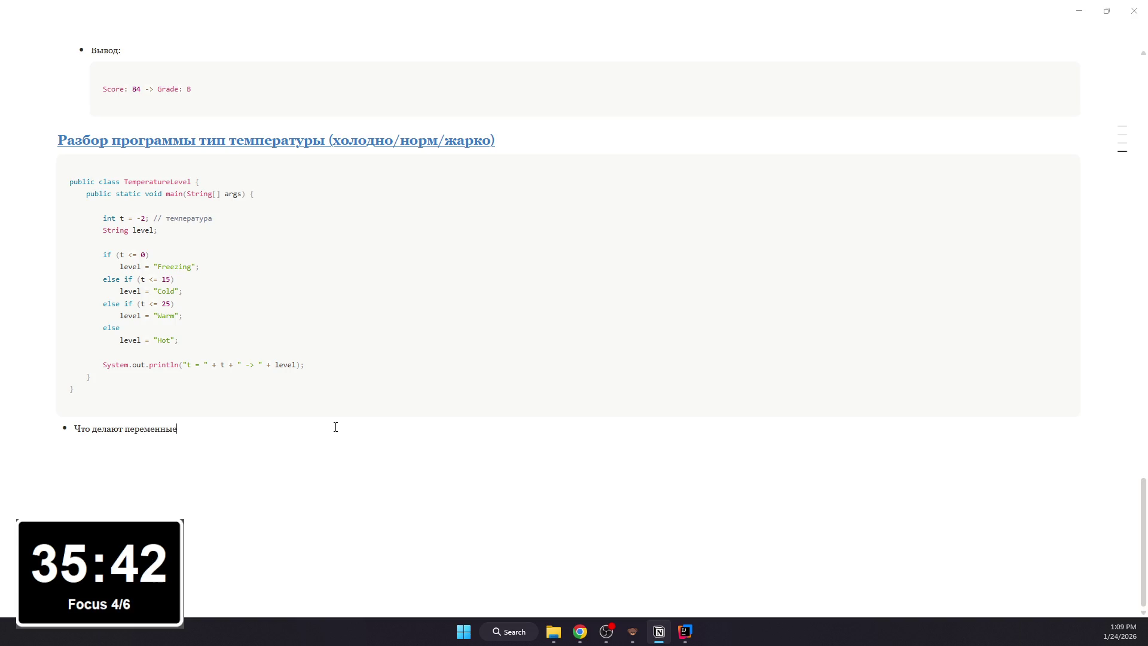
pyautogui.write(':')
# - Add nested bullets describing int t = -2 as the tested temperature and String level; as the stored result
pyautogui.press('Return')
pyautogui.press('Tab')
pyautogui.write('i')
pyautogui.write('nt t = -2 ')
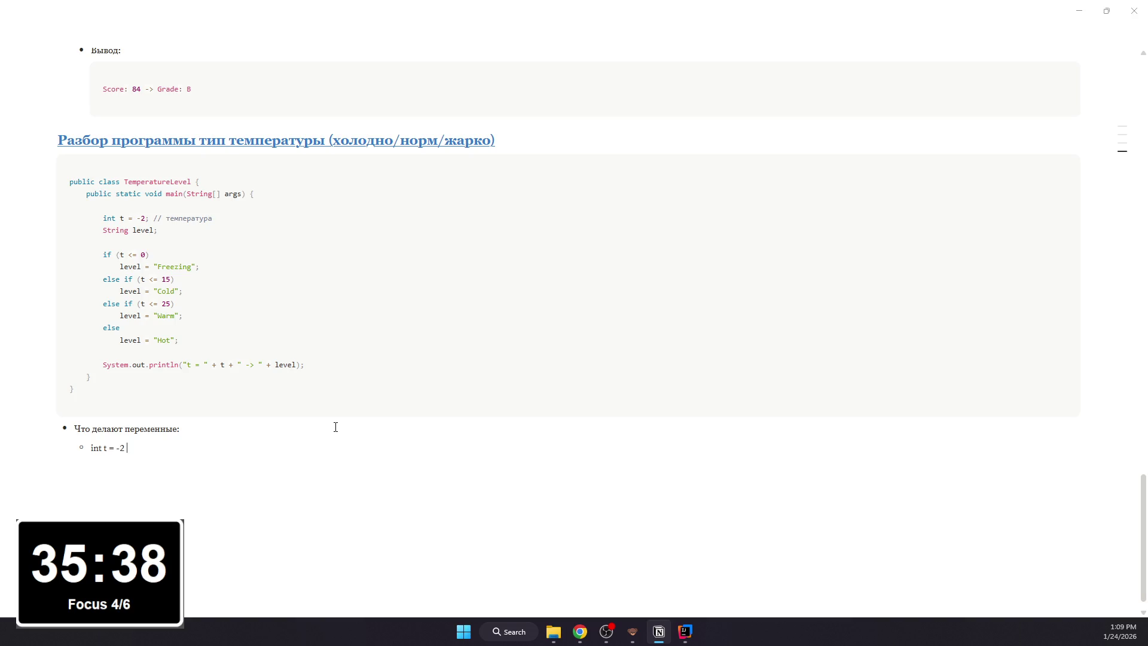
pyautogui.write('--')
pyautogui.write(' температура')
pyautogui.write(', ко')
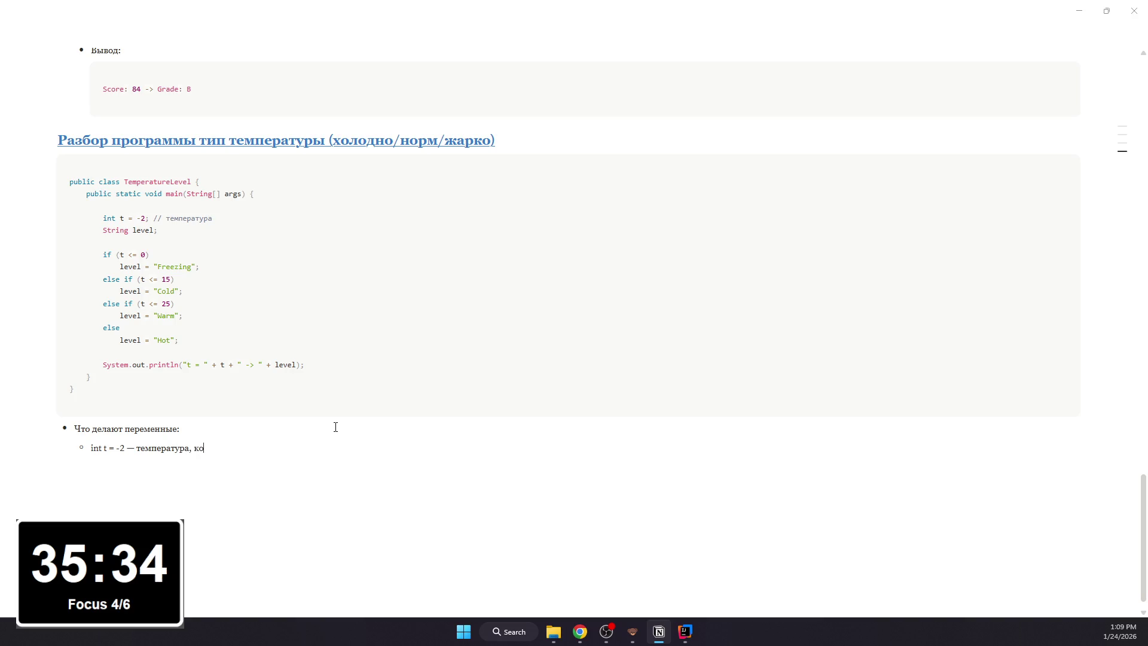
pyautogui.write('торую мы проверяе')
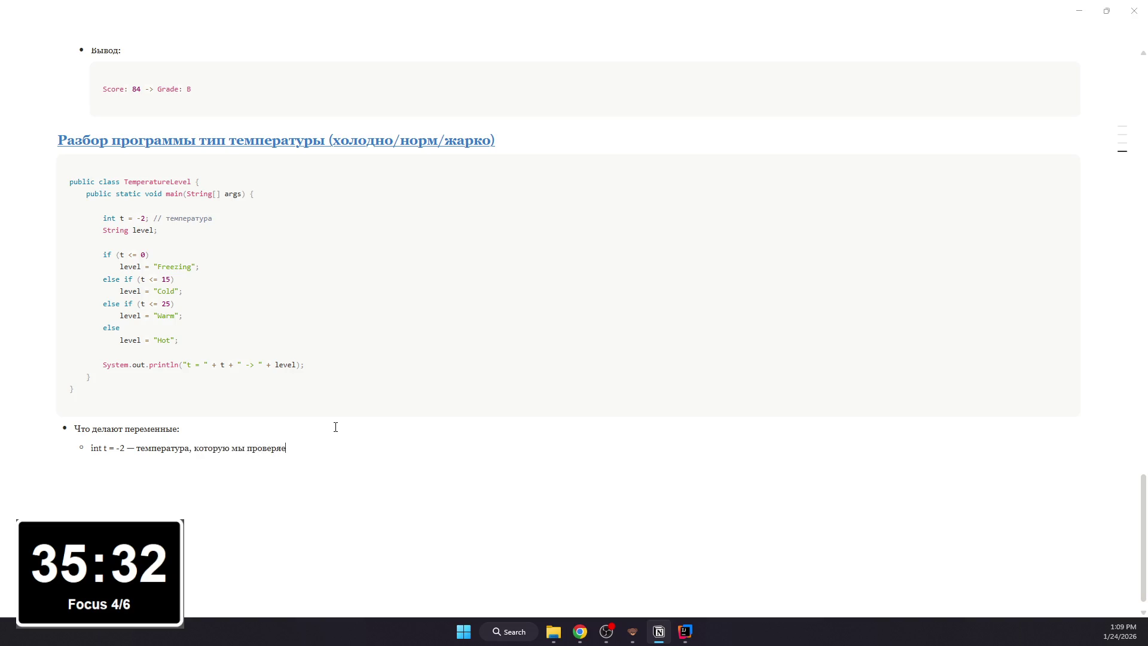
pyautogui.write('м;')
pyautogui.press('Return')
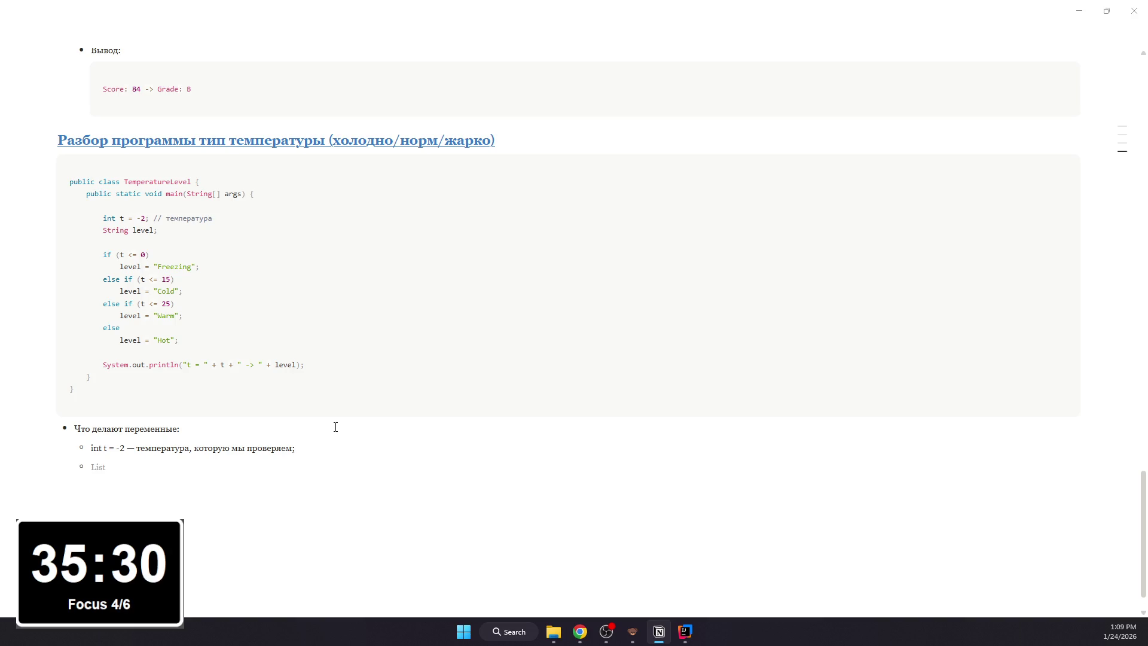
pyautogui.write('String leve')
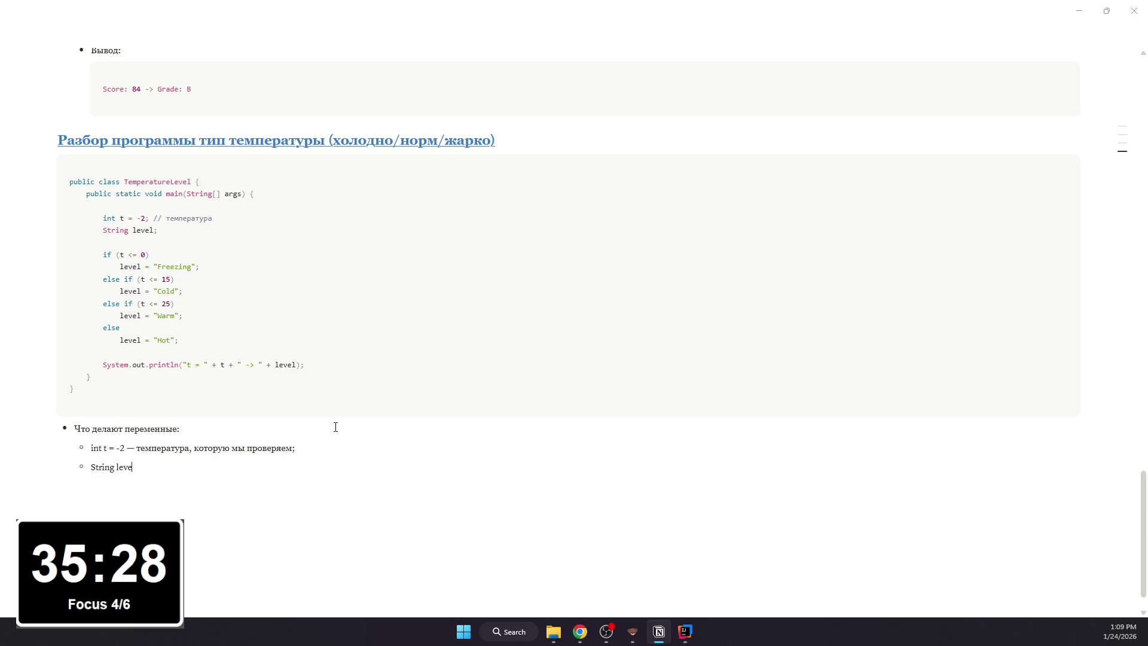
pyautogui.write('l; ')
pyautogui.write('--')
pyautogui.write('юла за')
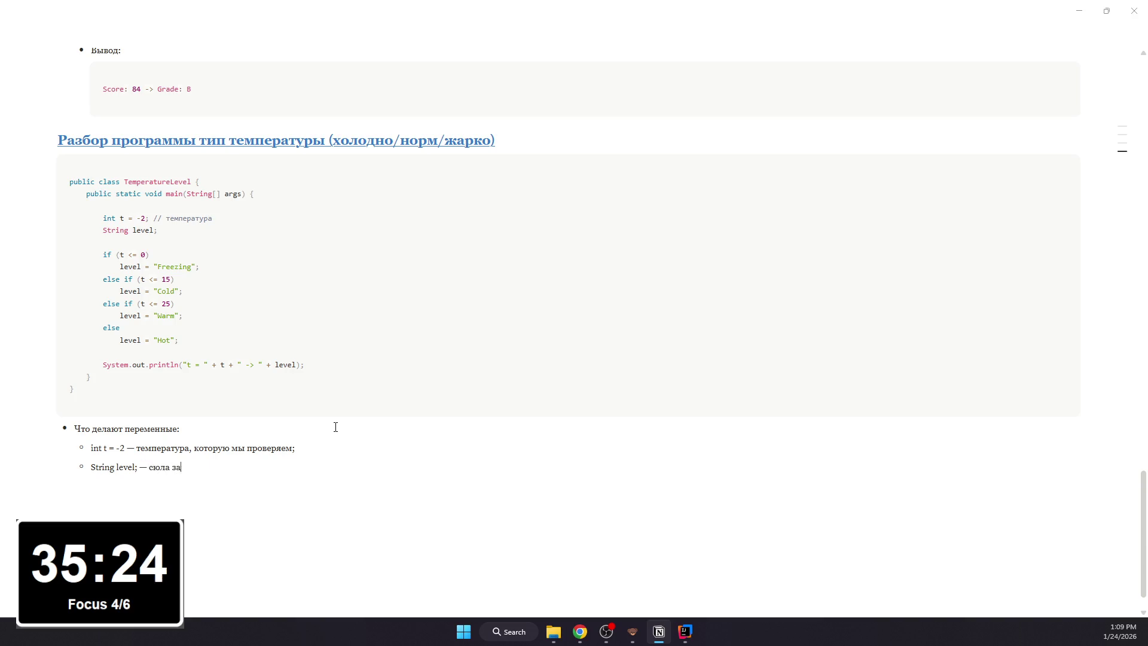
pyautogui.press('BackSpace')
pyautogui.press('BackSpace')
pyautogui.press('BackSpace')
pyautogui.press('BackSpace')
pyautogui.press('BackSpace')
pyautogui.write('да зап')
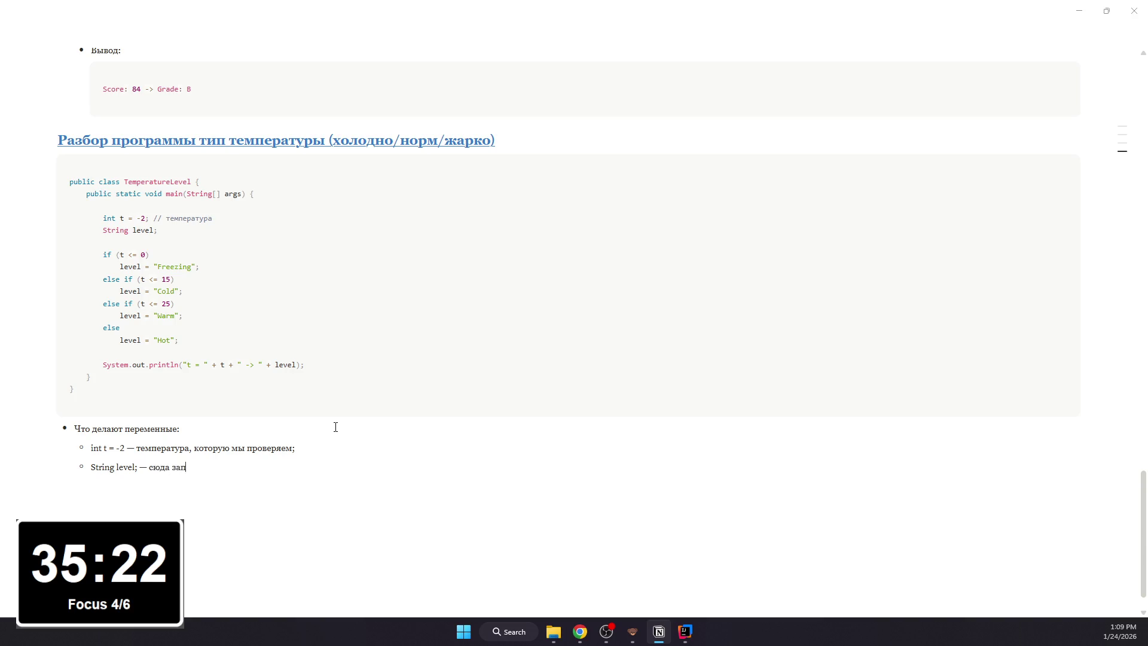
pyautogui.write('ишем ре')
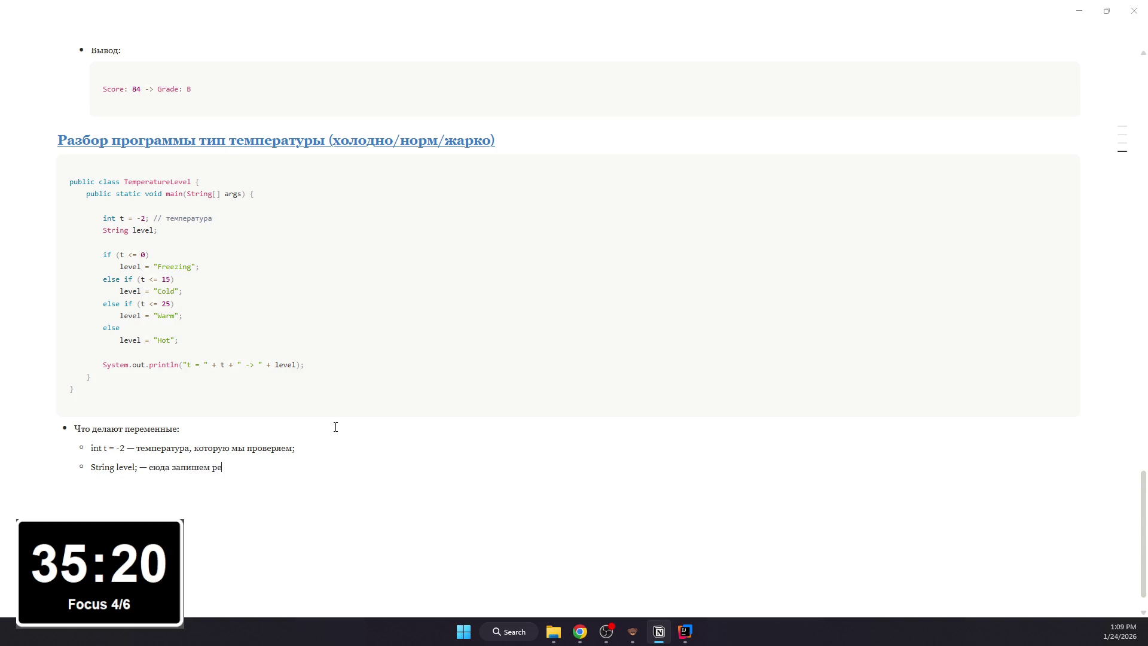
pyautogui.write('зуль')
pyautogui.write('.')
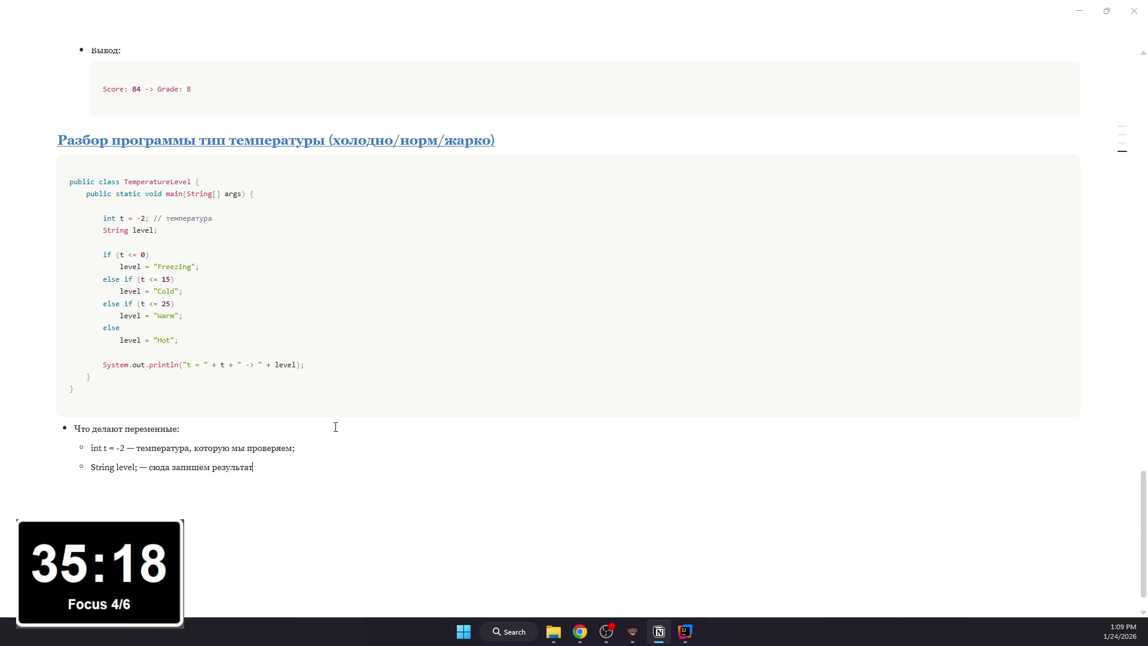
pyautogui.press('Return')
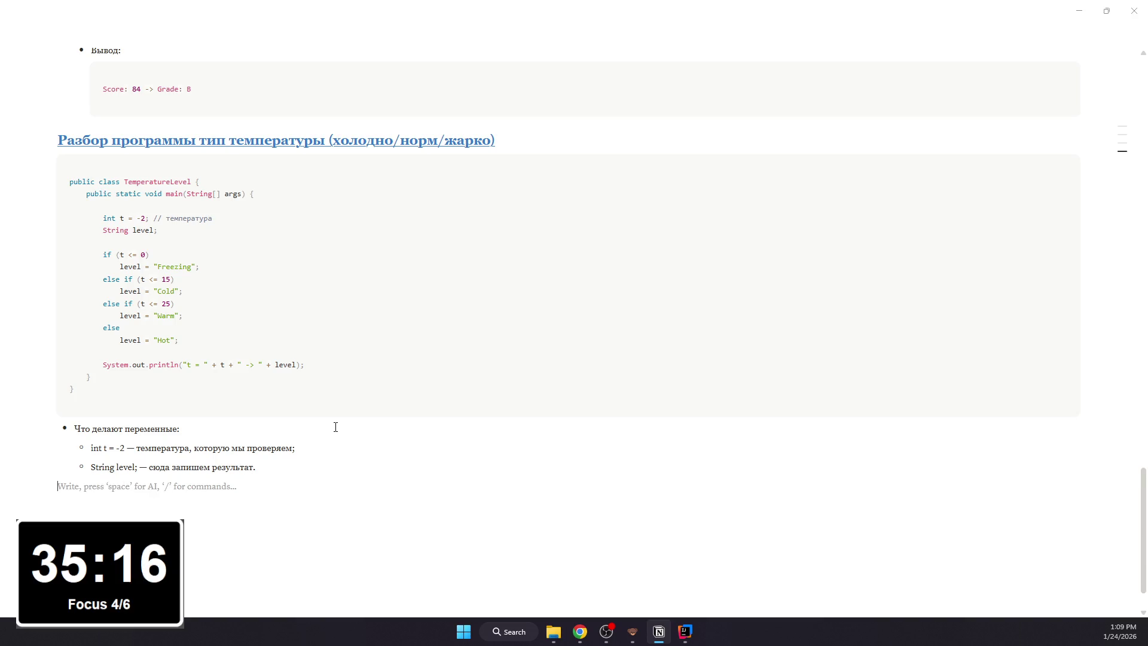
pyautogui.write('-')
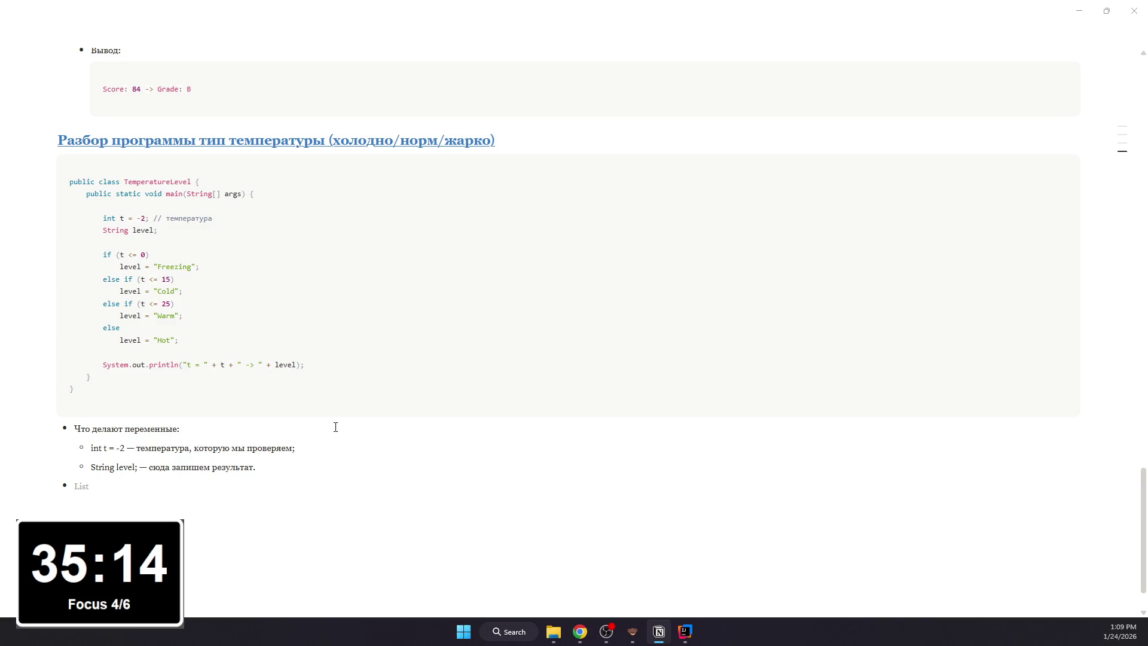
pyautogui.scroll(2, 314, 417)
pyautogui.scroll(-1, 318, 426)
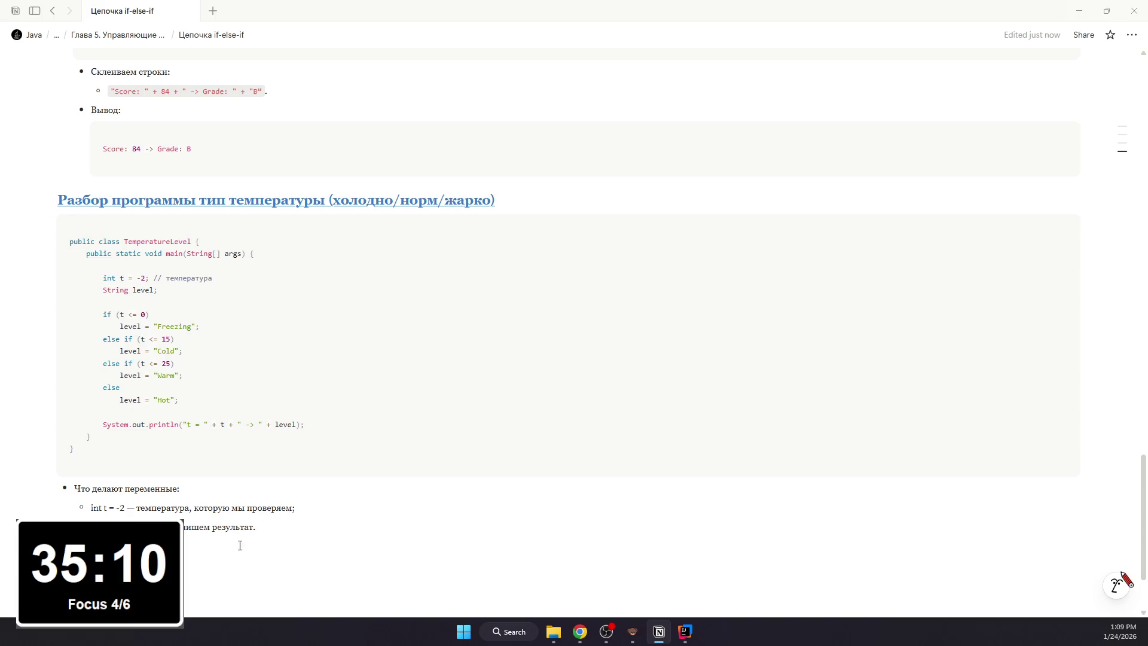
# - Format int t = -2 and String level; as inline code and start a new bullet below
pyautogui.moveTo(126, 508); pyautogui.dragTo(82, 508)
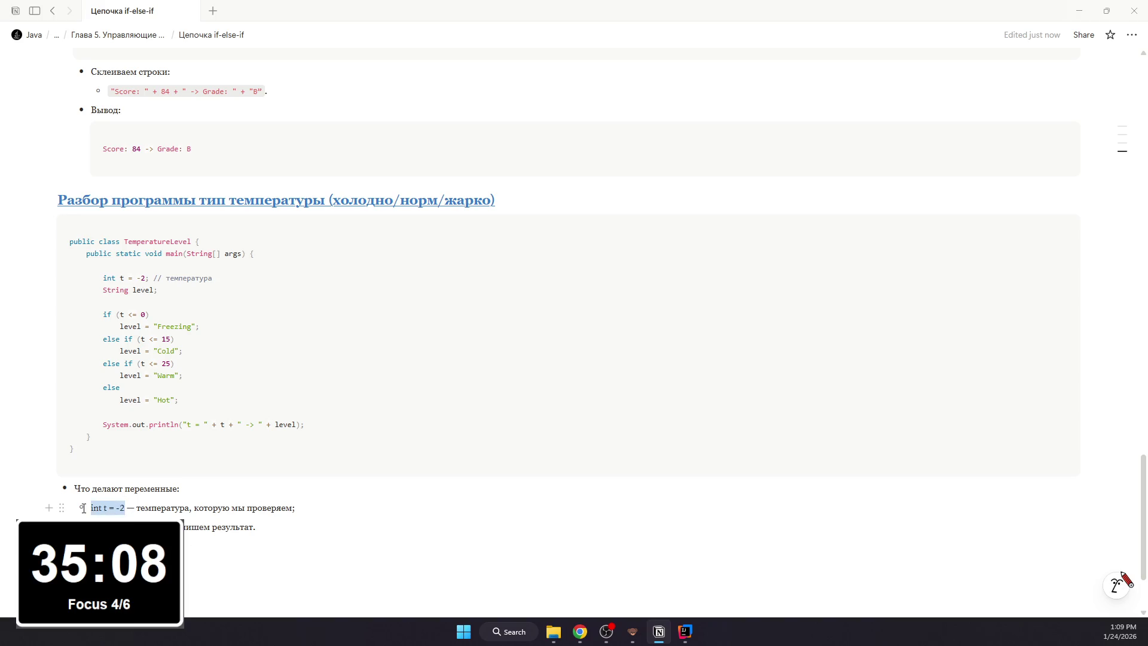
pyautogui.hotkey('ctrl', 'e')
pyautogui.click(189, 531)
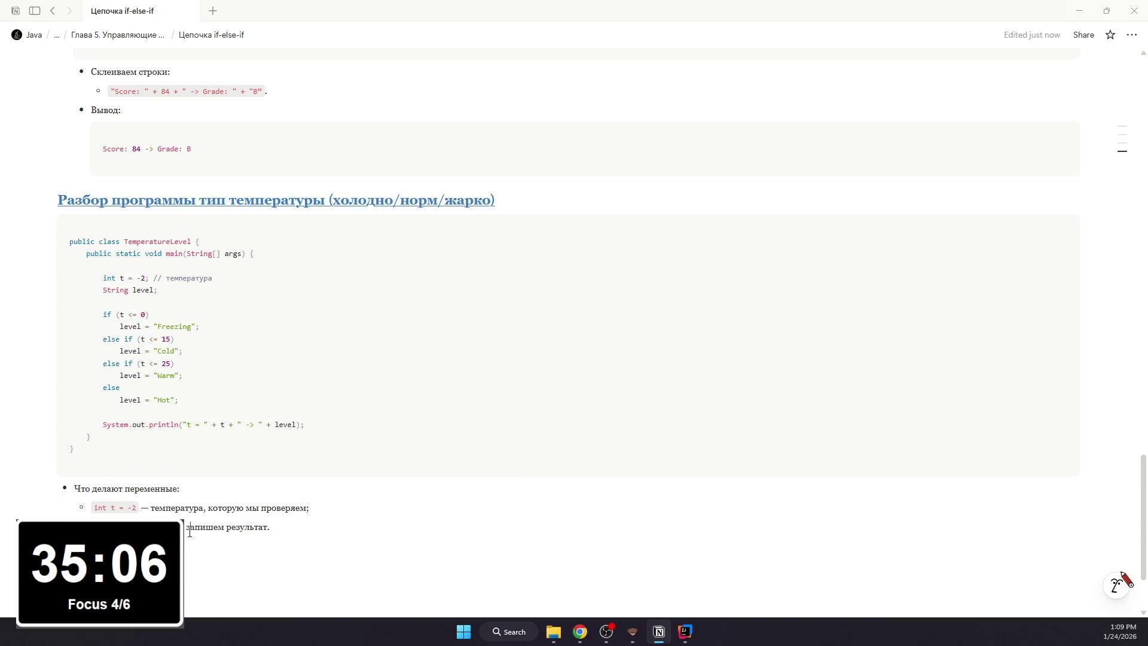
pyautogui.scroll(1, 189, 531)
pyautogui.scroll(2, 170, 511)
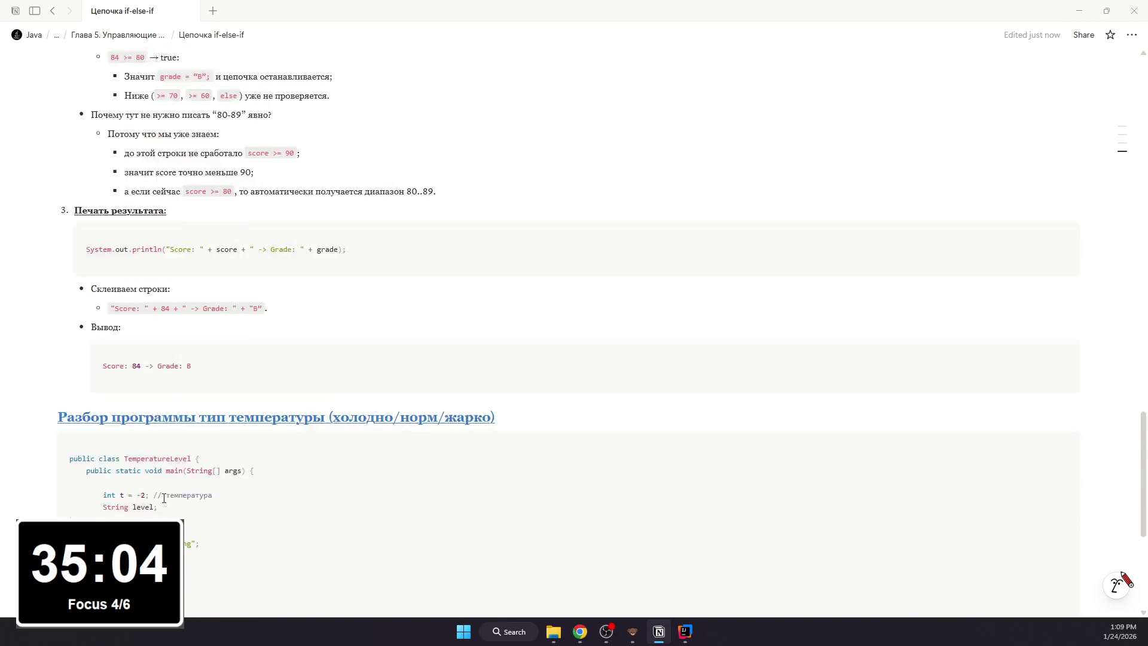
pyautogui.scroll(-2, 164, 498)
pyautogui.moveTo(126, 488)
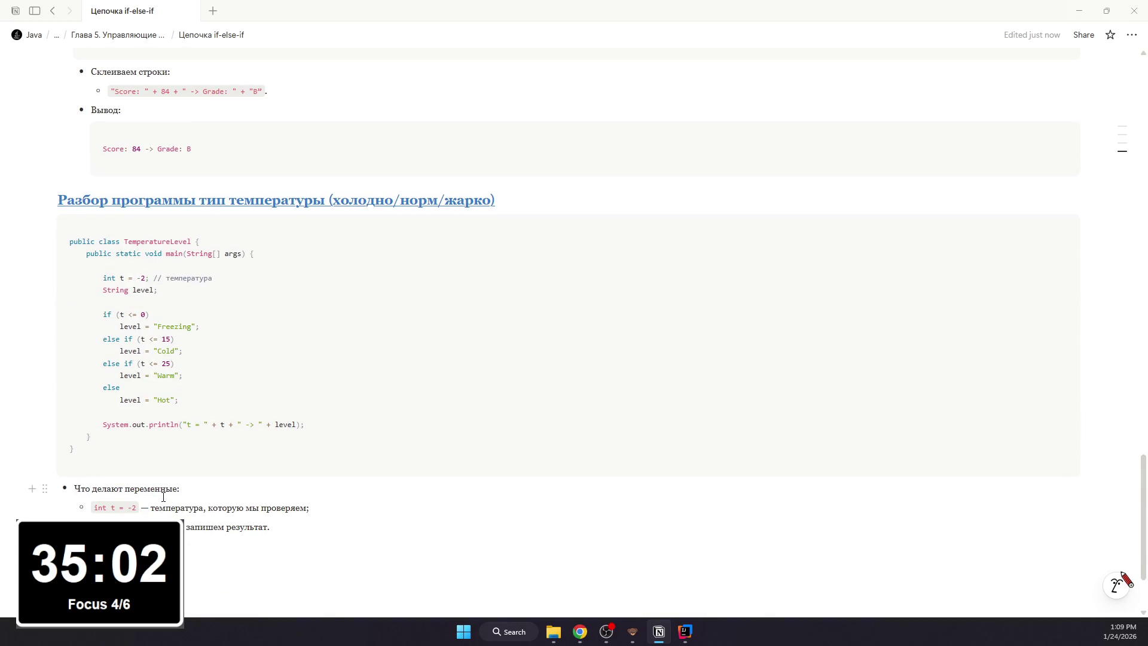
pyautogui.press('Return')
pyautogui.scroll(-1, 164, 498)
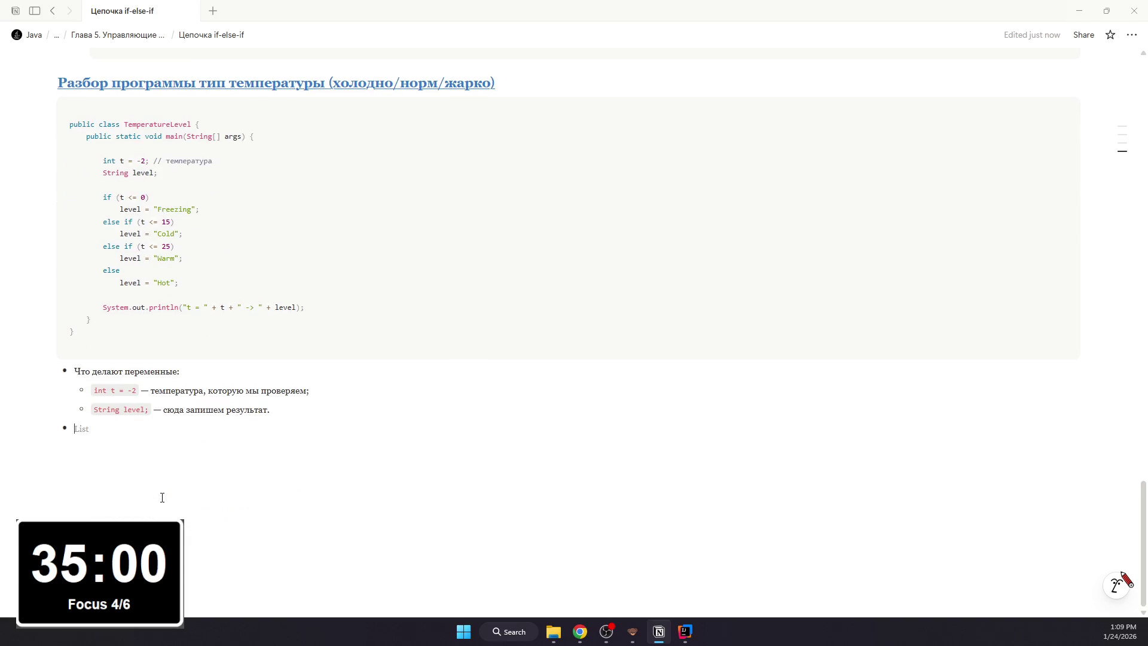
pyautogui.write('П')
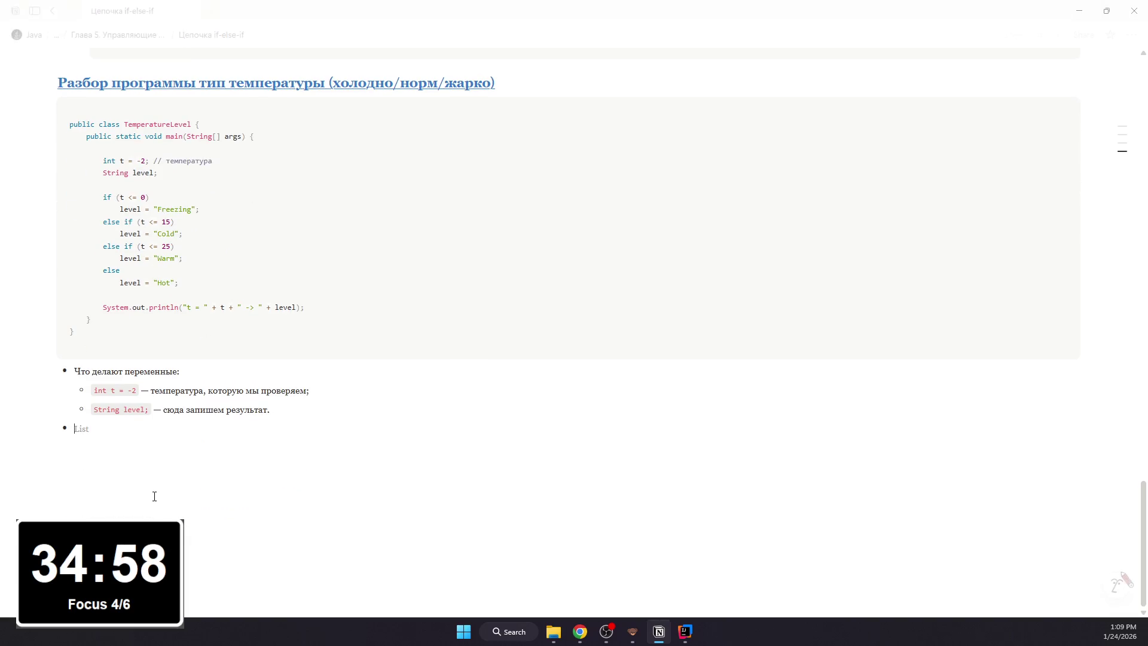
pyautogui.write('роверка')
# - Write a bold Проверка №1: label with an empty code block beneath it
pyautogui.press('BackSpace')
pyautogui.write('№1')
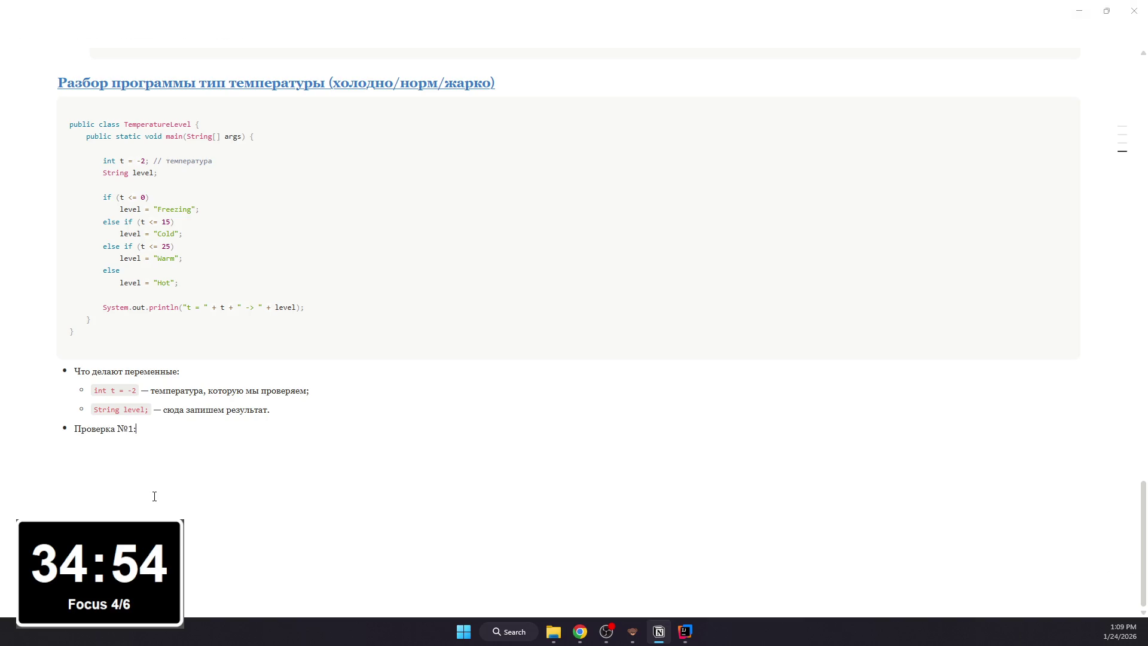
pyautogui.write(':')
pyautogui.press('Return')
pyautogui.press('Tab')
pyautogui.press('BackSpace')
pyautogui.write('/code')
pyautogui.press('Return')
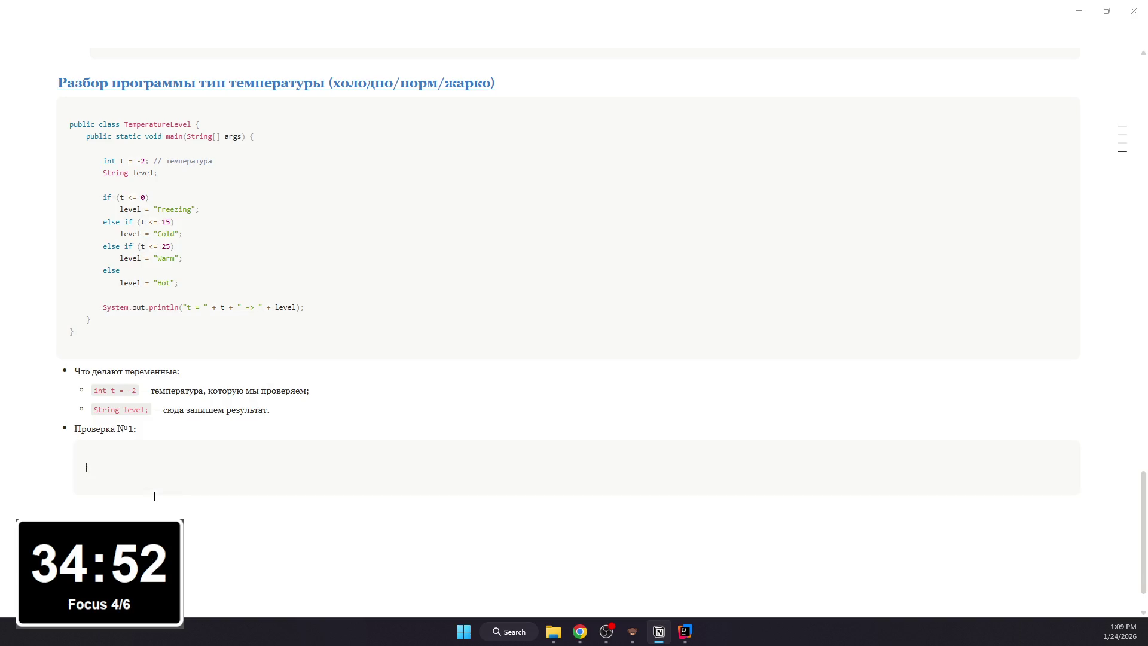
pyautogui.moveTo(144, 429); pyautogui.dragTo(68, 427)
pyautogui.hotkey('ctrl', 'b')
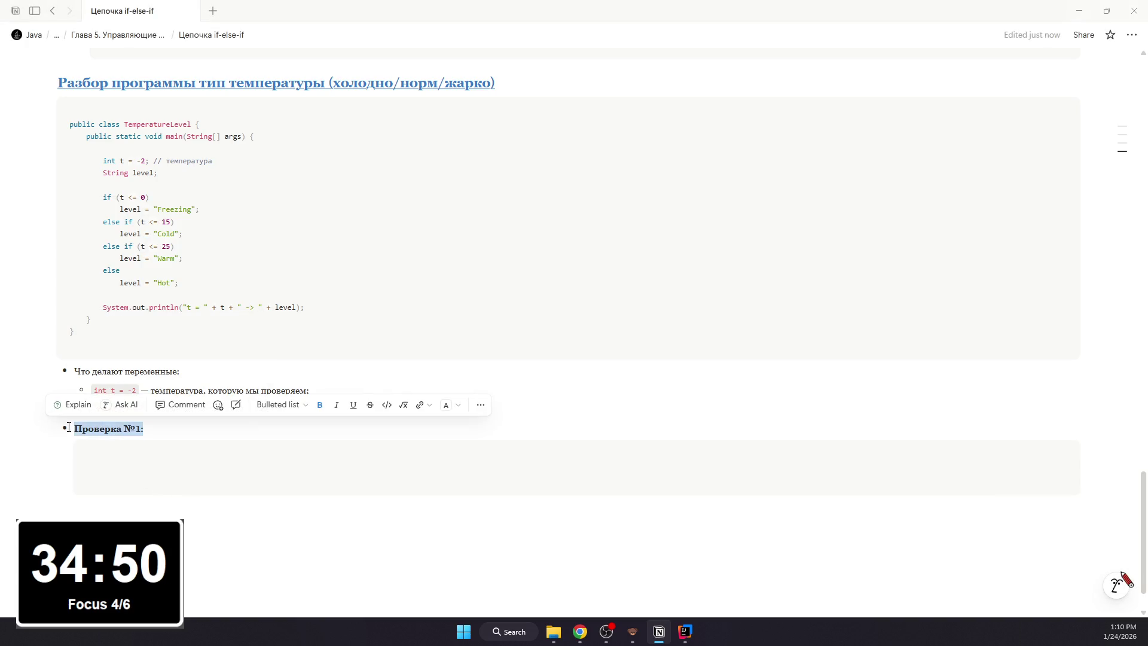
# - Paste the t <= 0 Freezing check into the code block and start an indented explanation bullet
pyautogui.click(146, 469)
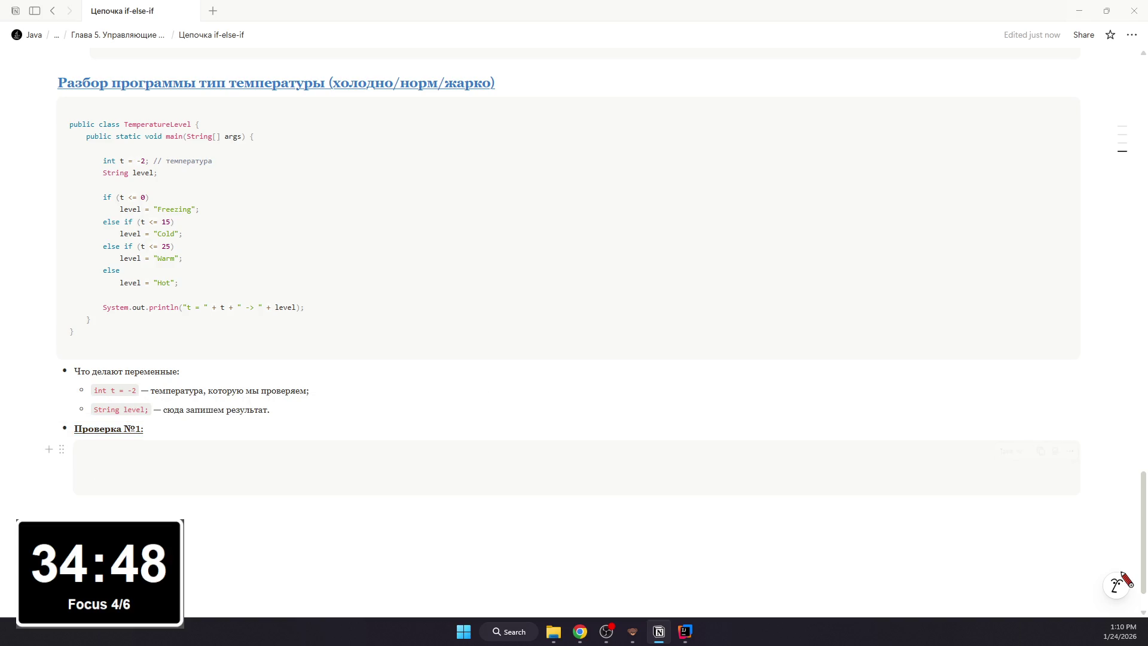
pyautogui.write('if (t <= 0)     level = "Freezing";')
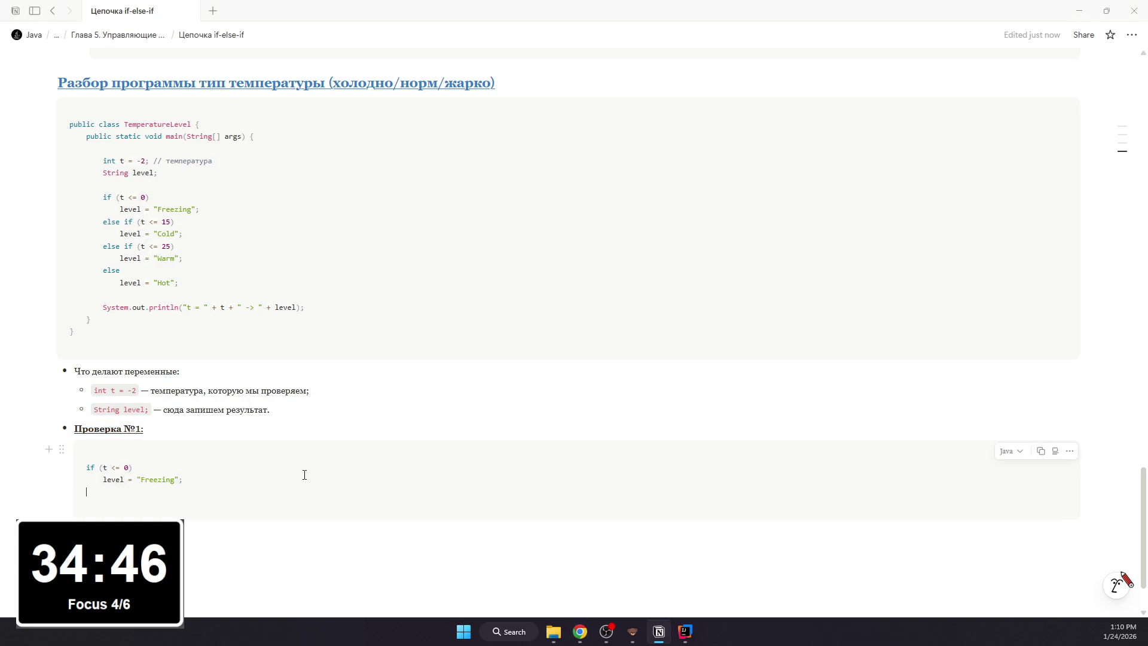
pyautogui.press('BackSpace')
pyautogui.click(208, 521)
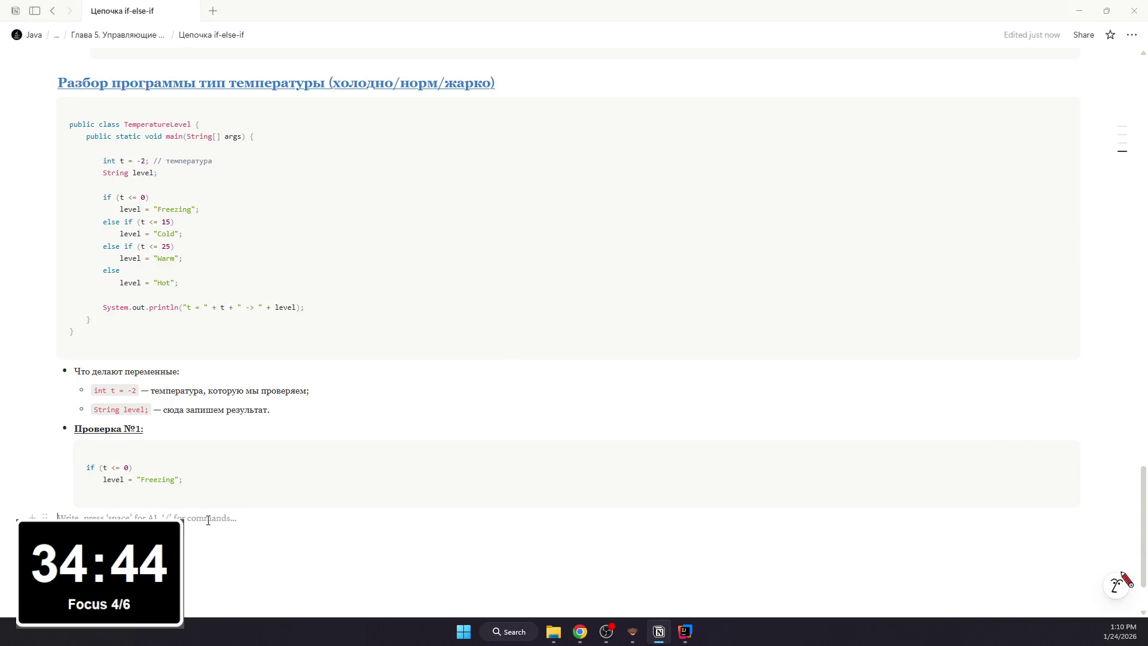
pyautogui.press('Tab')
pyautogui.write('/')
pyautogui.press('Return')
pyautogui.write('Если темпера')
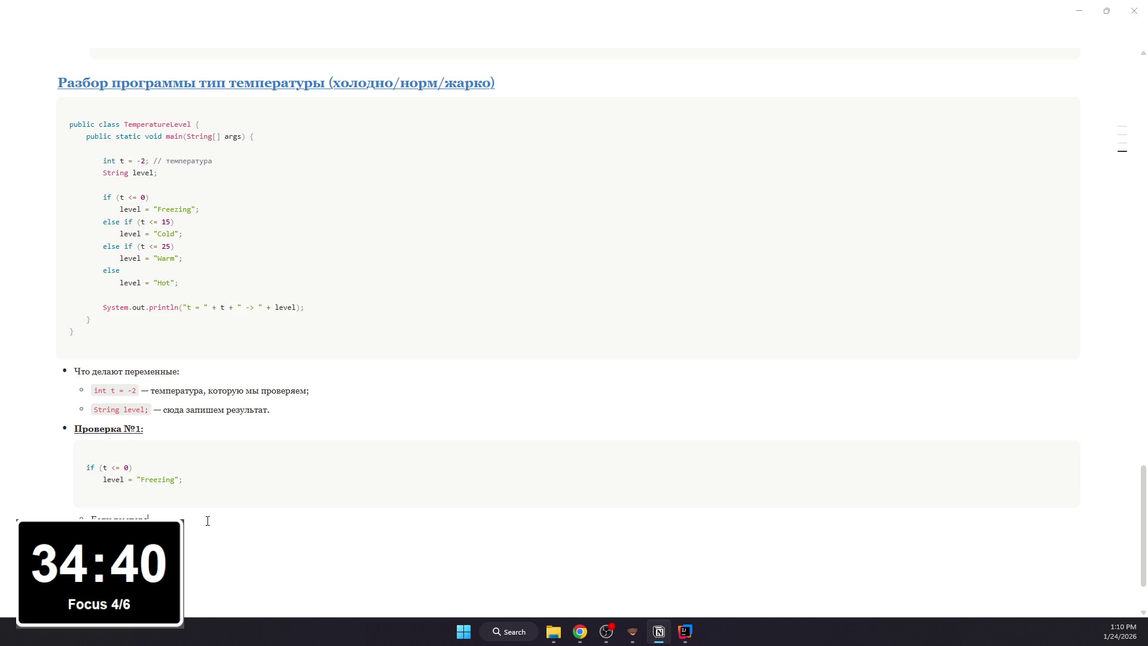
pyautogui.write('тура 0 или ниже')
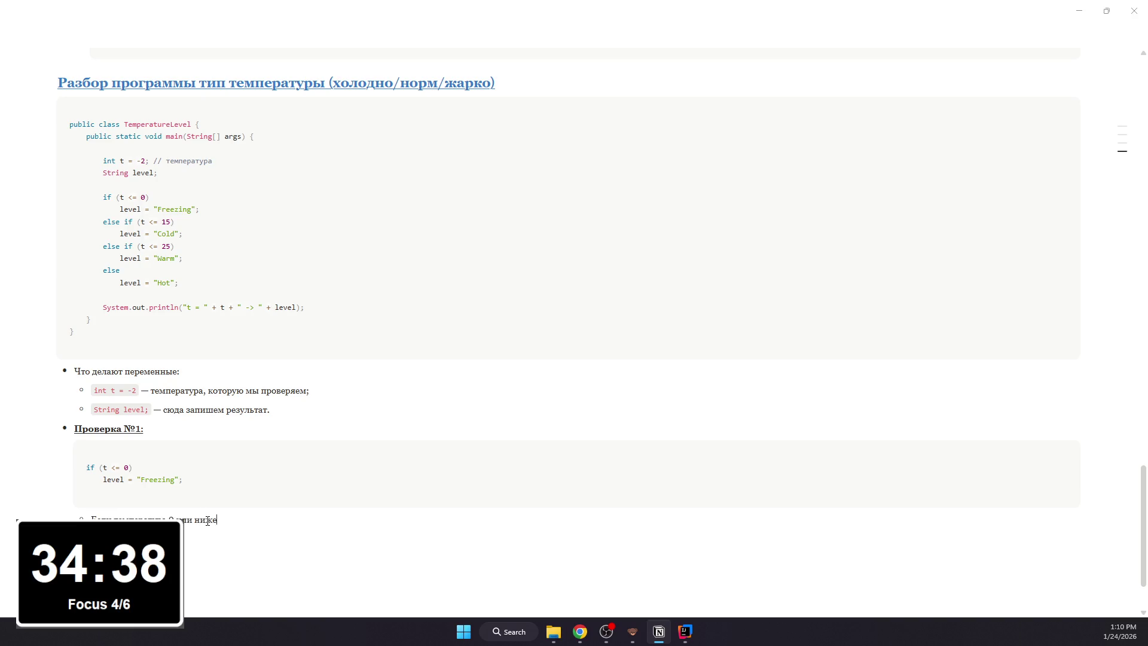
pyautogui.write(' считаем что')
pyautogui.write(' мороз')
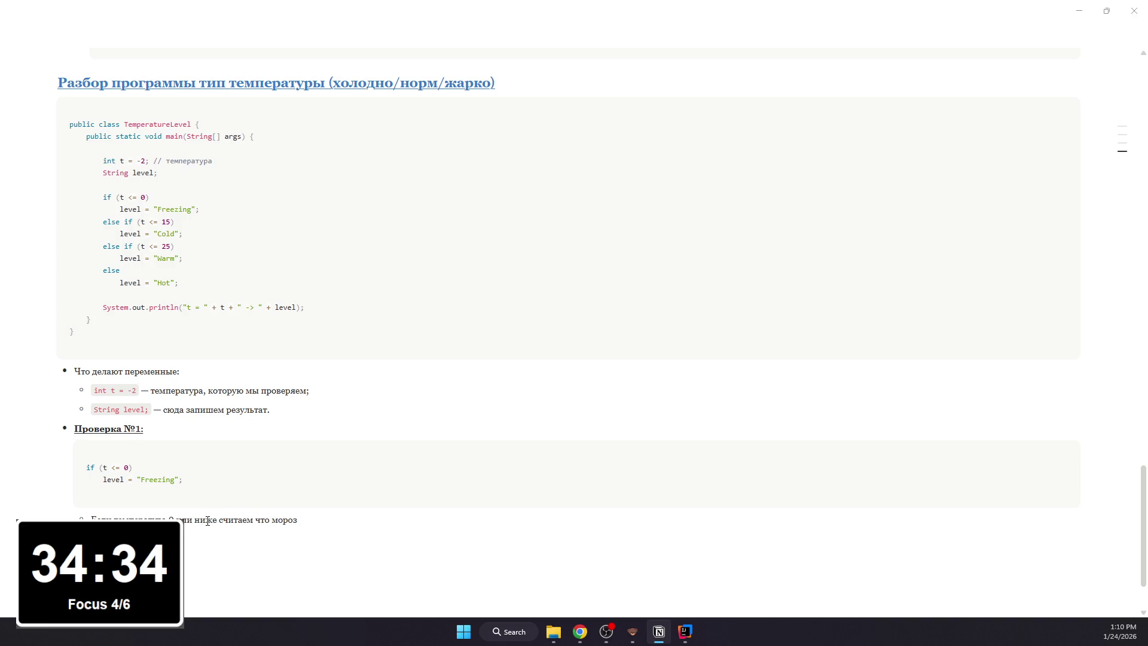
pyautogui.write('з')
pyautogui.write('замерзание.')
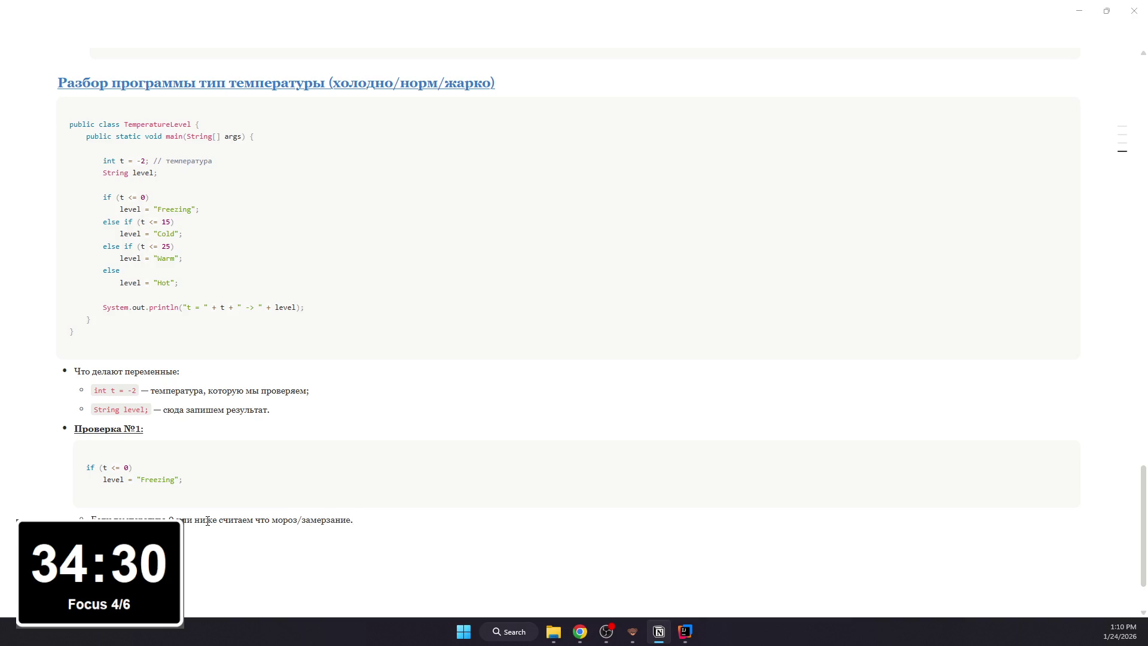
pyautogui.press('BackSpace')
pyautogui.write(';')
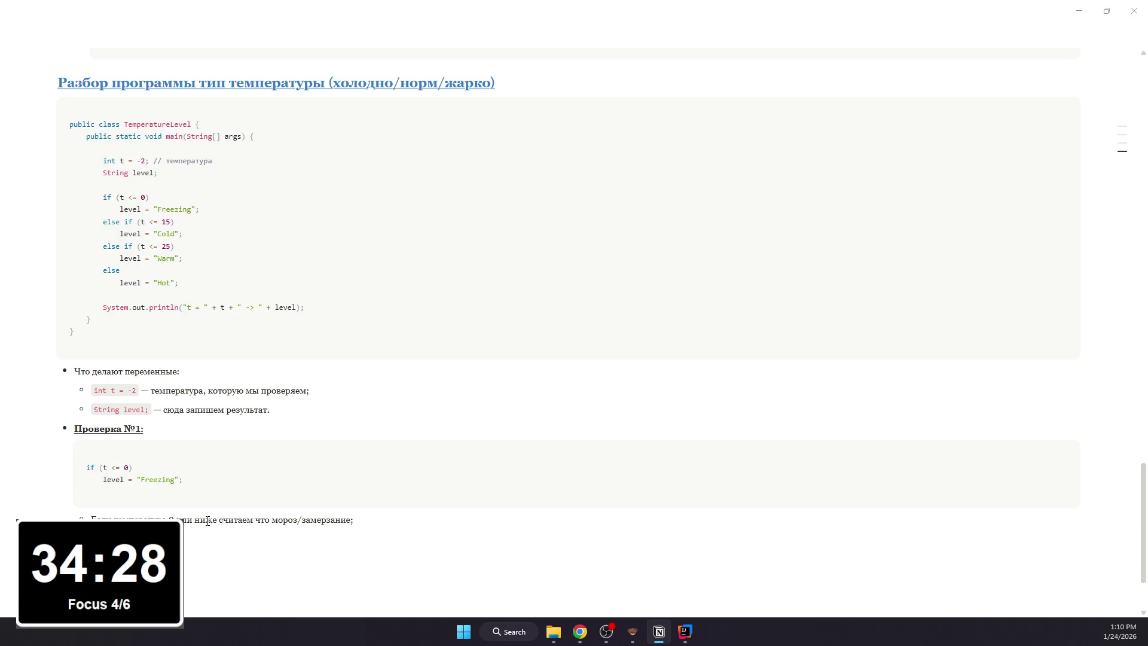
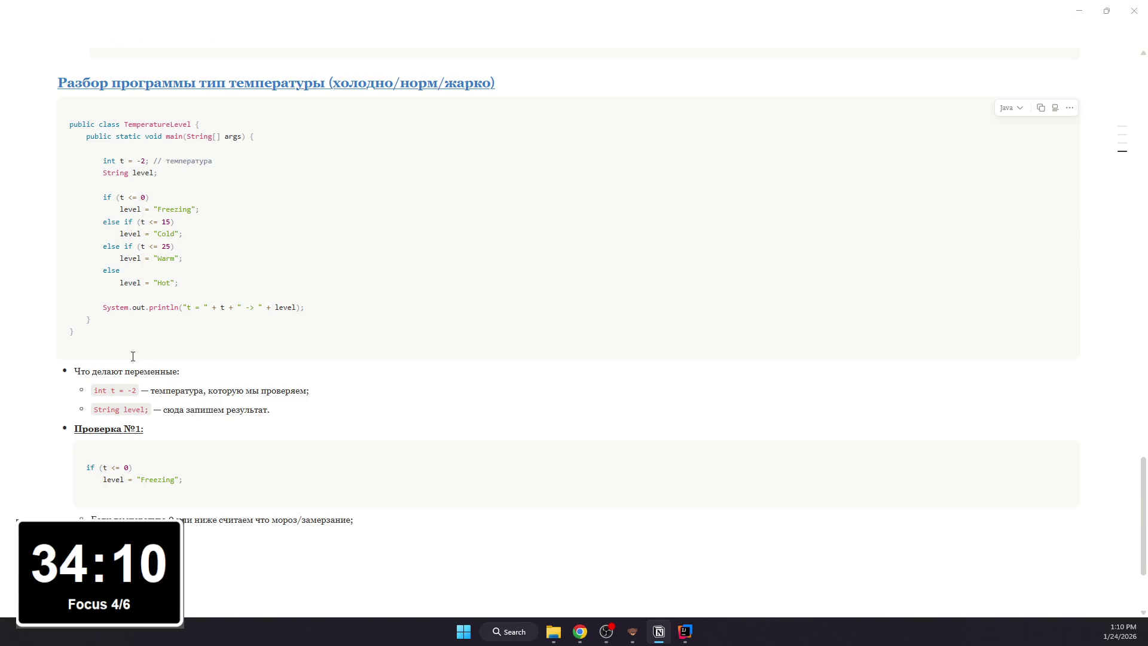
pyautogui.write('тся')
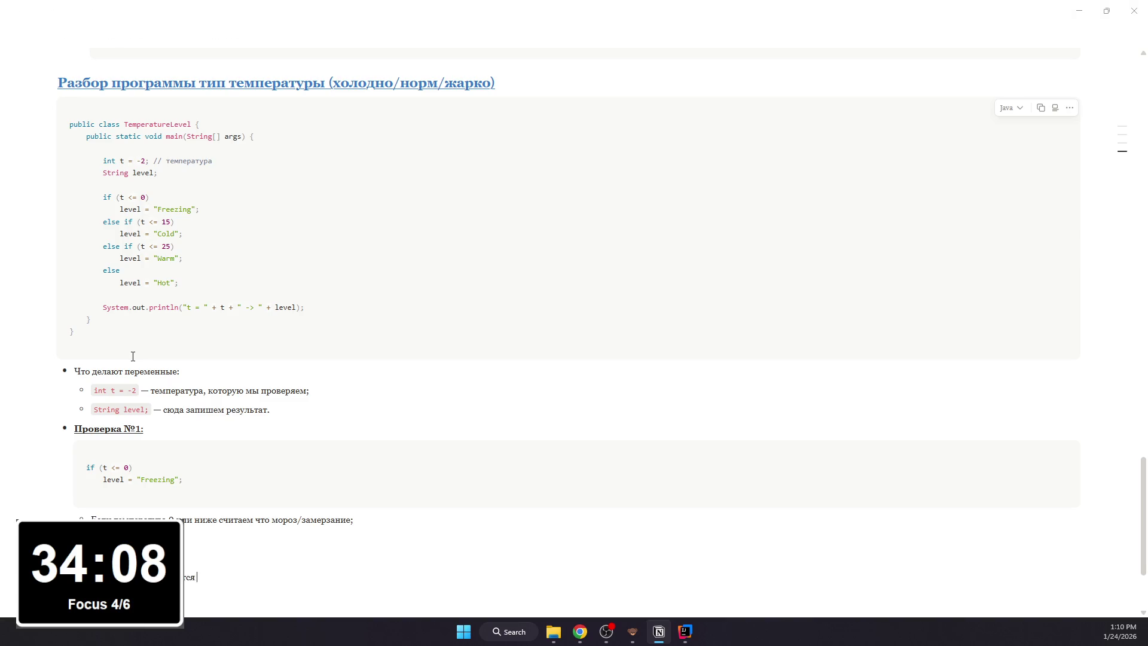
pyautogui.write(' level = “')
pyautogui.write('Freeez')
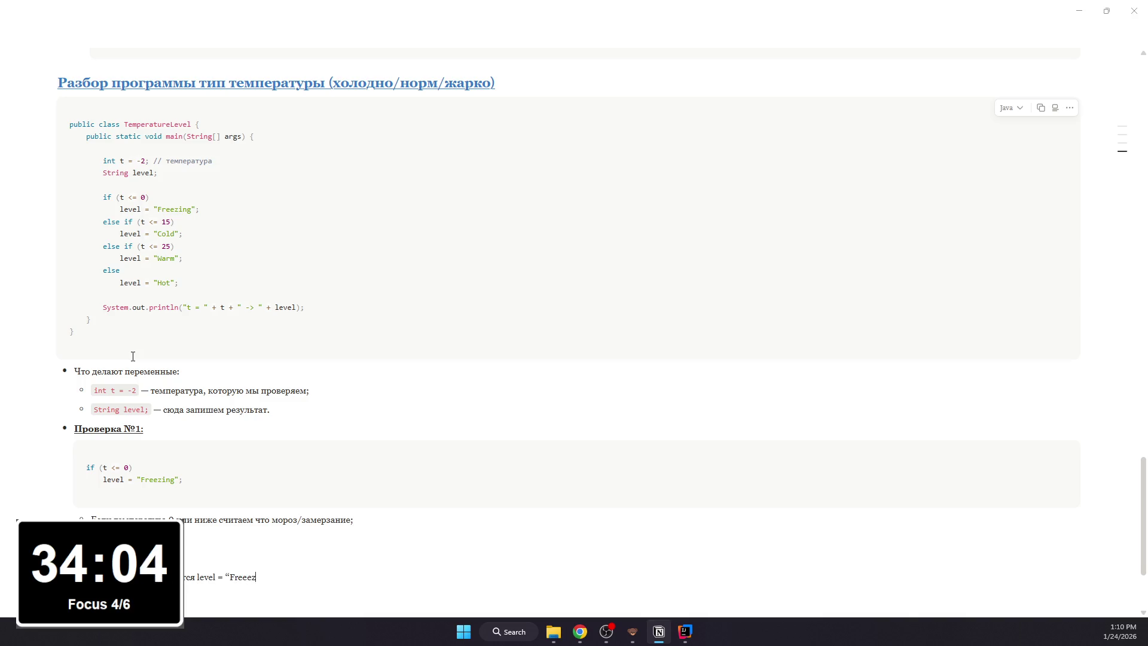
# - Finish the «Значит выполняется level = “Freezing”;» sub-bullet with the assignment as inline code
pyautogui.press('BackSpace')
pyautogui.press('BackSpace')
pyautogui.write('zing"')
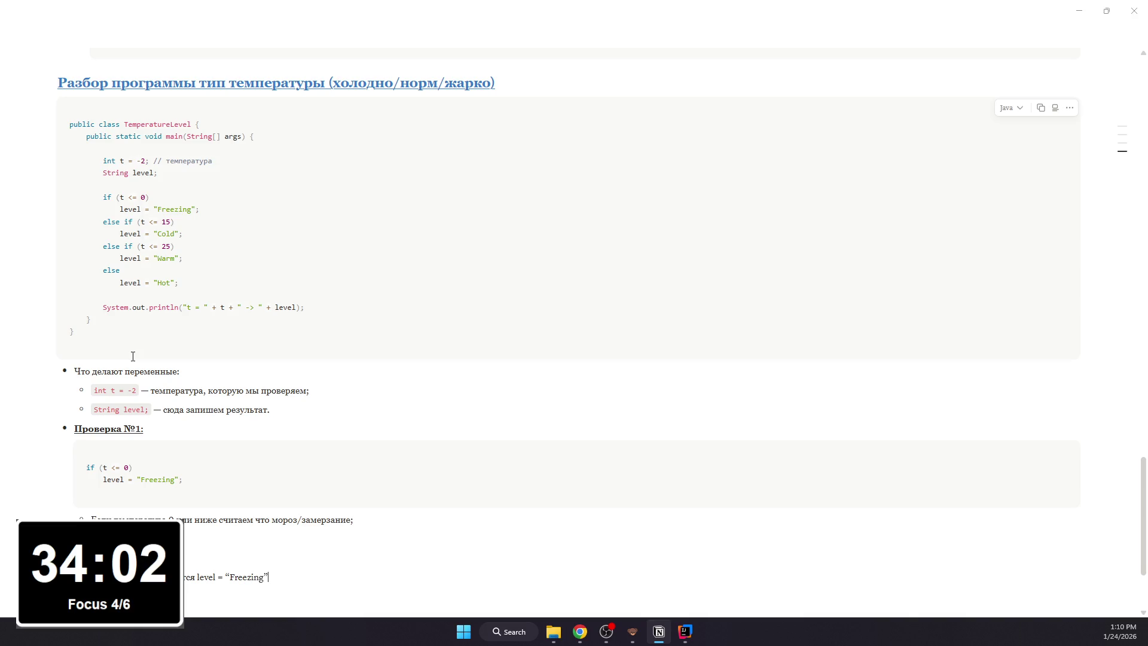
pyautogui.write(';')
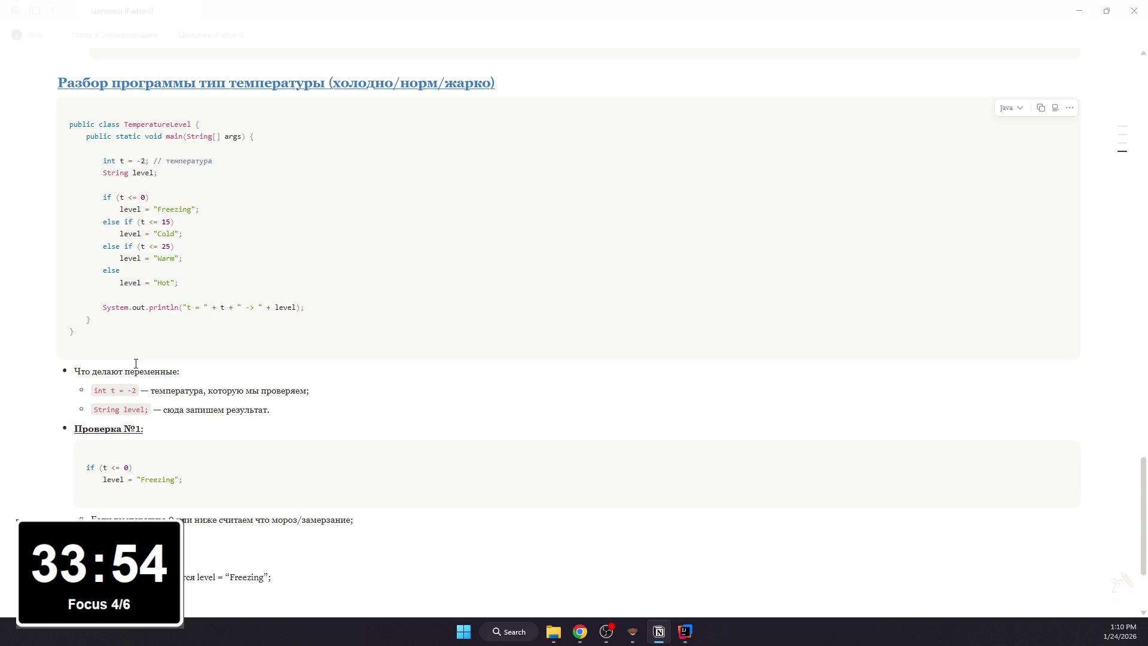
pyautogui.moveTo(574, 34)
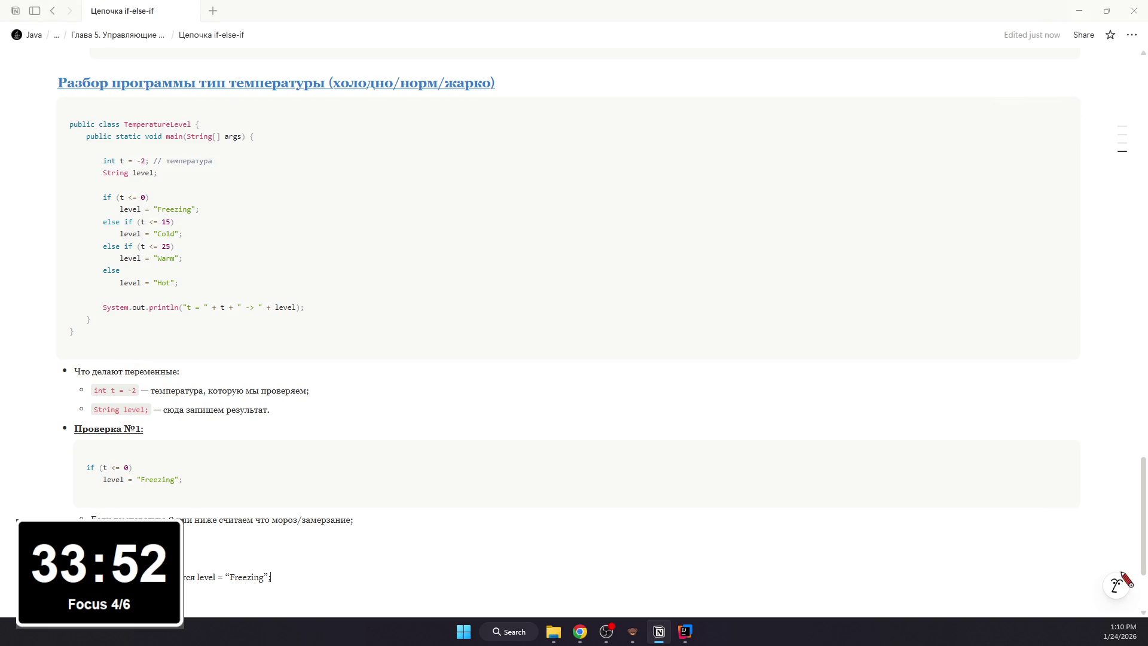
pyautogui.hotkey('shift', 'Home')
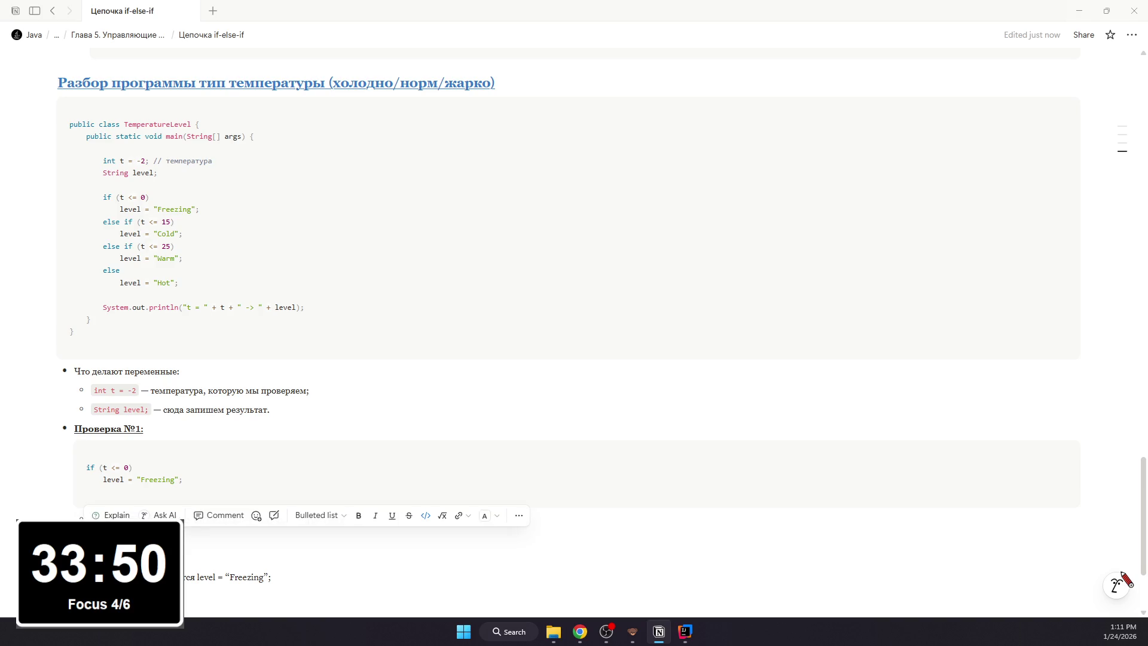
pyautogui.hotkey('shift', 'Down')
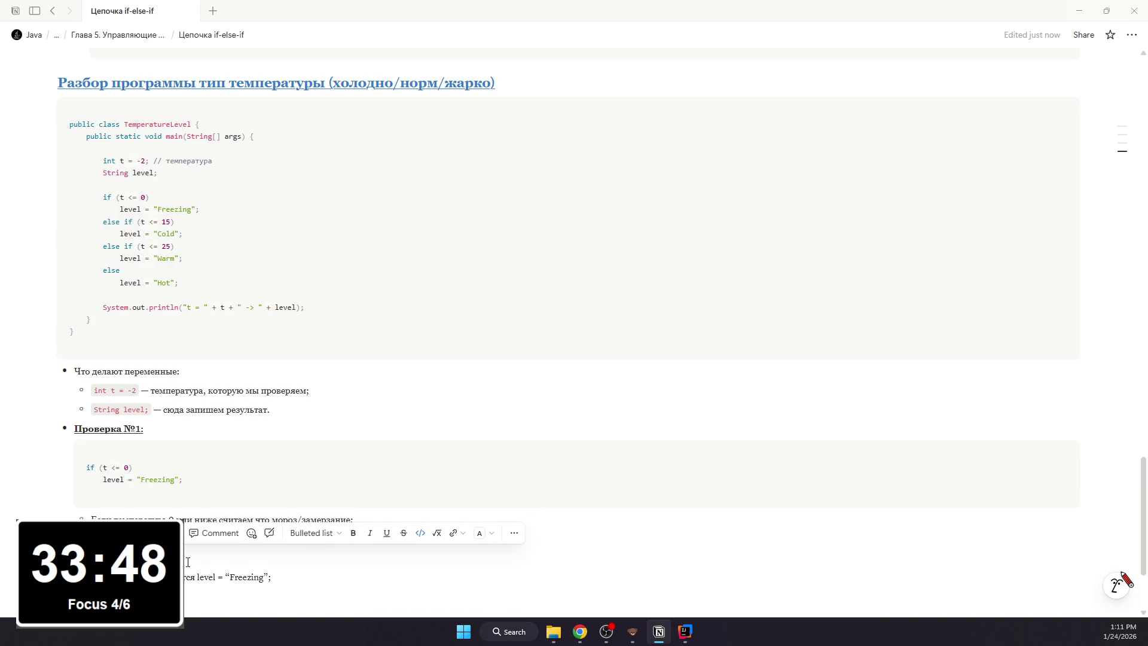
pyautogui.moveTo(198, 576); pyautogui.dragTo(267, 577)
pyautogui.scroll(-1, 269, 556)
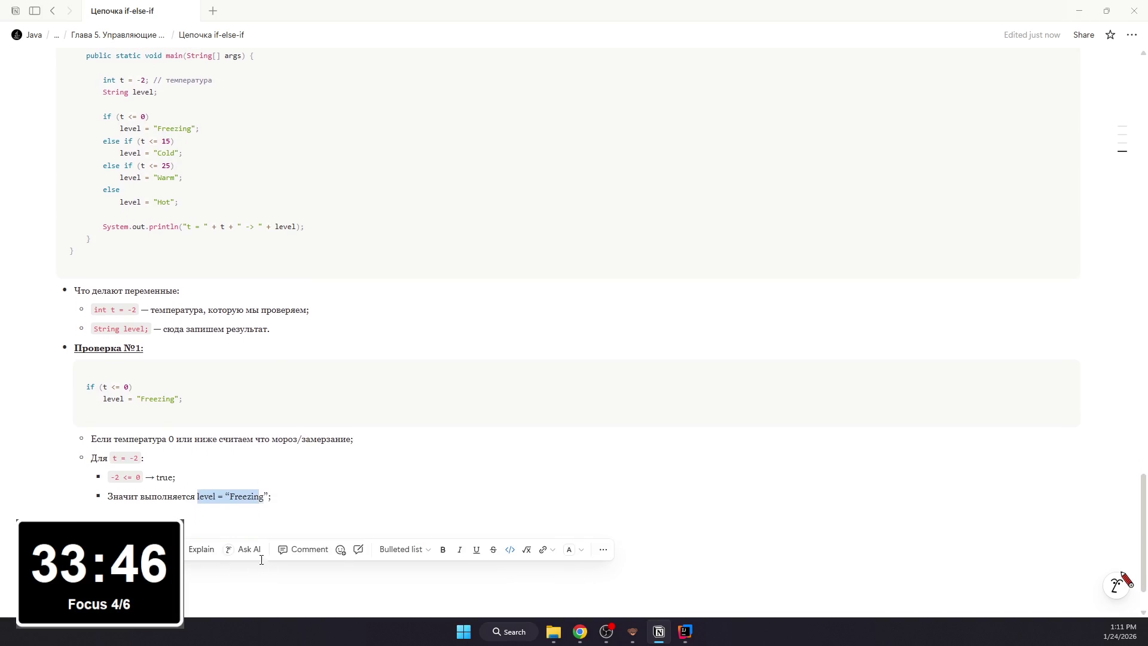
pyautogui.hotkey('ctrl', 'e')
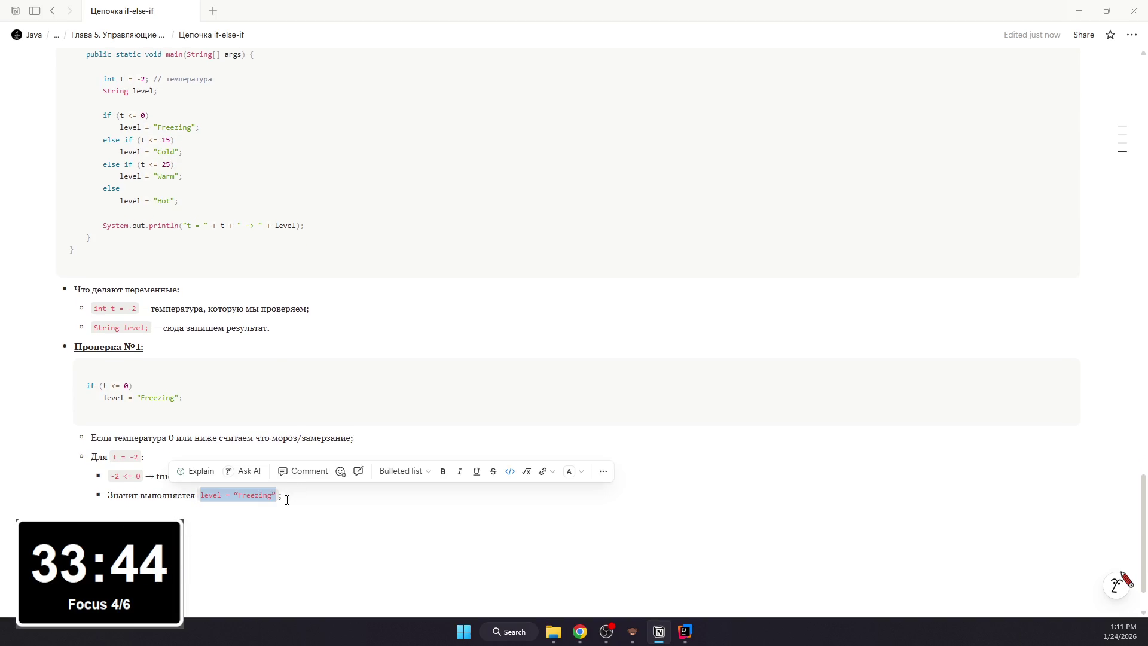
pyautogui.click(285, 496)
pyautogui.click(252, 524)
pyautogui.scroll(2, 196, 503)
pyautogui.scroll(-3, 196, 503)
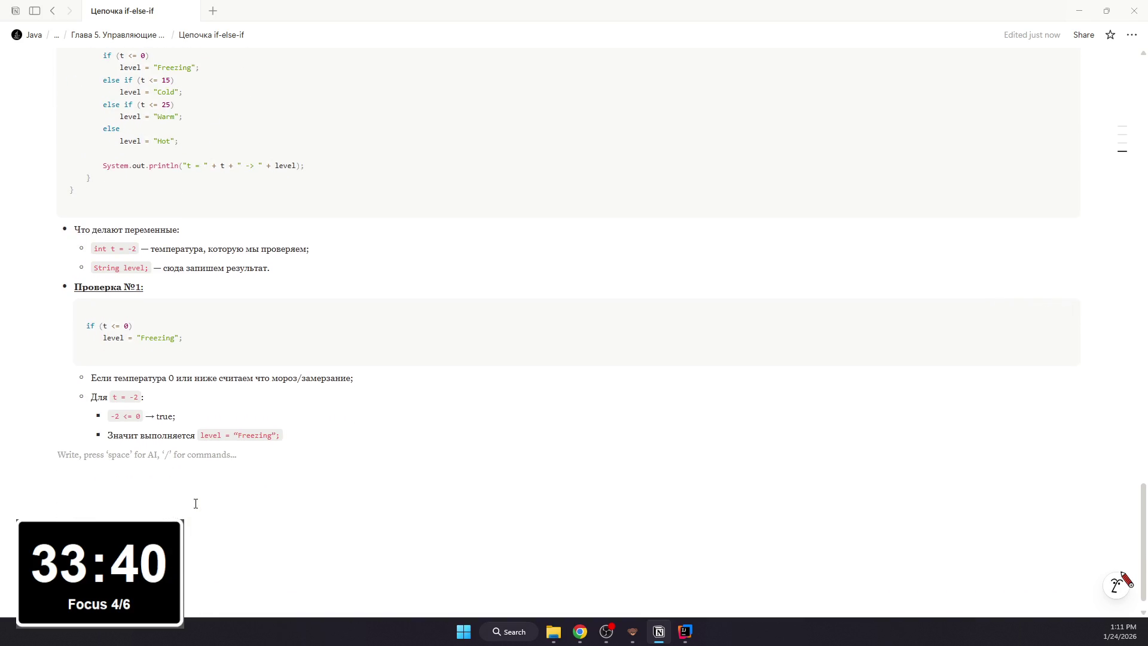
pyautogui.click(302, 436)
pyautogui.write('.')
# - End the sub-bullet with a period, briefly checking the OBS recorder and returning to Notion
pyautogui.click(294, 454)
pyautogui.click(605, 633)
pyautogui.click(606, 634)
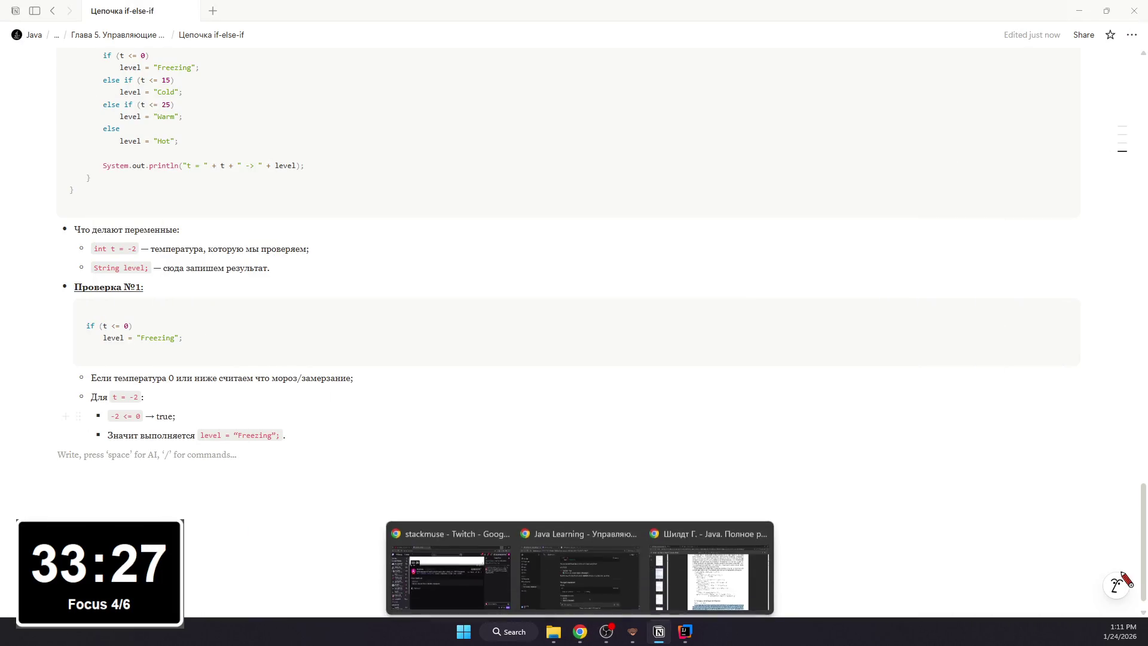
pyautogui.hotkey('alt', 'Tab')
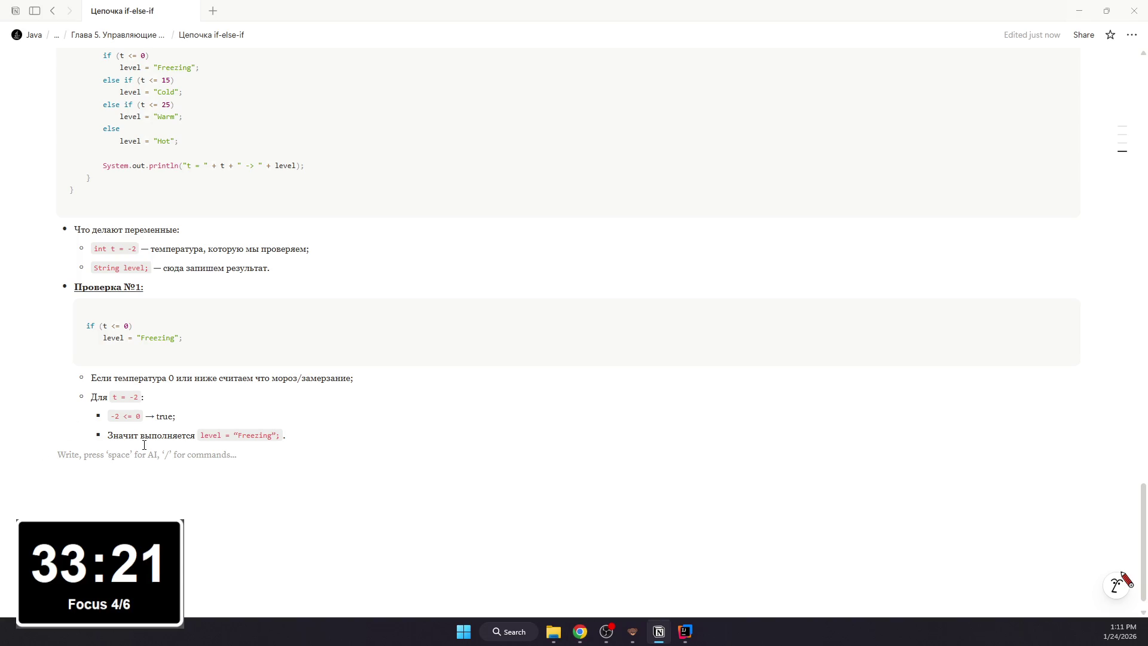
pyautogui.write('- ')
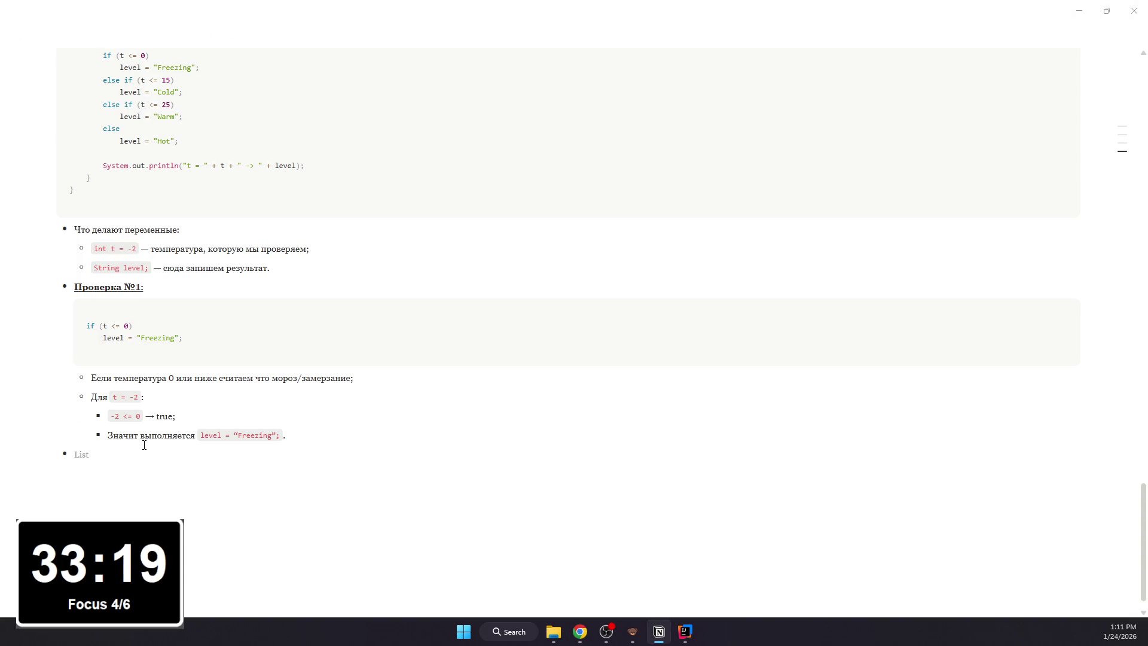
pyautogui.write('Что буд')
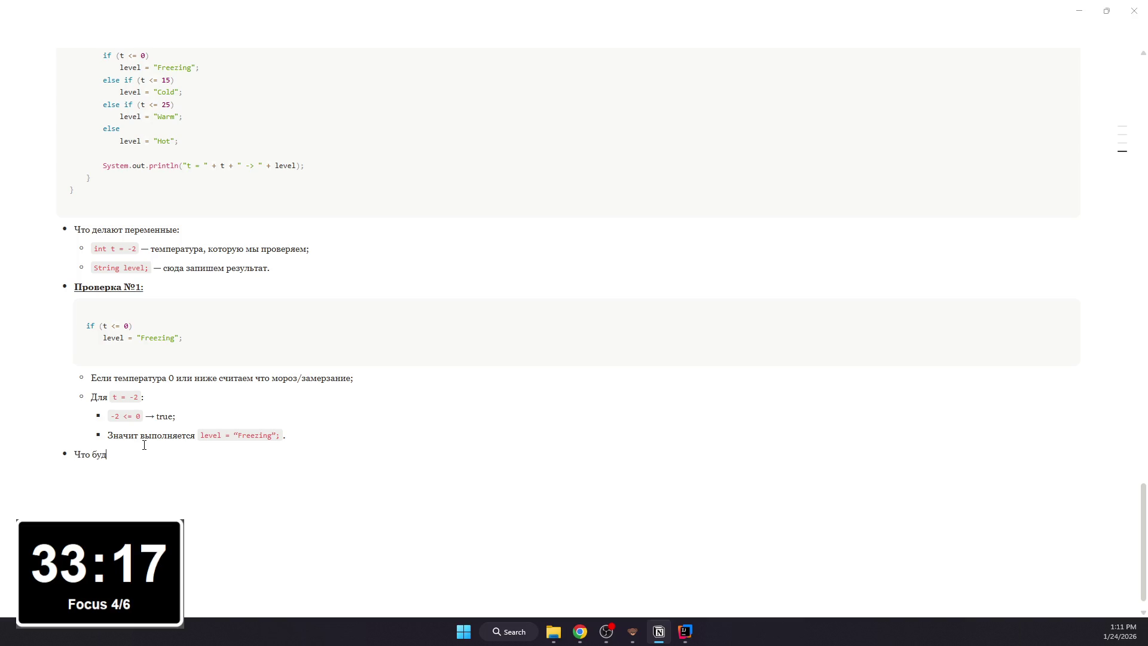
pyautogui.write('ет выведено:')
# - Add a code block under 'Что будет выведено:' containing a single System.out.println line
pyautogui.press('Return')
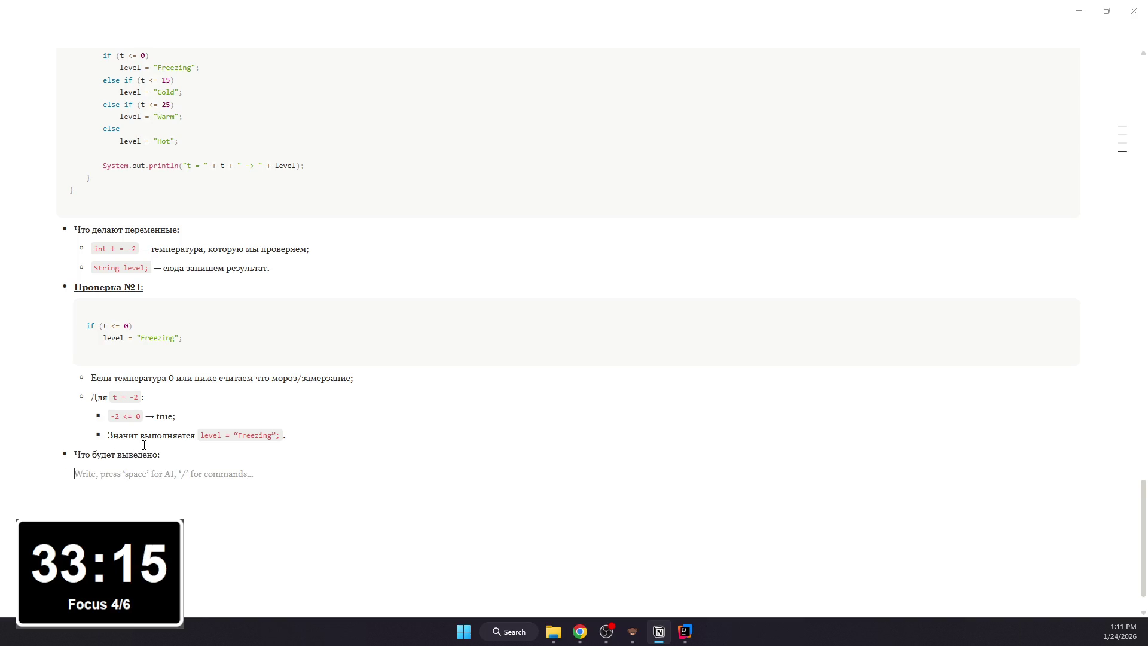
pyautogui.write('/code')
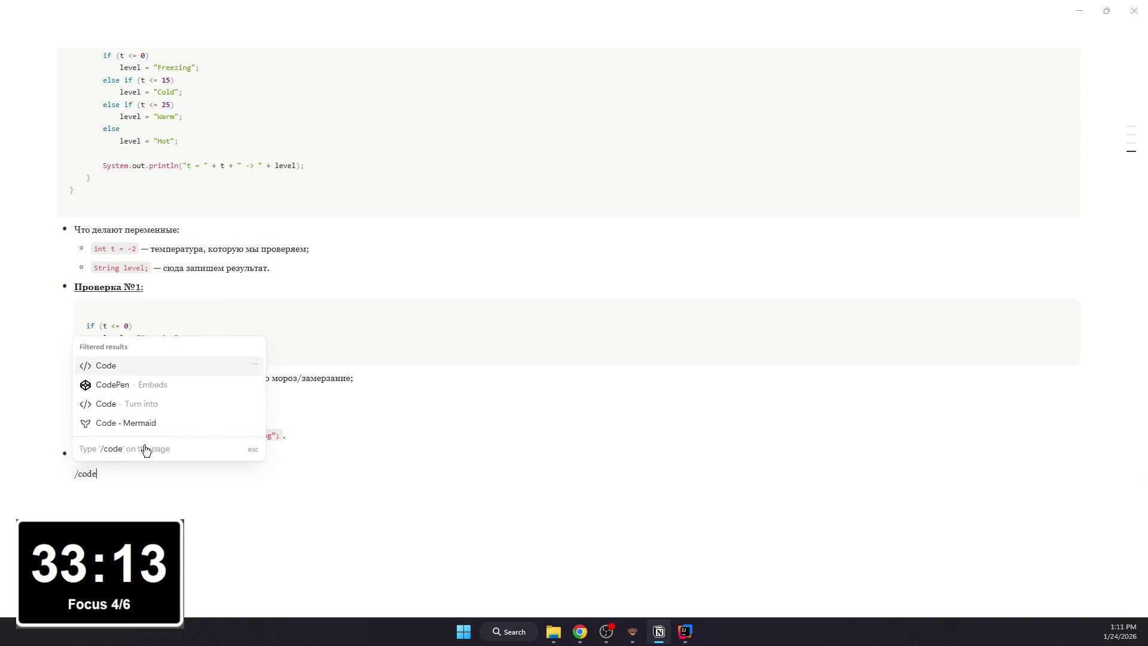
pyautogui.press('Return')
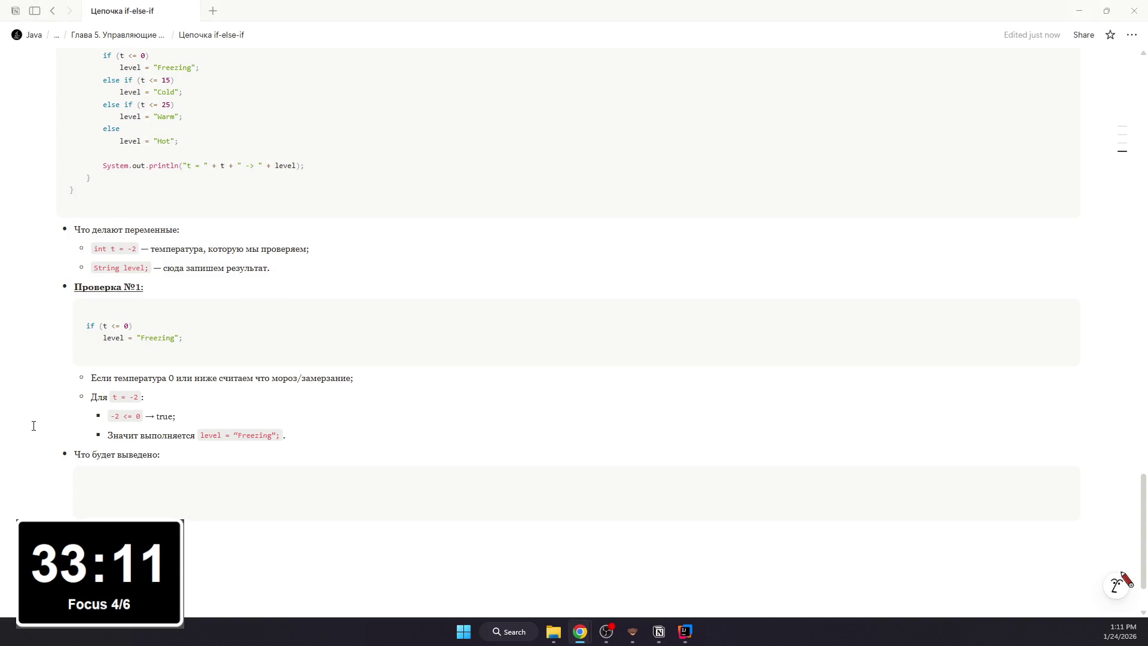
pyautogui.moveTo(574, 493)
pyautogui.write('System.out.println("t = " + t + " -> " + level);')
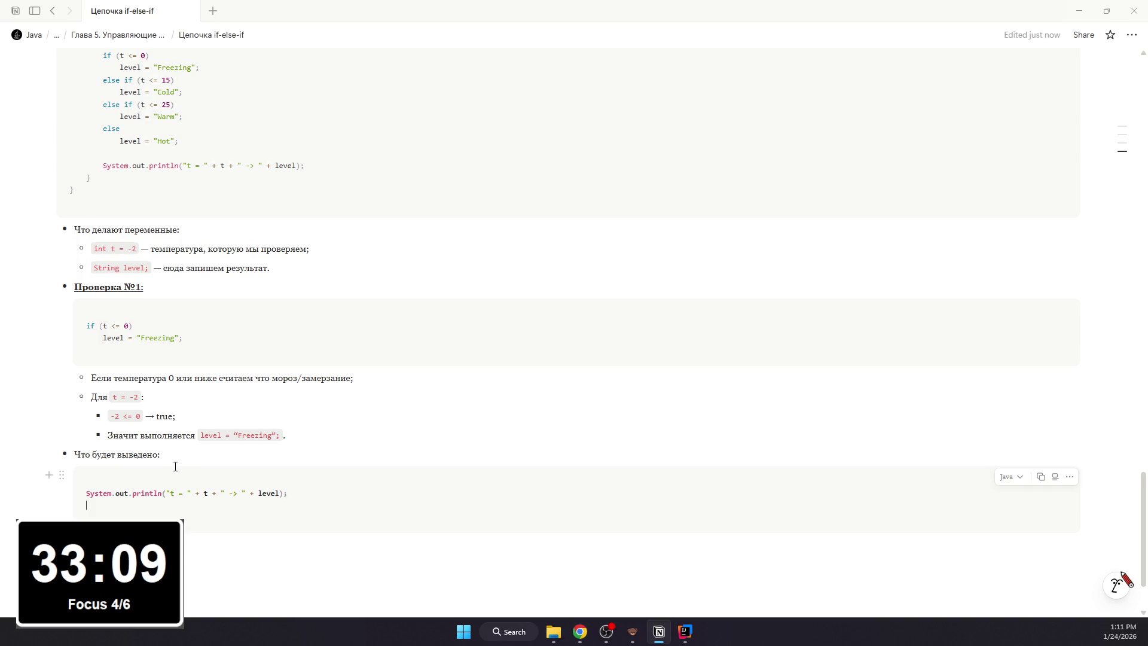
pyautogui.hotkey('ctrl', 'v')
pyautogui.hotkey('ctrl', 'z')
pyautogui.hotkey('ctrl', 'z')
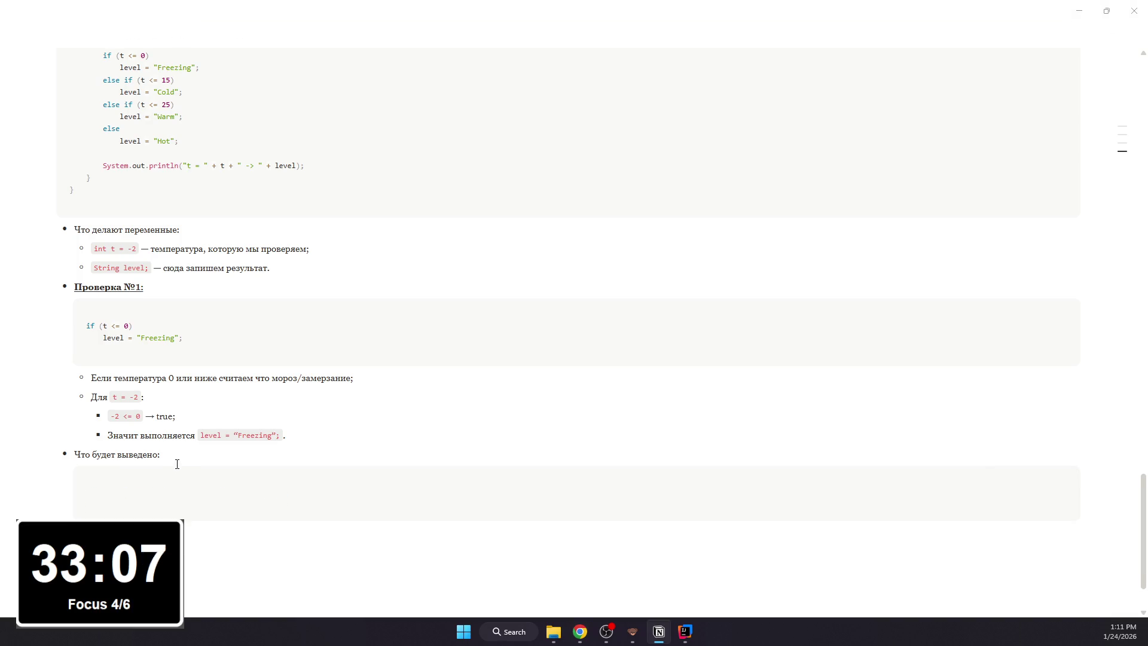
pyautogui.write('System.out.println("t = " + t + " -> " + level);')
pyautogui.hotkey('ctrl', 'z')
pyautogui.write('System.out.println("t = " + t + " -> " + level);')
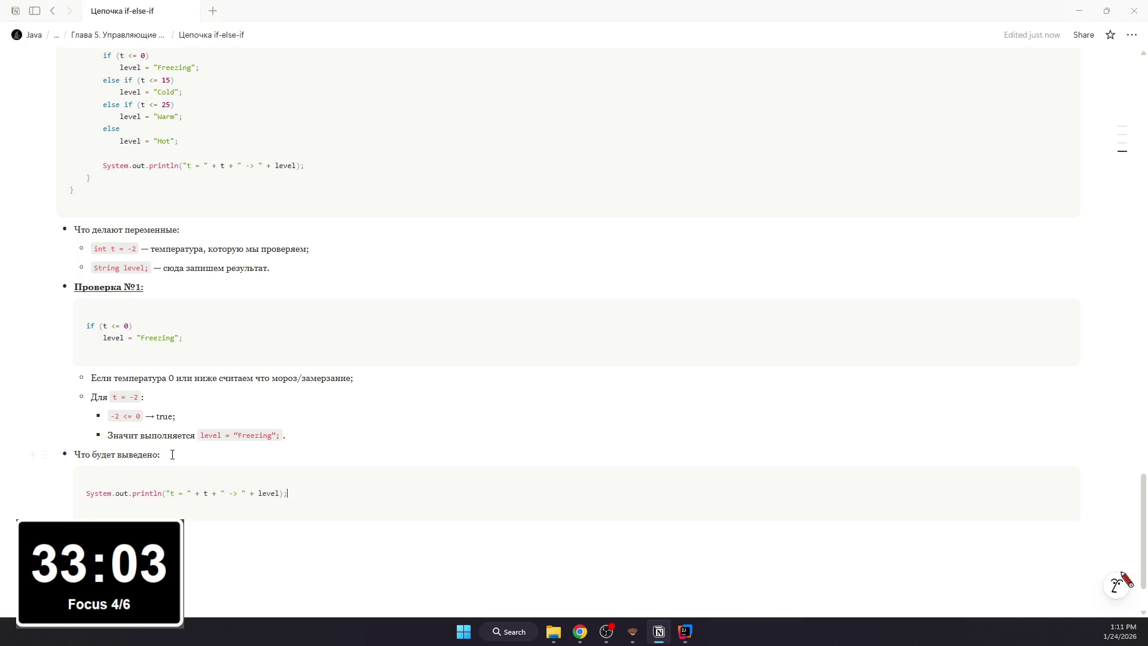
# - Select the 'Что будет выведено:' line for bold/underline and remove the empty block below the code
pyautogui.moveTo(172, 455); pyautogui.dragTo(86, 447)
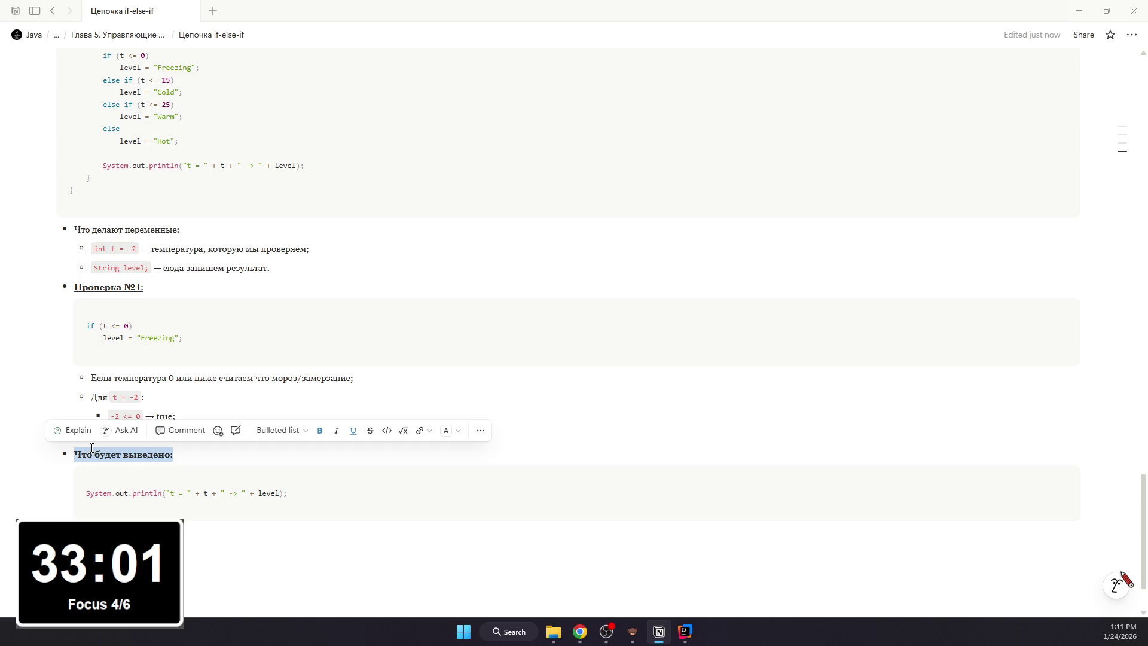
pyautogui.click(196, 530)
pyautogui.write('/')
pyautogui.press('BackSpace')
pyautogui.press('BackSpace')
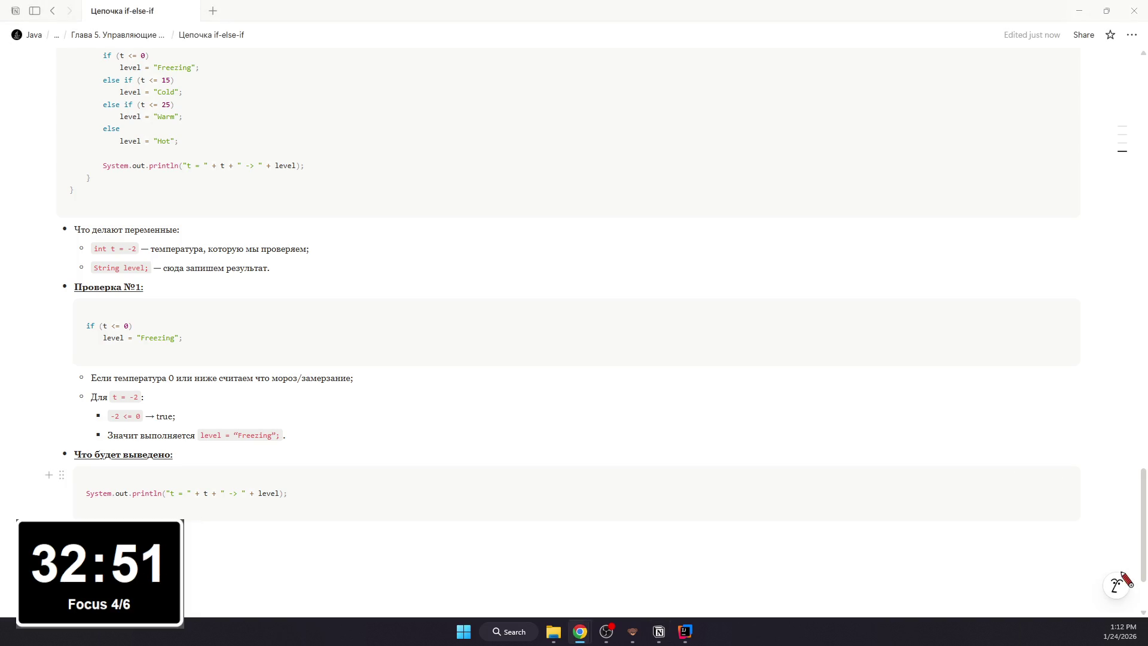
# - Paste the «Подставляем значения:» notes with t = -2, level = "Freezing" and «Вывод:» below the println block
pyautogui.click(231, 535)
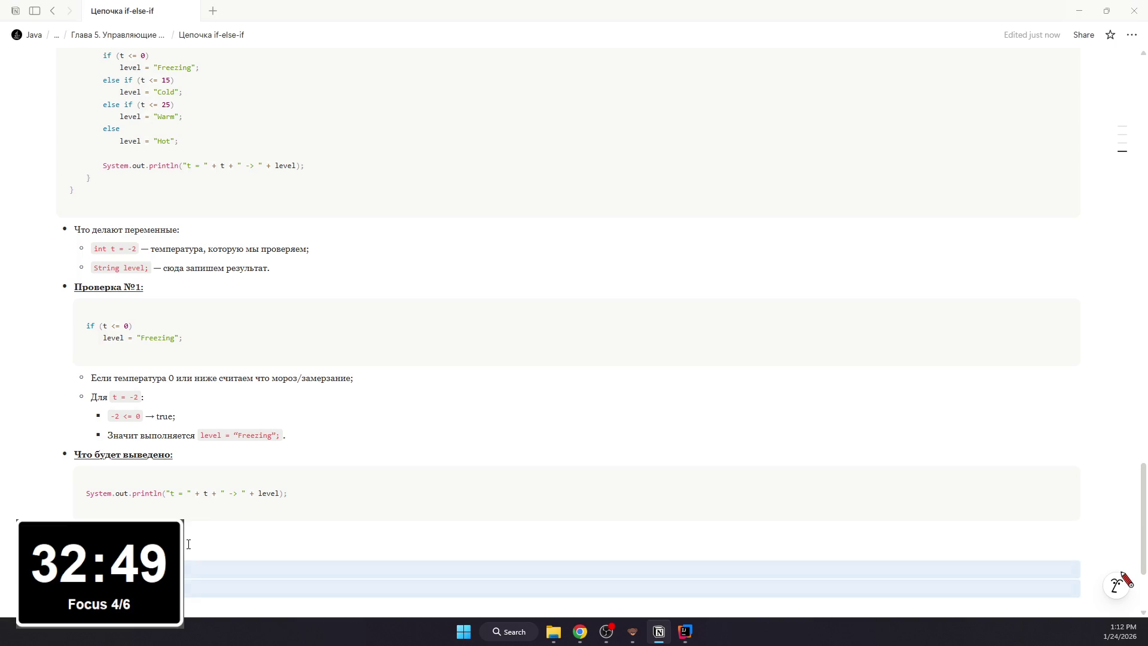
pyautogui.write('Подставляем значения: t = -2 level = "Freezing"')
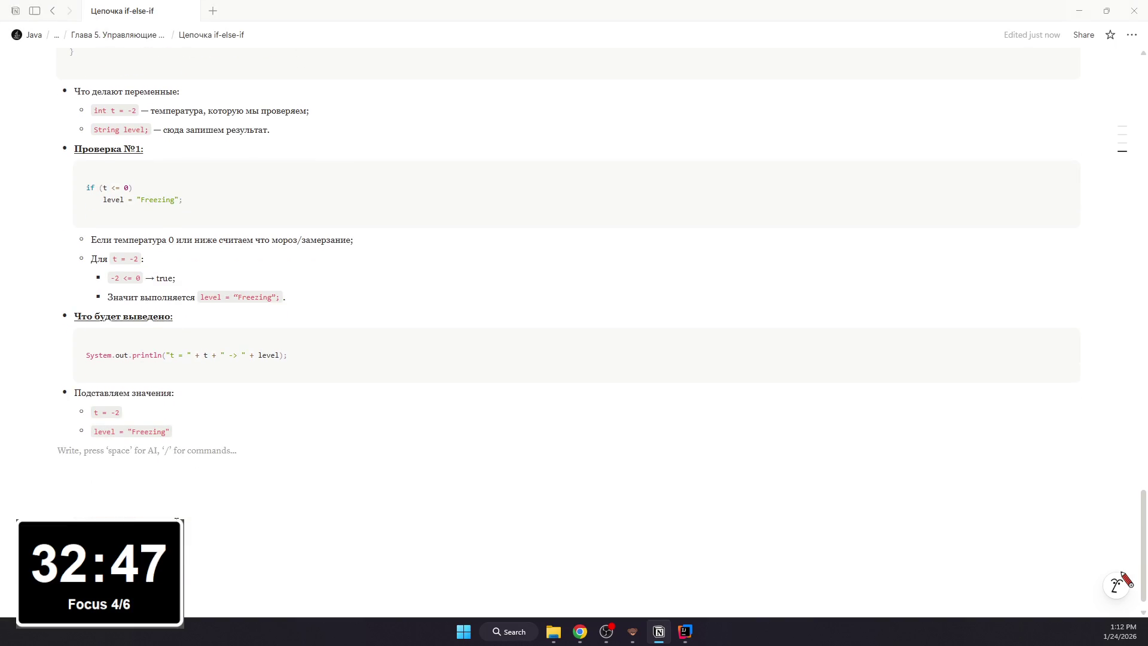
pyautogui.write('- Вывод:')
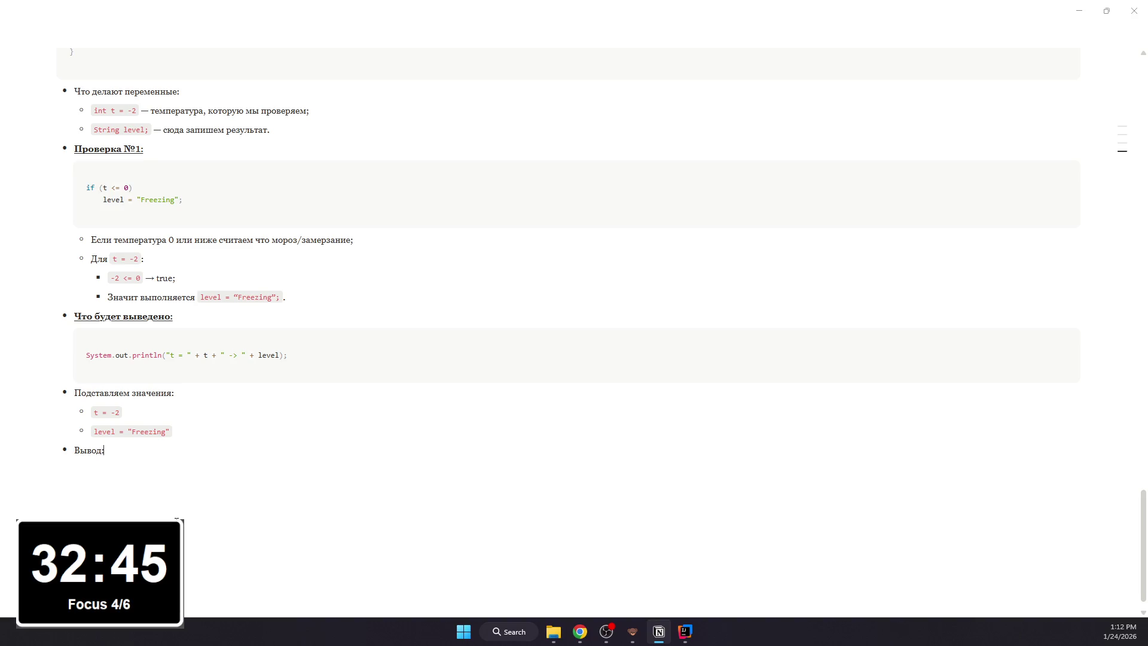
pyautogui.press('Return')
pyautogui.press('Tab')
pyautogui.press('BackSpace')
pyautogui.write('/code')
pyautogui.press('Return')
# - Nest «Подставляем значения:» and «Вывод:» under the heading, with the two value items one level deeper
pyautogui.click(74, 393)
pyautogui.press('Tab')
pyautogui.click(209, 437)
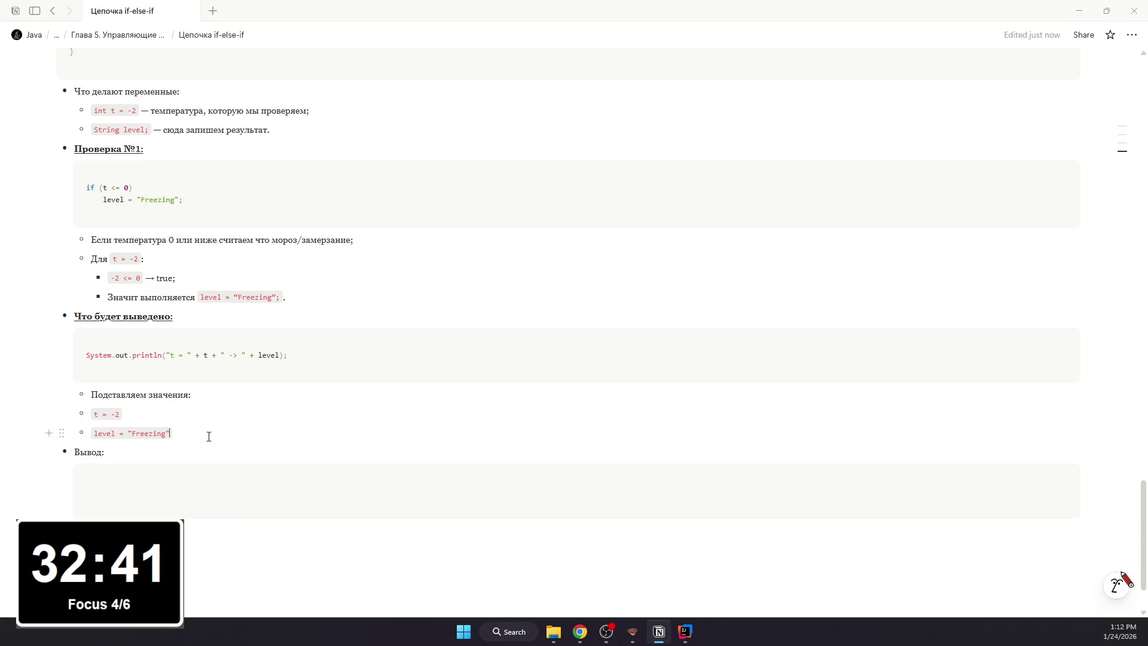
pyautogui.moveTo(208, 436); pyautogui.dragTo(85, 416)
pyautogui.press('Tab')
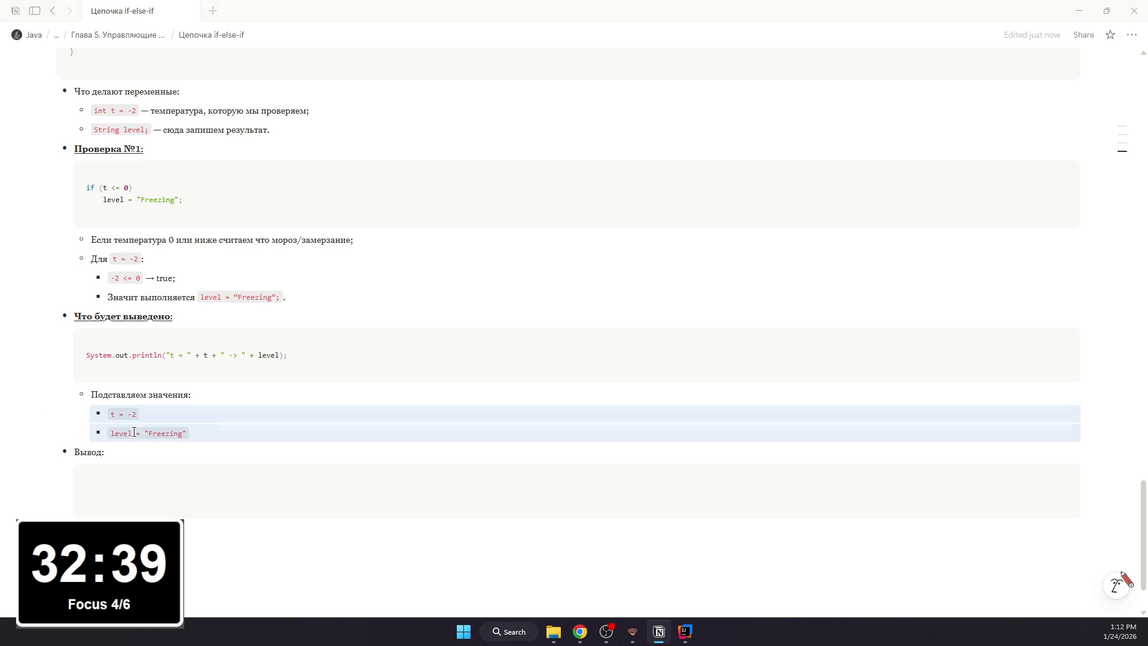
pyautogui.click(76, 453)
pyautogui.press('Tab')
pyautogui.press('Tab')
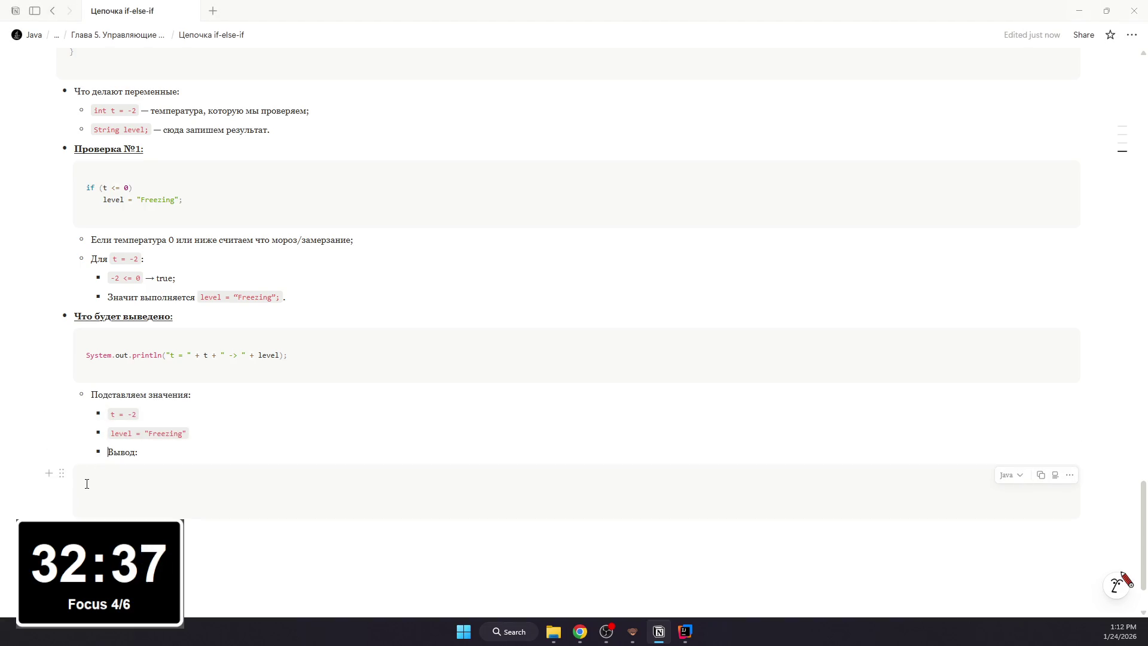
pyautogui.hotkey('shift', 'Tab')
# - Delete the stray empty code block and stray text, leaving a fresh code block under «Вывод:»
pyautogui.press('Escape')
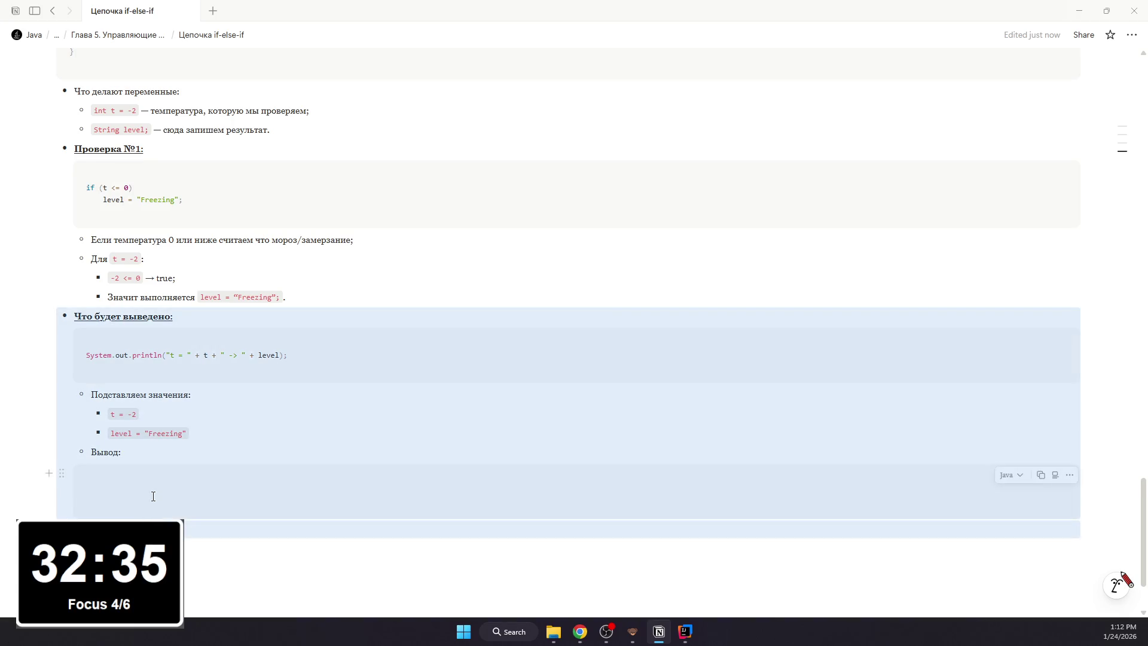
pyautogui.click(153, 563)
pyautogui.moveTo(229, 561); pyautogui.dragTo(194, 495)
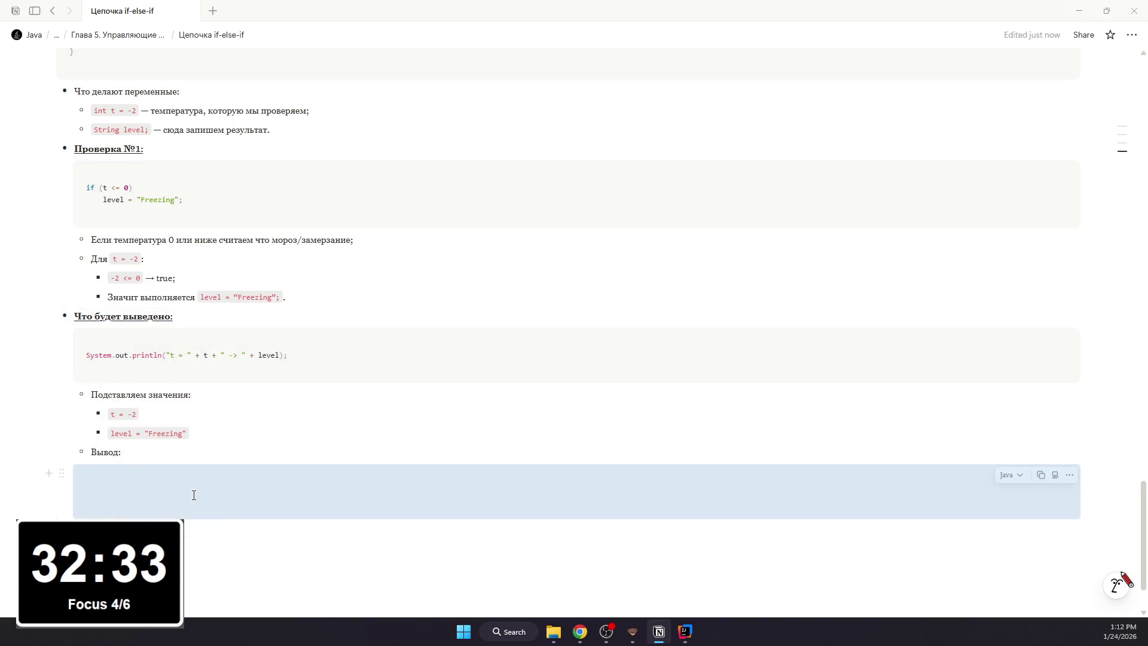
pyautogui.press('BackSpace')
pyautogui.click(204, 463)
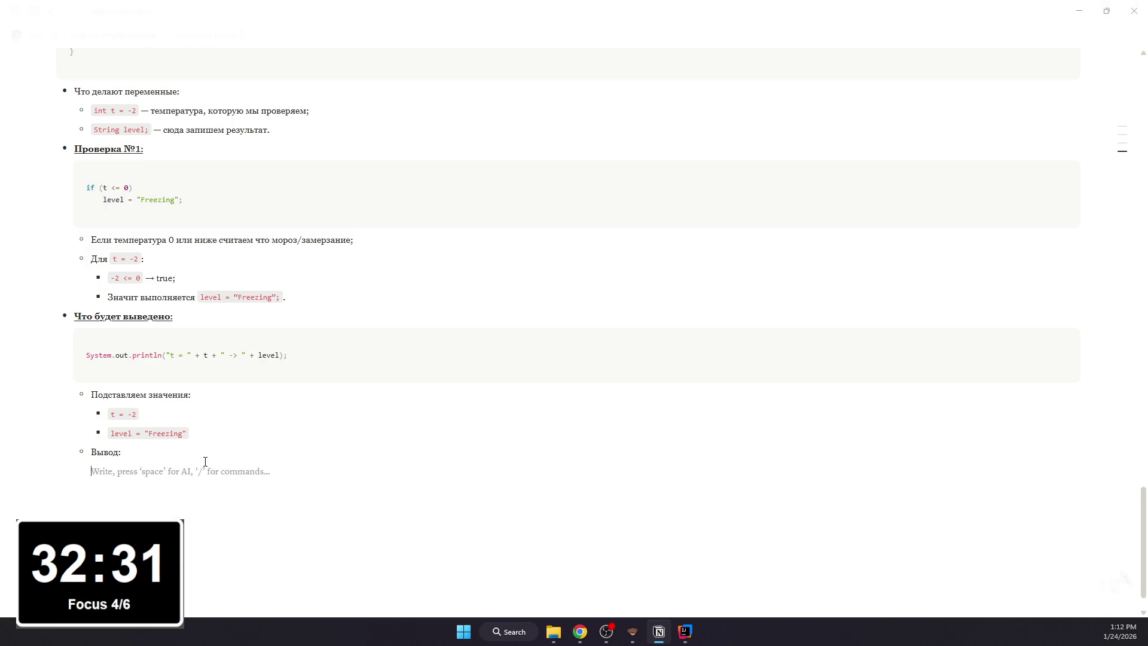
pyautogui.write('end')
pyautogui.press('BackSpace')
pyautogui.press('BackSpace')
pyautogui.press('BackSpace')
pyautogui.write('=4')
pyautogui.press('BackSpace')
pyautogui.press('BackSpace')
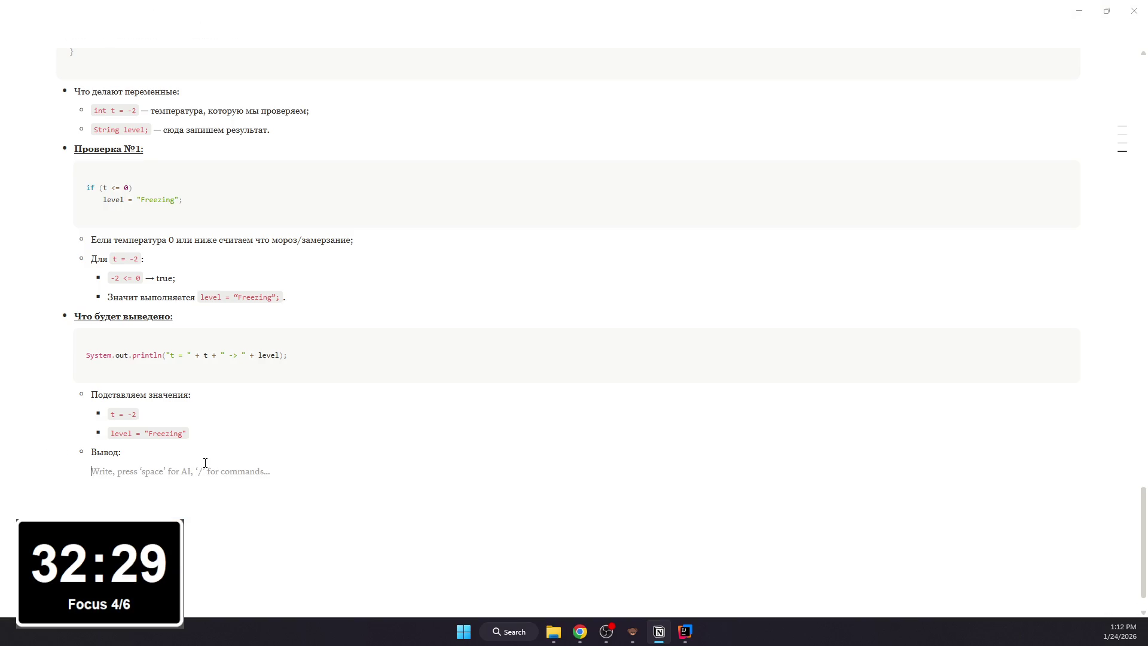
pyautogui.write('/code')
pyautogui.press('Return')
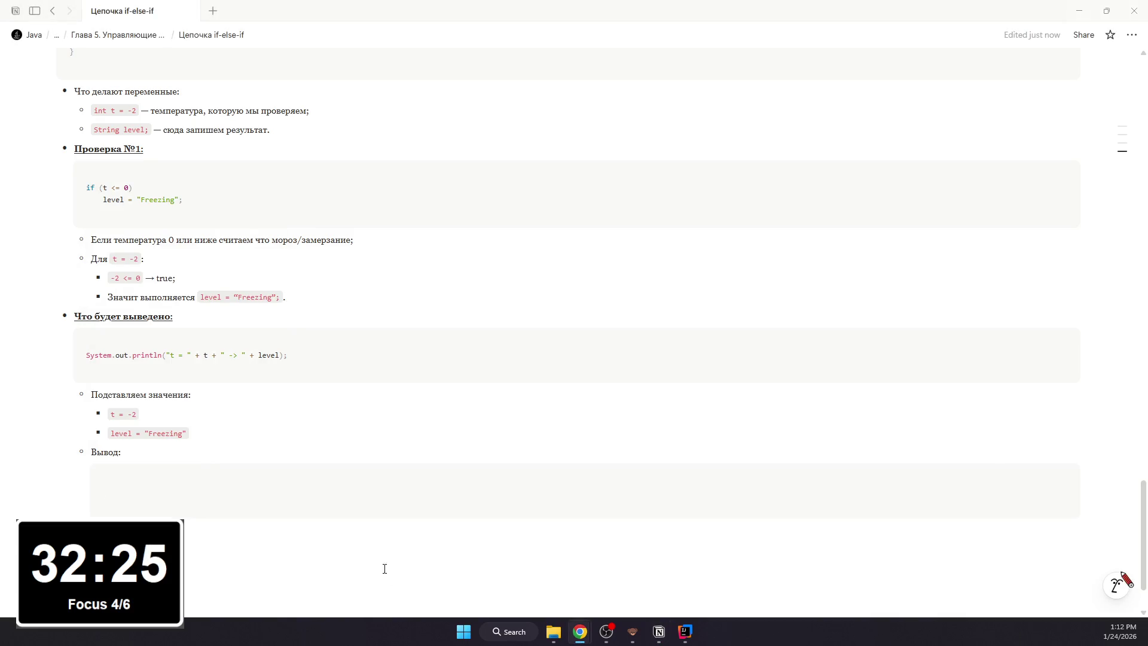
pyautogui.write('t = -2 -> Freezing')
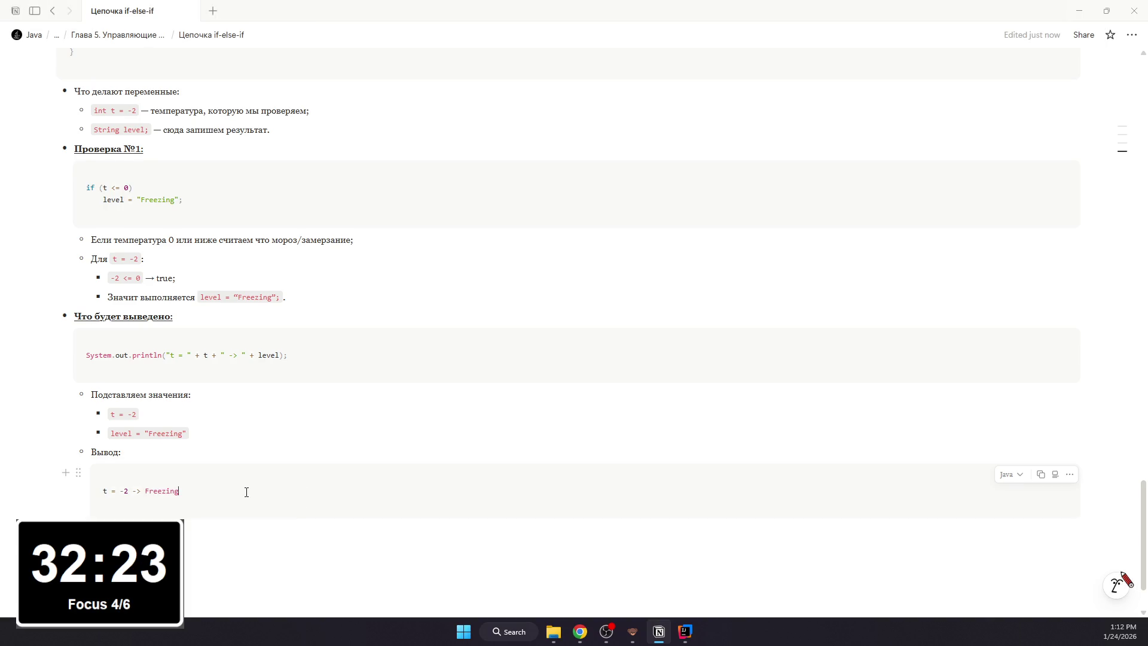
pyautogui.scroll(5, 246, 492)
pyautogui.scroll(5, 233, 491)
pyautogui.scroll(-10, 212, 485)
pyautogui.scroll(-2, 172, 491)
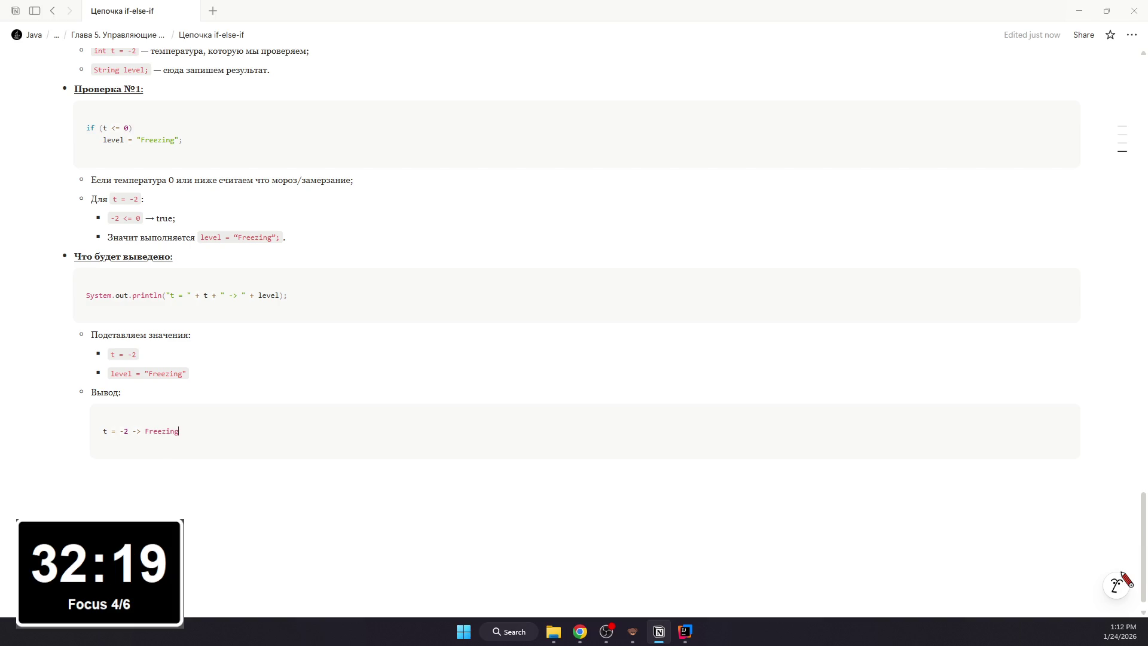
# - Add the 'why no range in else if (t <= 15)' question bullet with a nested item below it
pyautogui.click(200, 494)
pyautogui.write('/b')
pyautogui.press('Return')
pyautogui.write('Почему во 2-й проверке не пишем t')
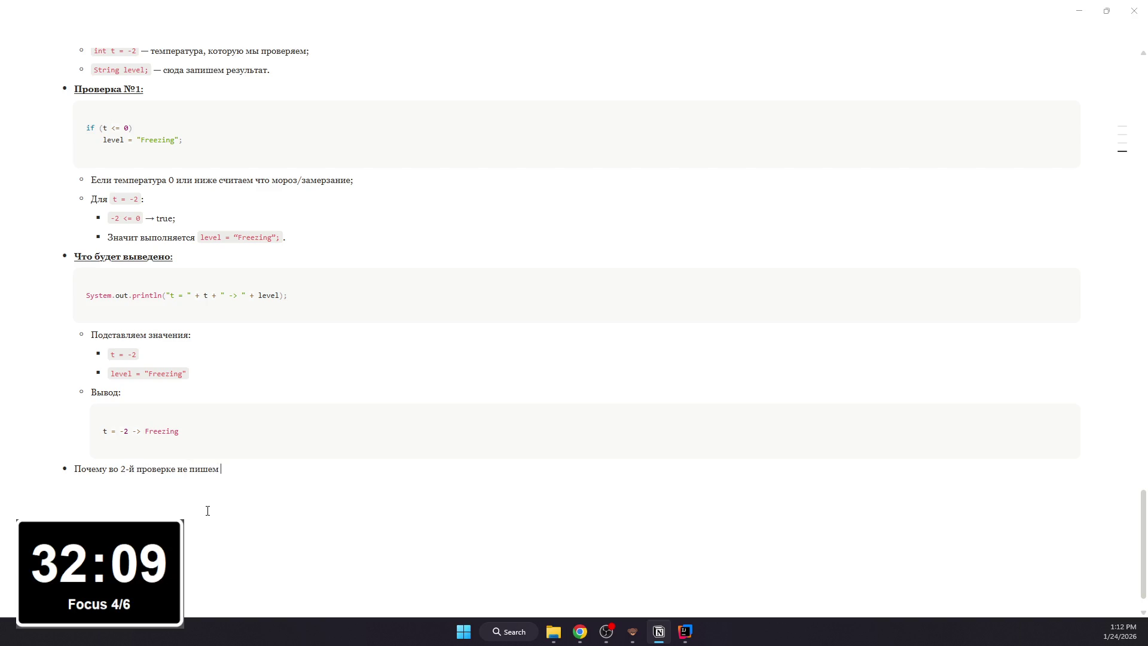
pyautogui.write(' > 0 && t <')
pyautogui.write('= 15')
pyautogui.write('?')
pyautogui.press('Return')
pyautogui.press('Tab')
pyautogui.write('Потому что она стоит в else if после')
pyautogui.write(' <')
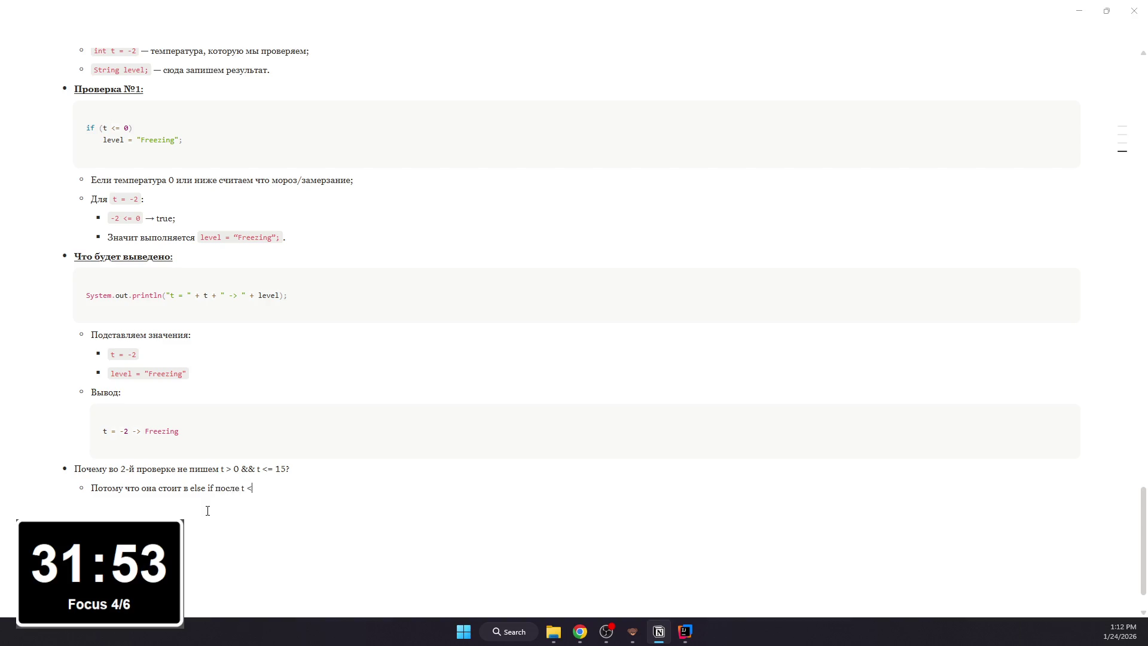
pyautogui.write('= -')
# - Write the sub-bullets noting the first check t <= 0 failed so t is already > 0
pyautogui.press('BackSpace')
pyautogui.write('0')
pyautogui.press('BackSpace')
pyautogui.write(';')
pyautogui.press('Return')
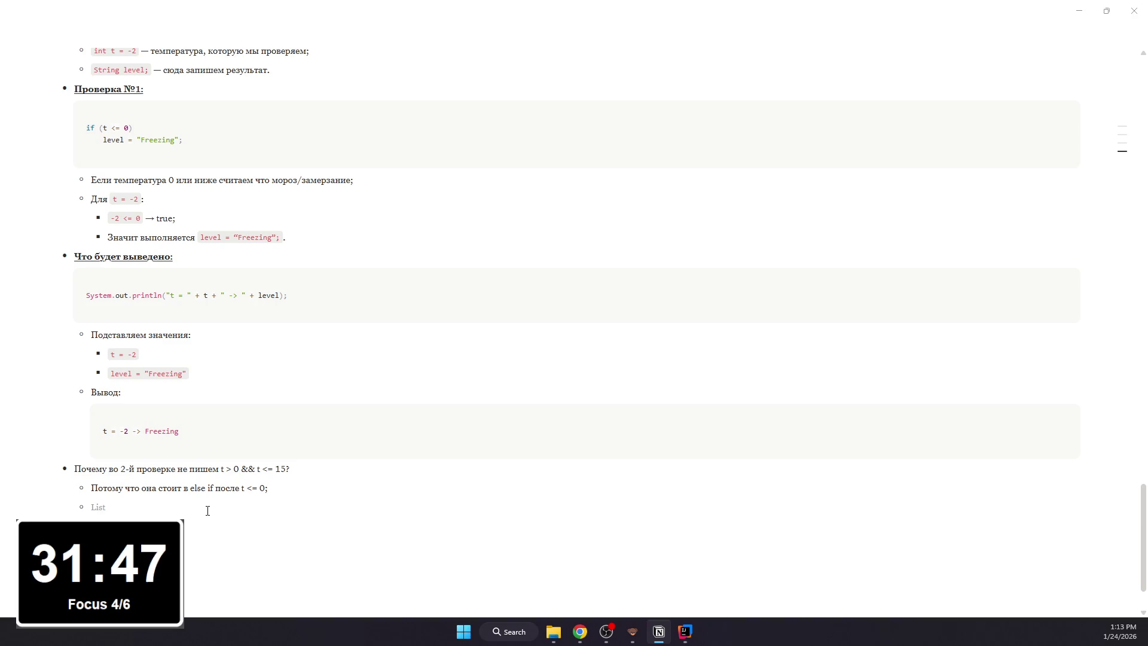
pyautogui.write('Если мы дошли до else if (')
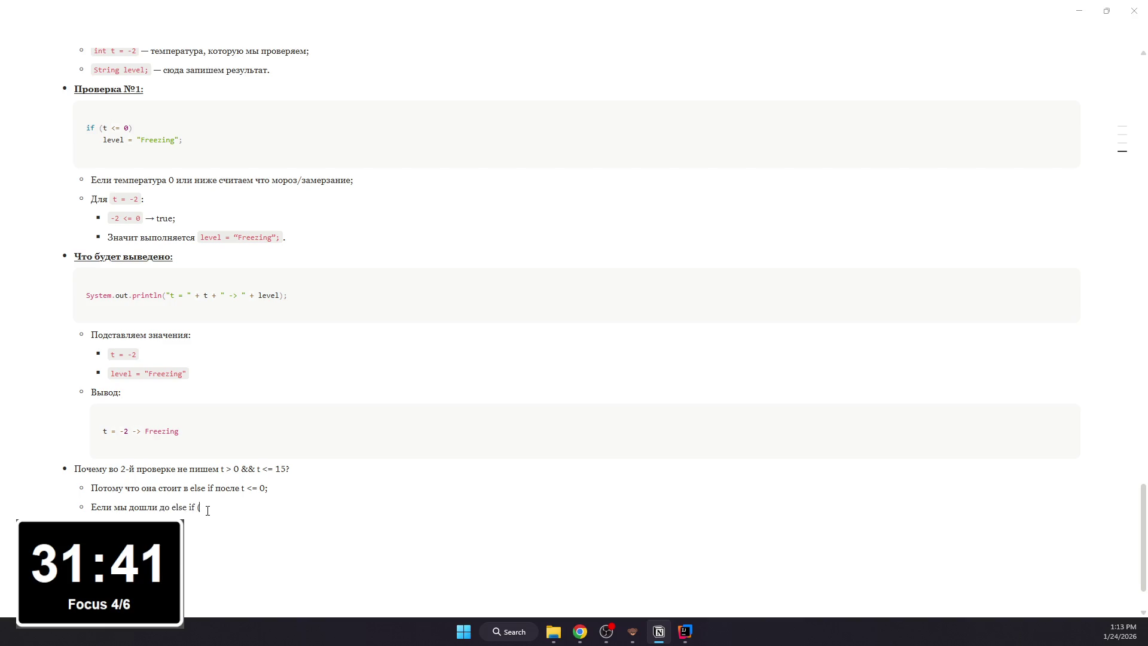
pyautogui.write('t ')
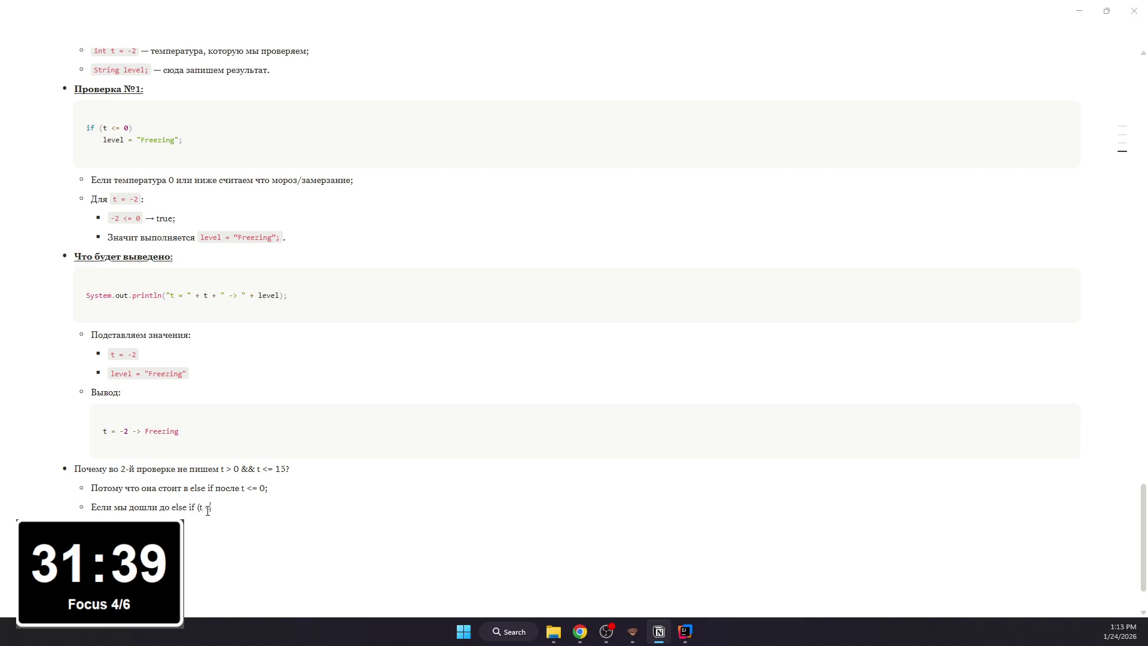
pyautogui.write('>= 15')
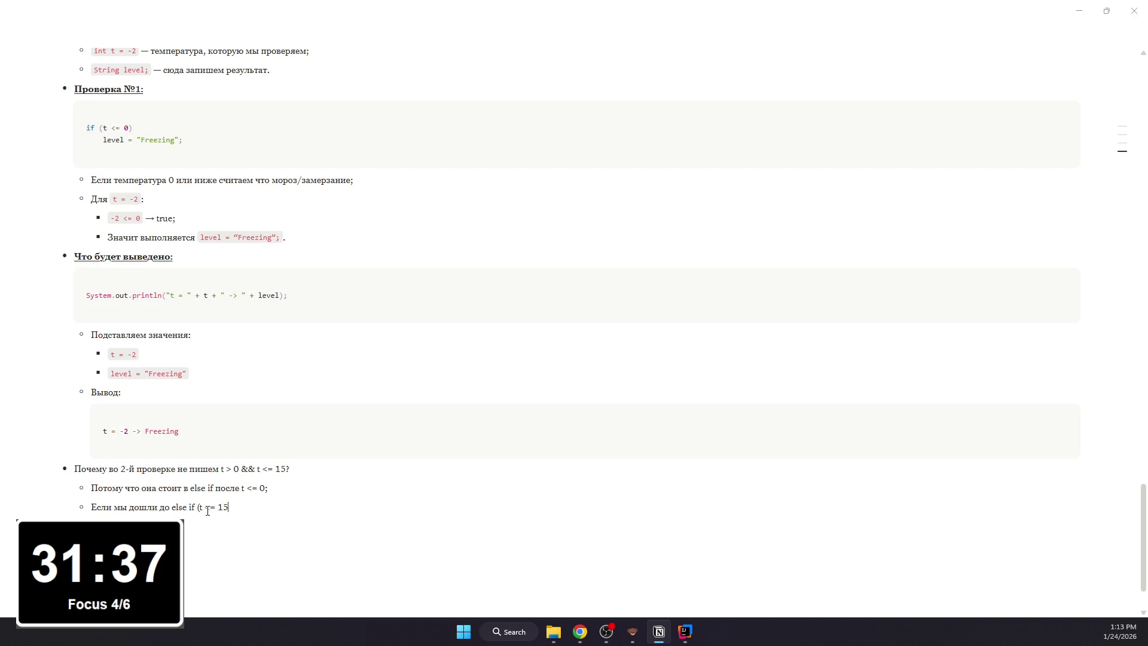
pyautogui.write('), это значит')
pyautogui.write('<=')
pyautogui.write(' 0')
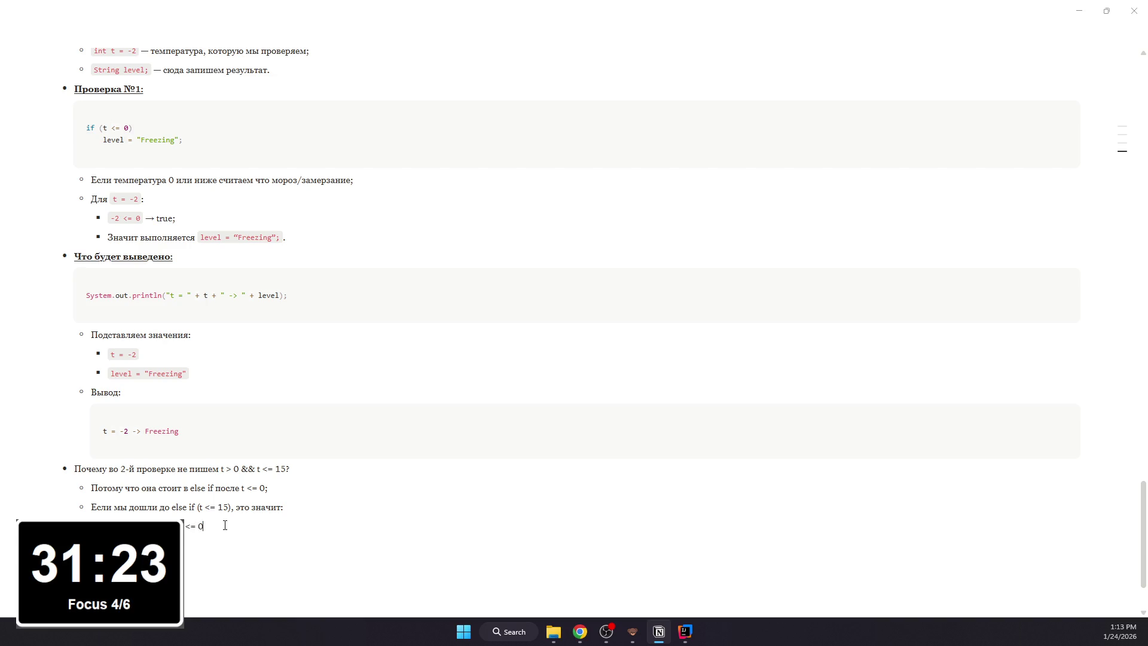
pyautogui.write(' не прошла')
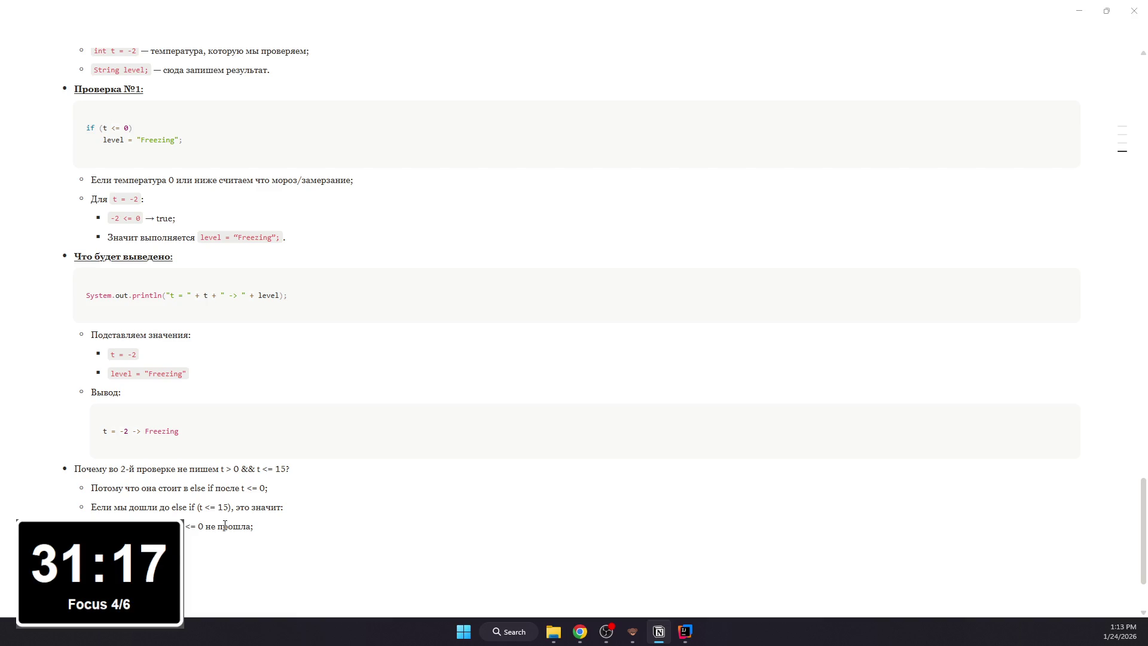
pyautogui.write(')')
pyautogui.write(';')
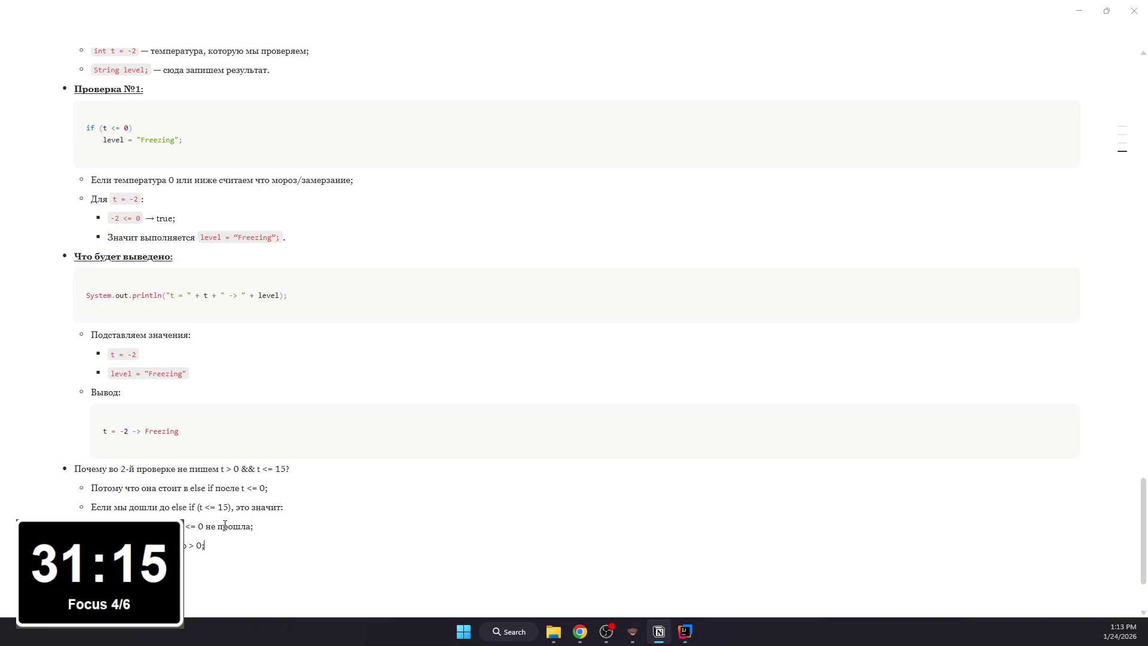
pyautogui.press('Return')
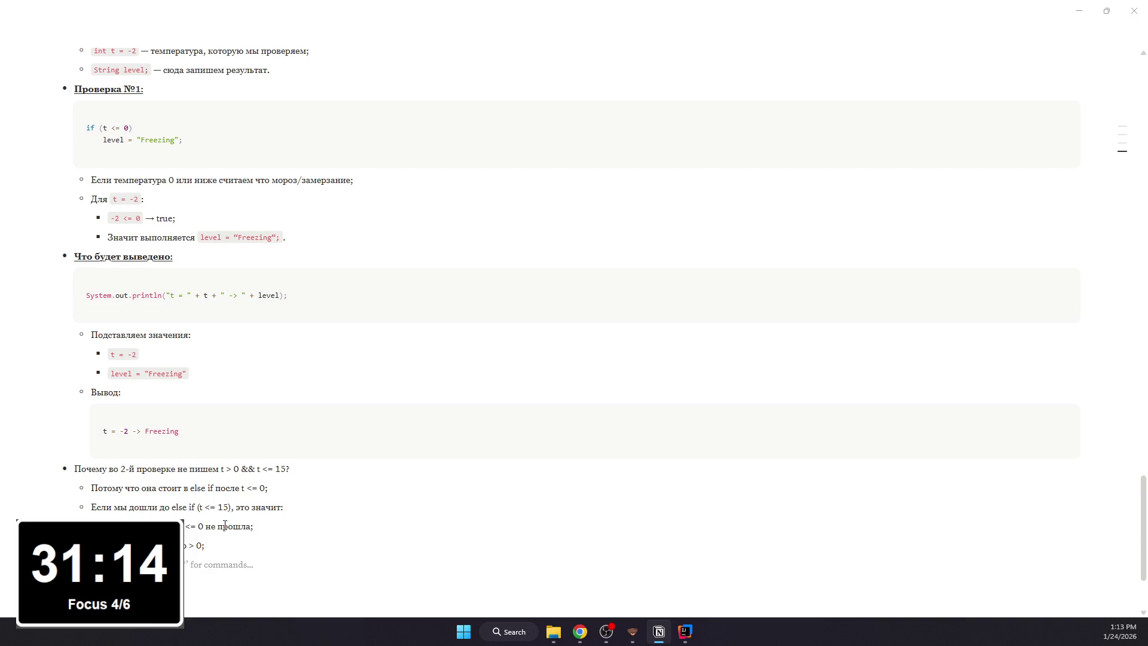
# - Add the lines: t <= 15 implies range 1..15, and t > 15 with t <= 25 implies 16..25
pyautogui.press('BackSpace')
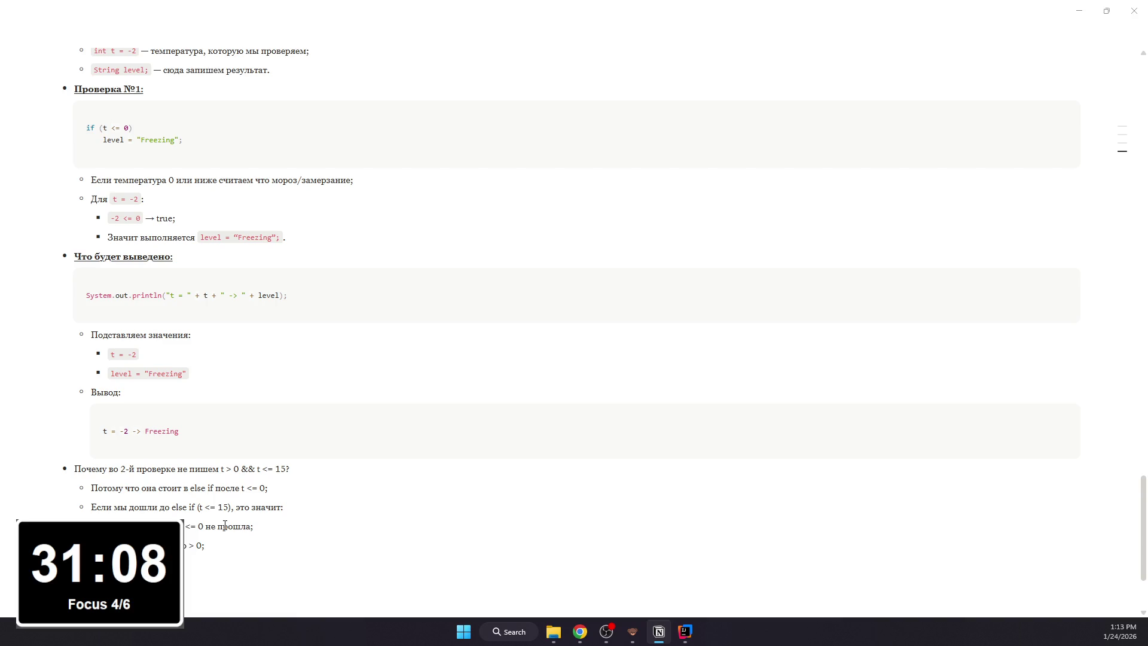
pyautogui.write('атически означает д')
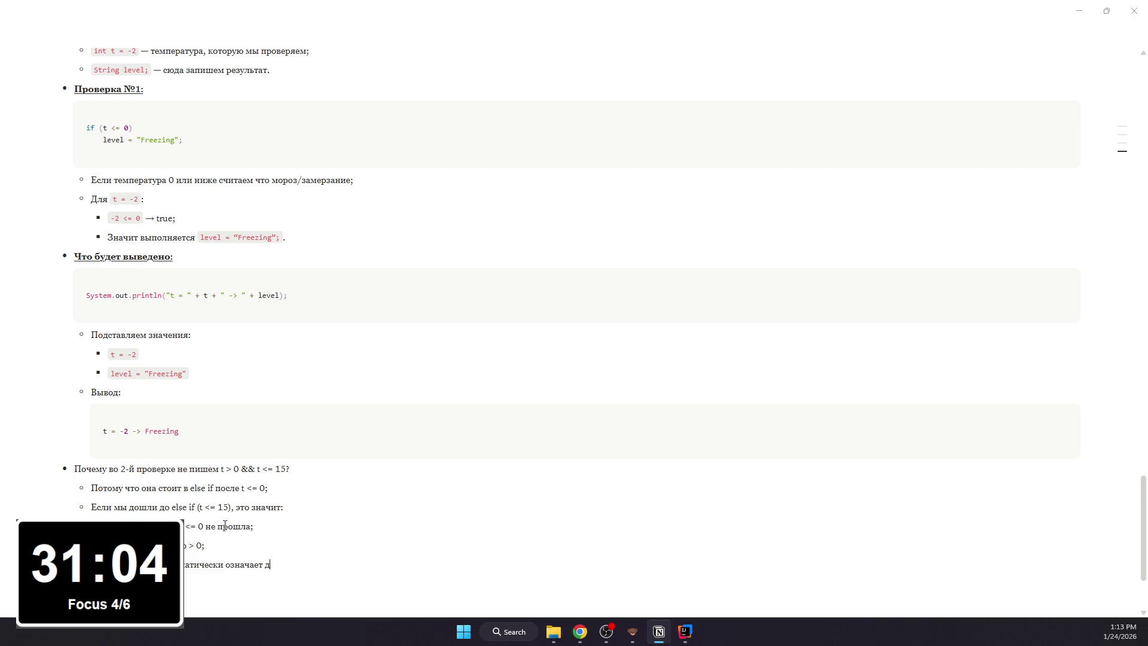
pyautogui.write('иапазон 1..15')
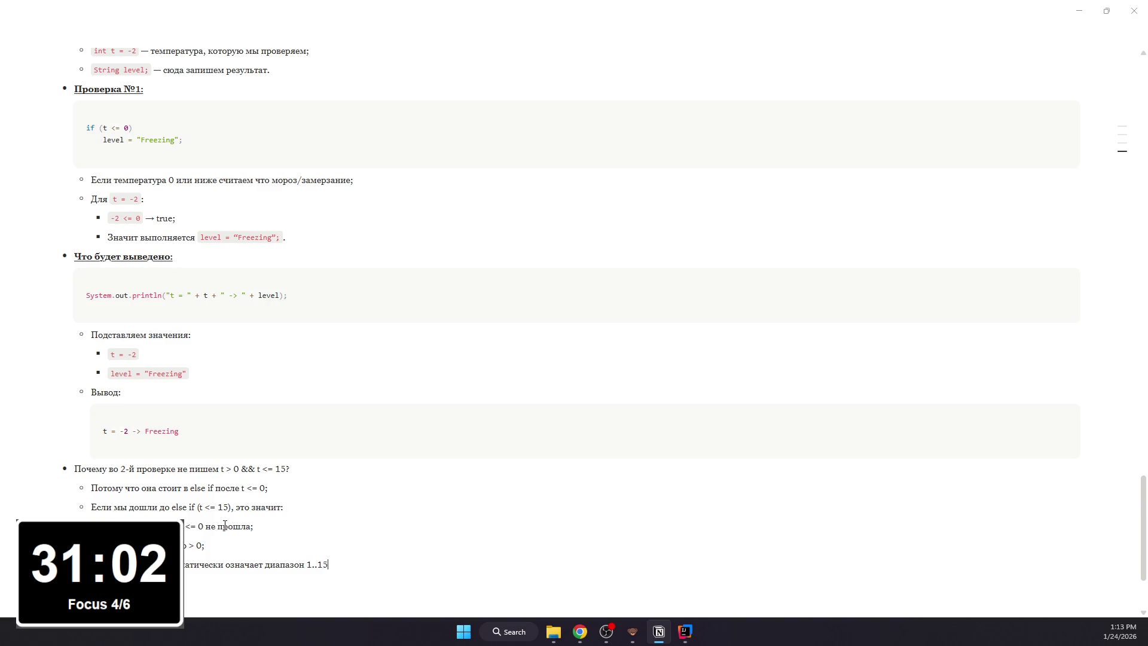
pyautogui.write(';')
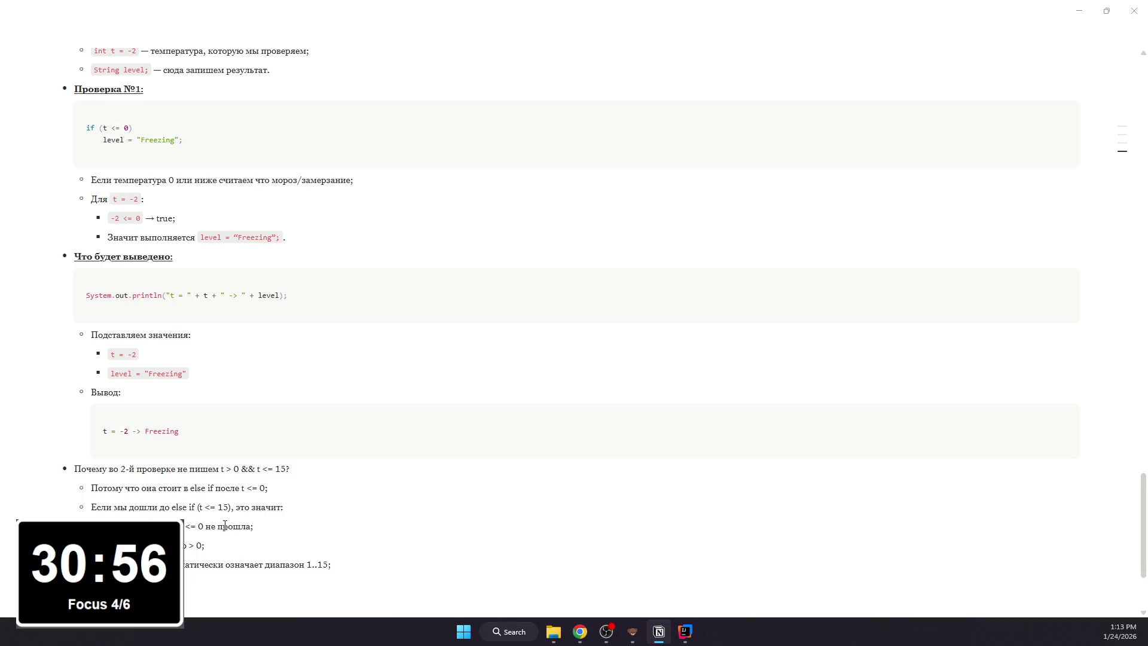
pyautogui.scroll(-1, 224, 526)
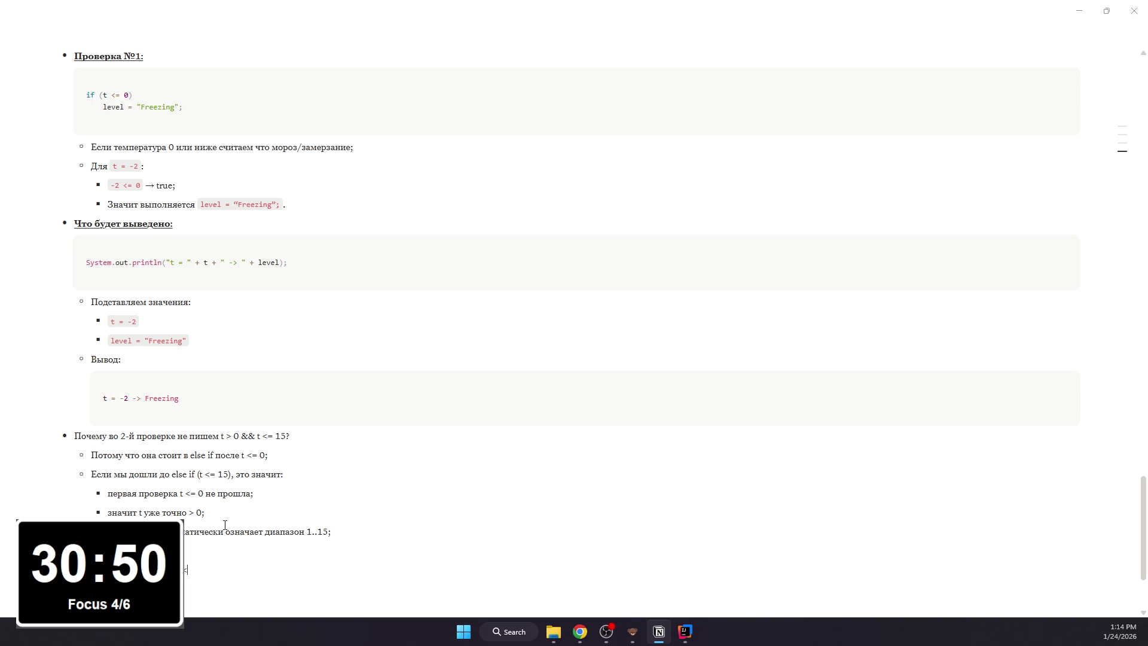
pyautogui.write('= 15')
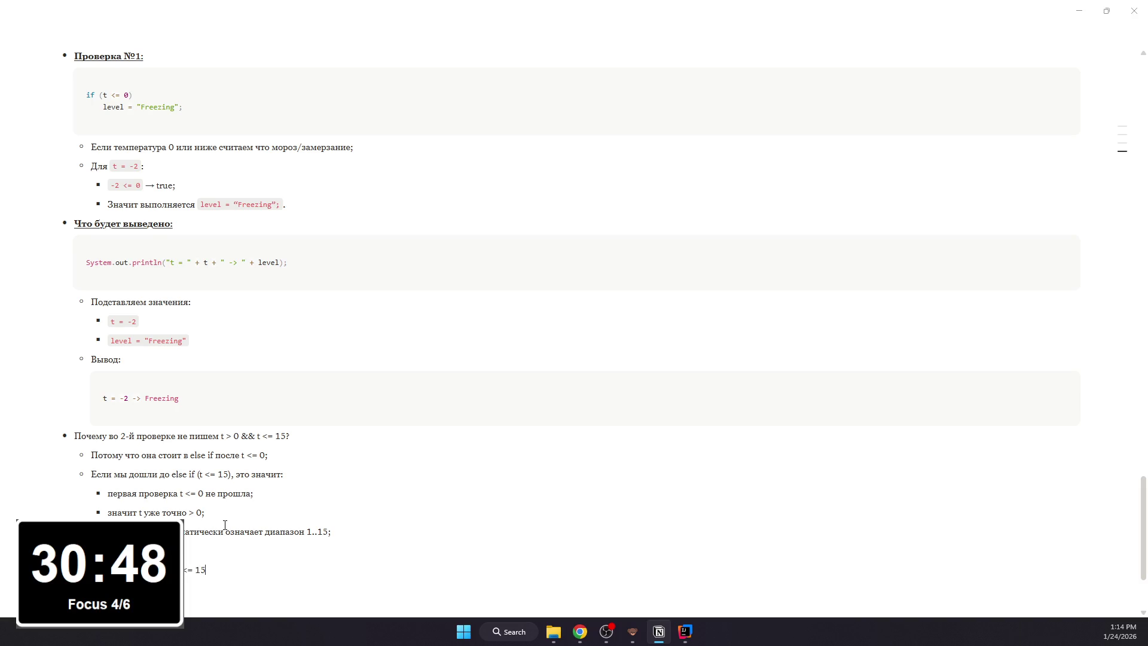
pyautogui.write(', значит t > 15;')
pyautogui.press('Return')
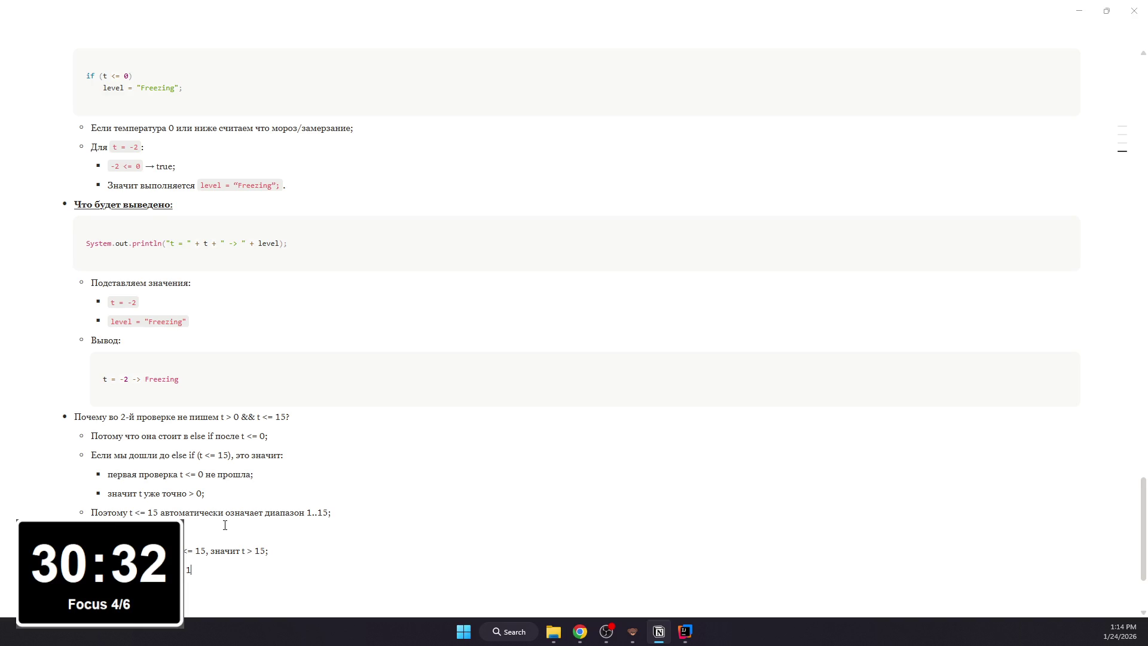
pyautogui.write('16..25ж')
pyautogui.press('BackSpace')
pyautogui.write('.')
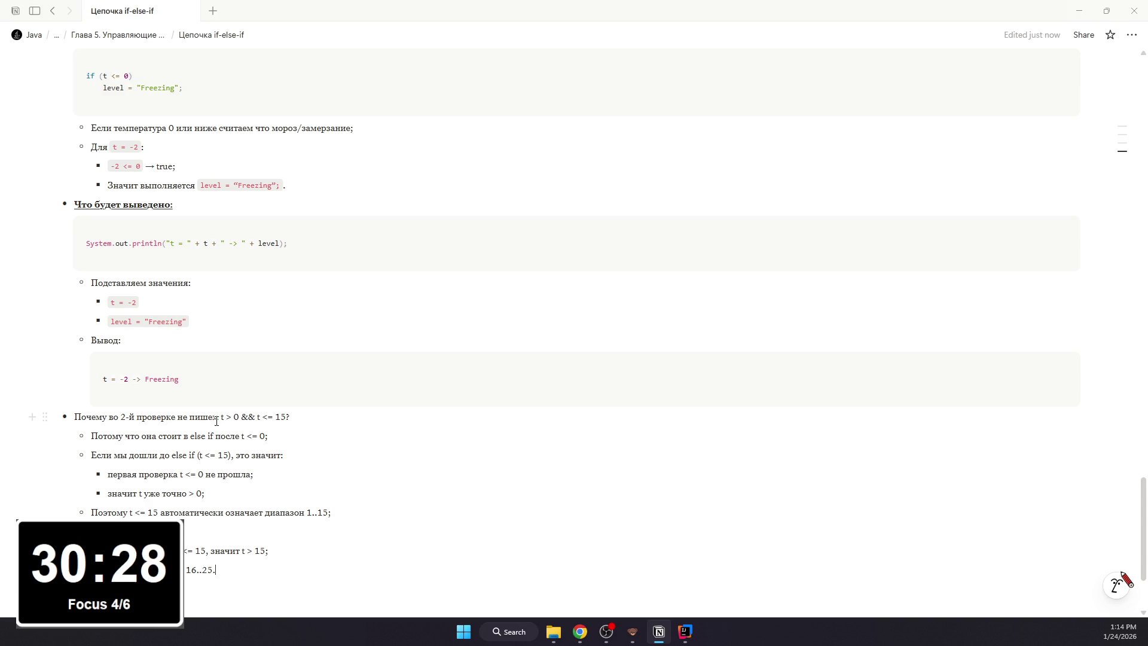
# - Make the 'why no range' question line bold and underlined
pyautogui.moveTo(221, 417)
pyautogui.mouseDown()
pyautogui.moveTo(284, 421)
pyautogui.moveTo(70, 407)
pyautogui.mouseUp()
pyautogui.hotkey('ctrl', 'b')
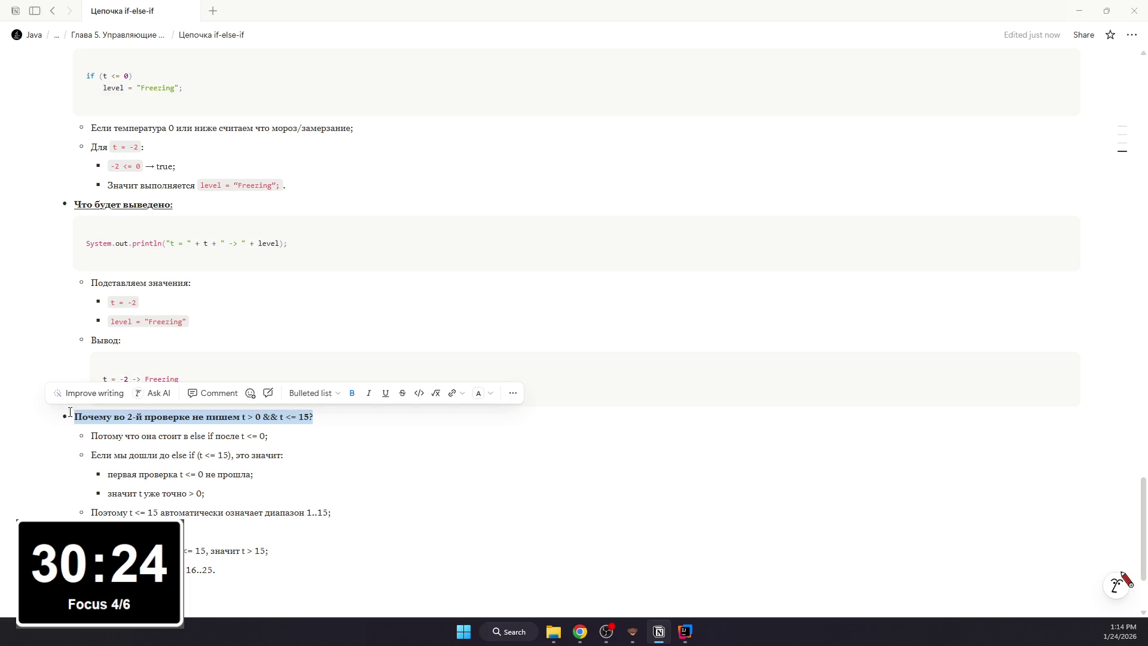
pyautogui.hotkey('ctrl', 'u')
pyautogui.click(222, 453)
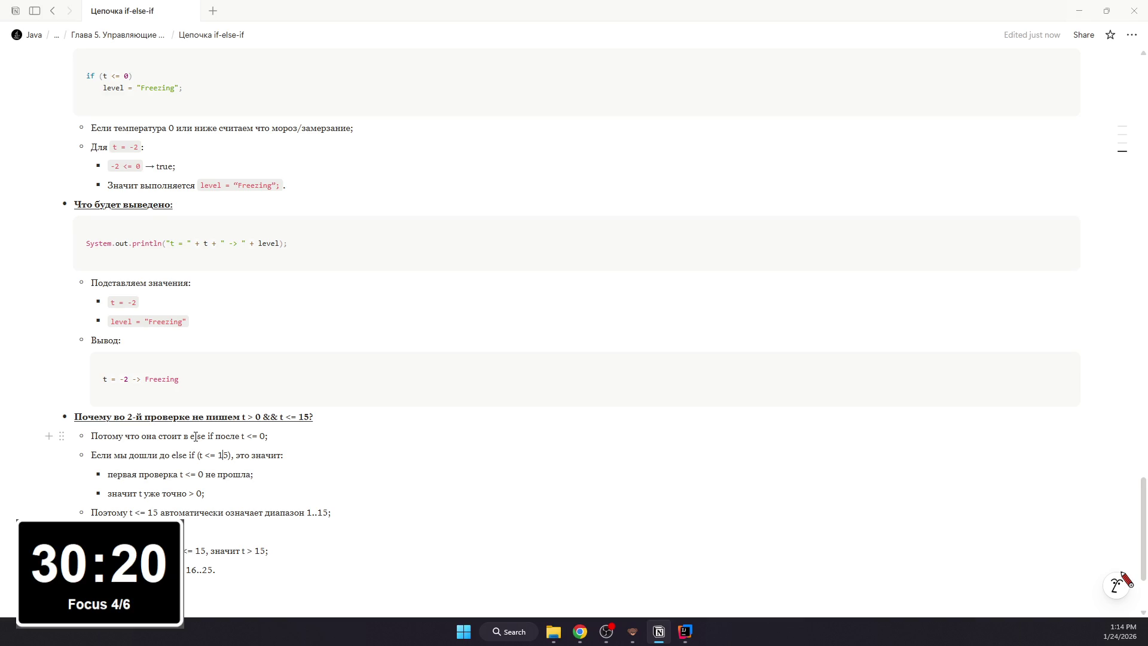
# - Format else if (t <= 15) and t <= 0 in the explanation as inline code
pyautogui.moveTo(190, 436); pyautogui.dragTo(208, 436)
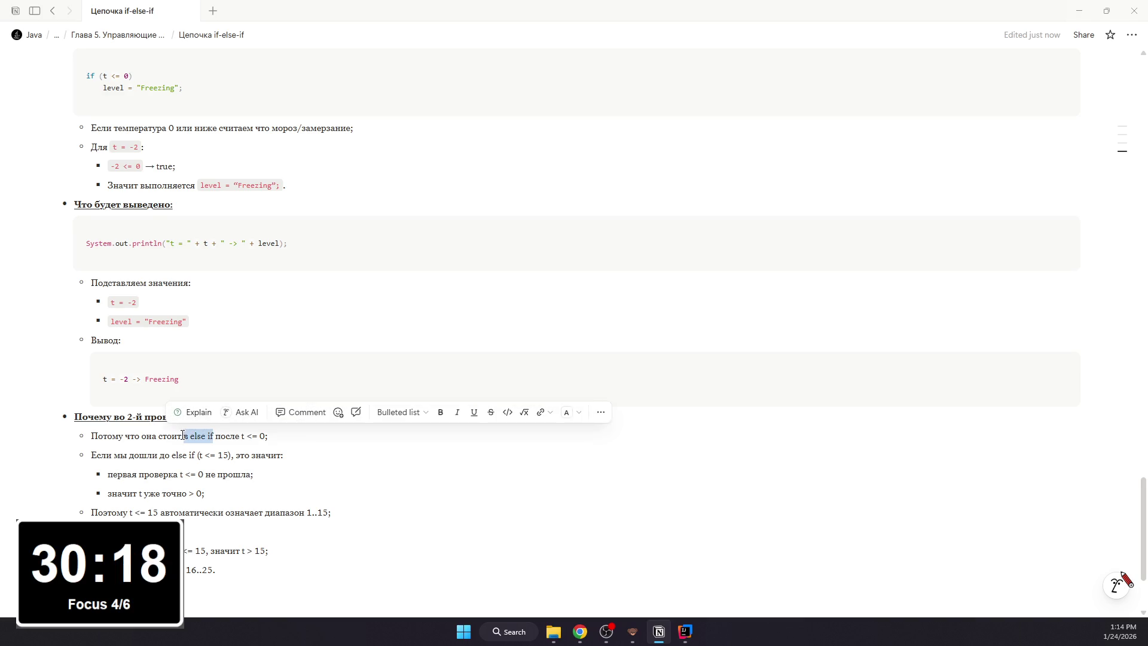
pyautogui.moveTo(212, 436)
pyautogui.mouseDown()
pyautogui.moveTo(190, 436)
pyautogui.moveTo(264, 436)
pyautogui.moveTo(190, 437)
pyautogui.moveTo(233, 455)
pyautogui.mouseUp()
pyautogui.hotkey('ctrl', 'e')
pyautogui.hotkey('ctrl', 'e')
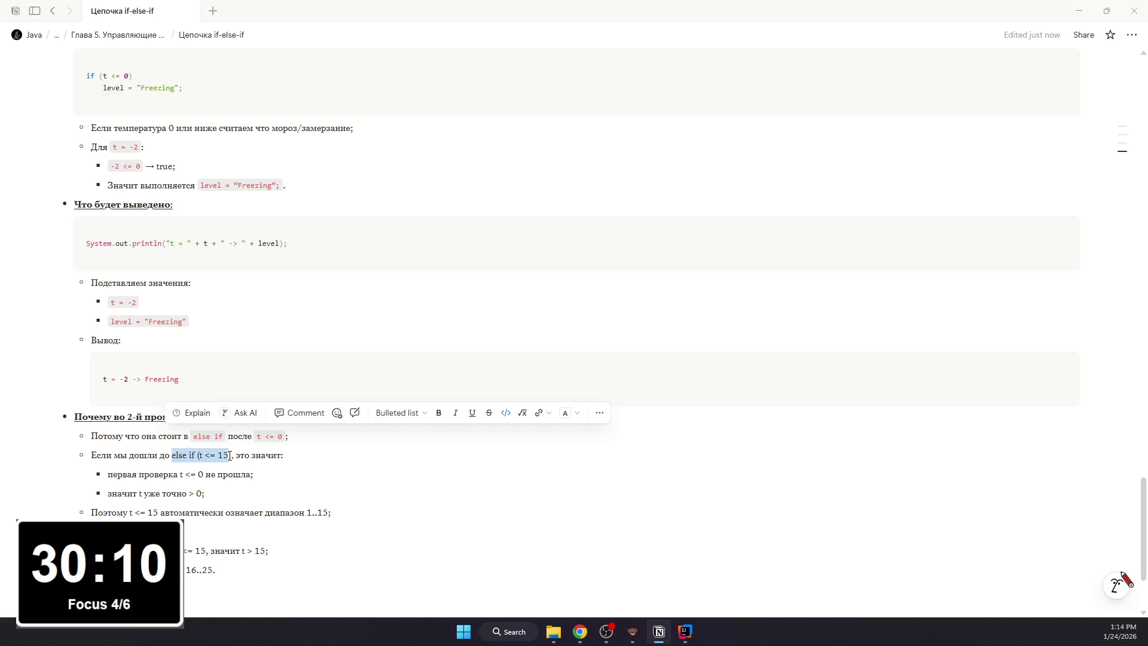
pyautogui.hotkey('ctrl', 'e')
pyautogui.click(256, 457)
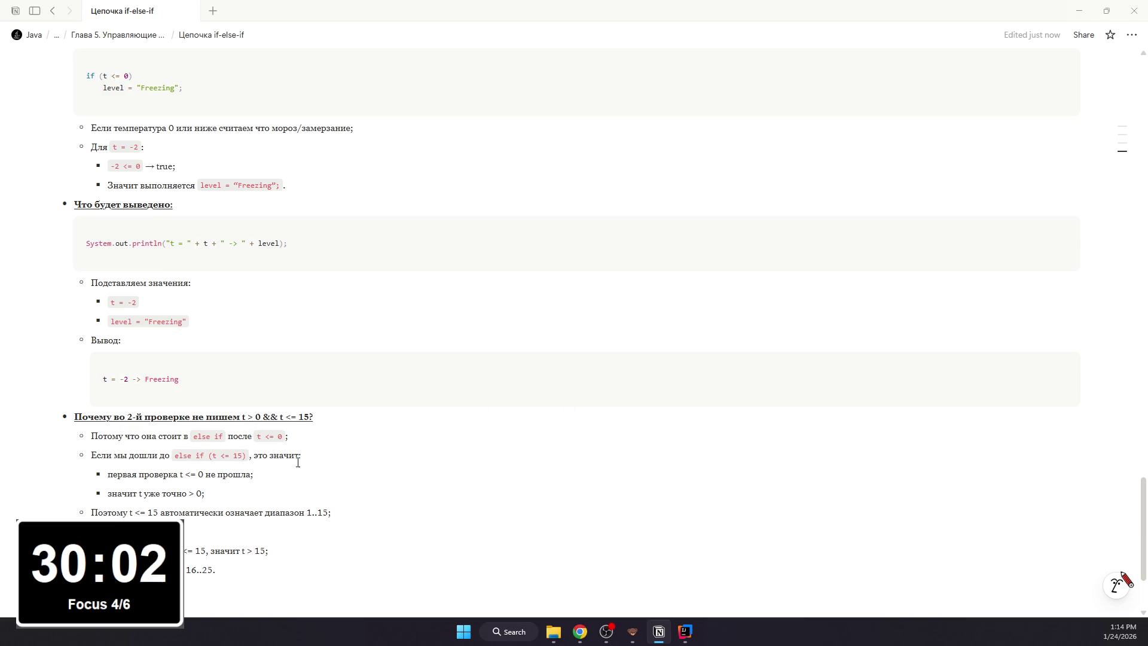
pyautogui.moveTo(182, 474); pyautogui.dragTo(206, 475)
pyautogui.hotkey('ctrl', 'e')
pyautogui.click(234, 475)
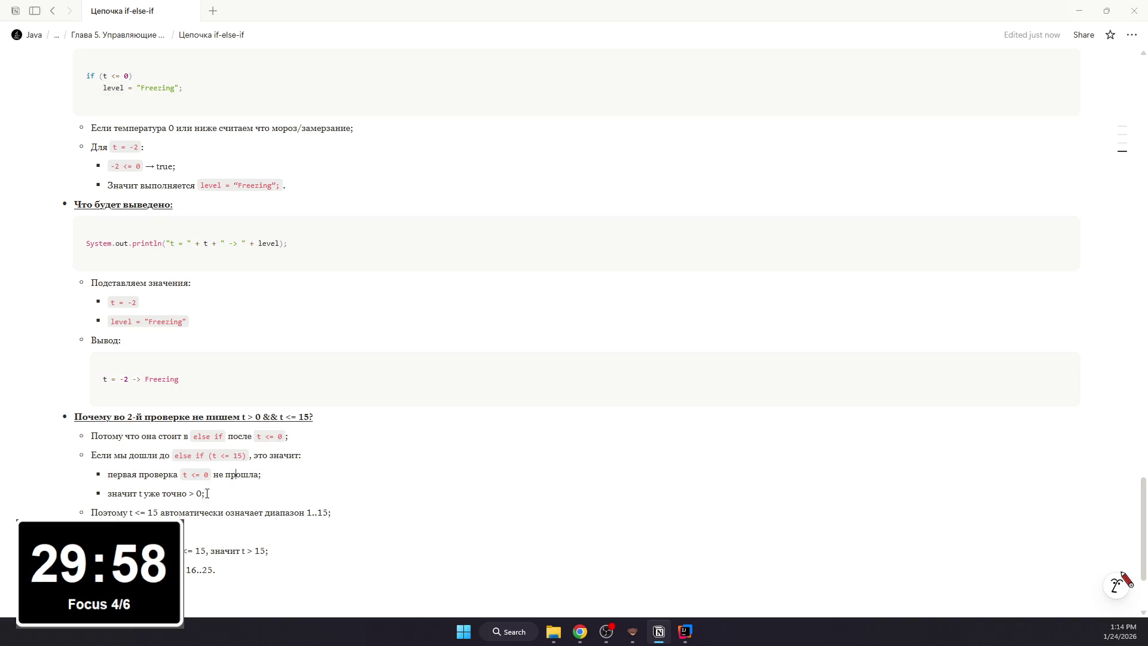
# - Format the conditions t <= 15, t > 15 and t <= 25 in the range notes as inline code
pyautogui.moveTo(133, 513); pyautogui.dragTo(161, 512)
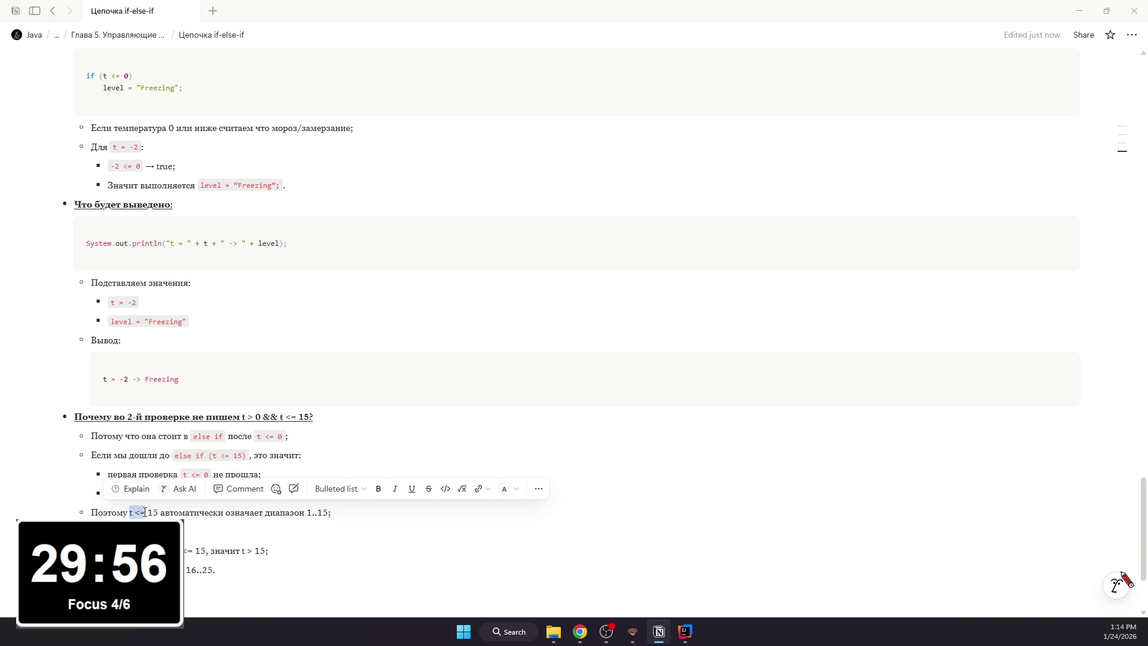
pyautogui.hotkey('ctrl', 'e')
pyautogui.click(201, 511)
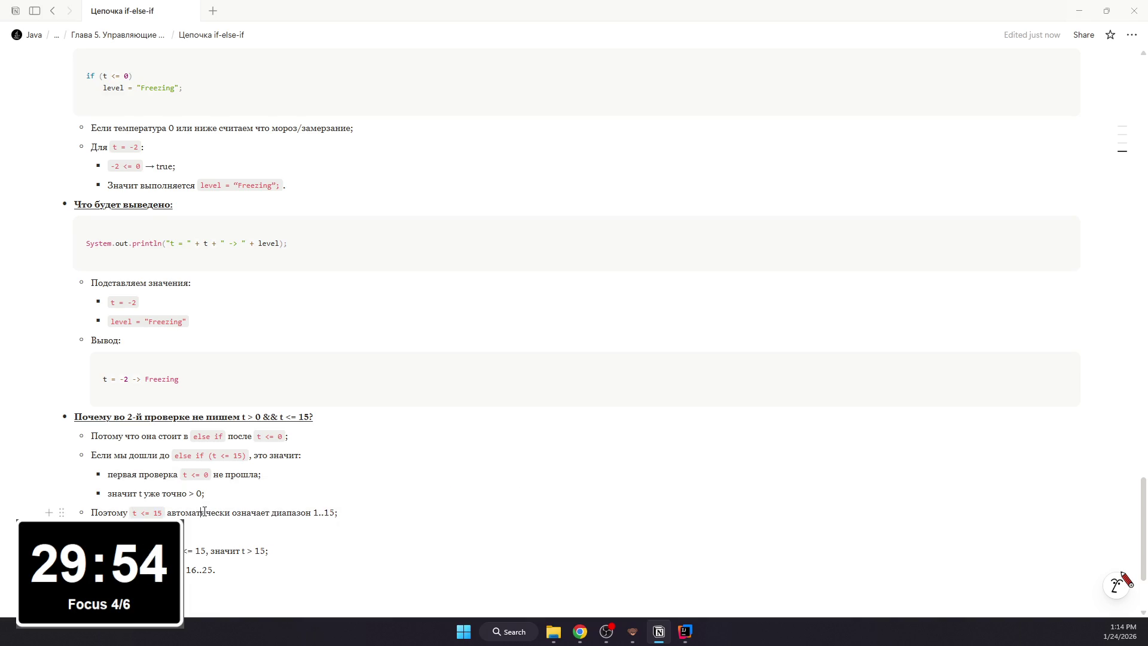
pyautogui.moveTo(249, 551); pyautogui.dragTo(279, 551)
pyautogui.hotkey('ctrl', 'e')
pyautogui.click(210, 564)
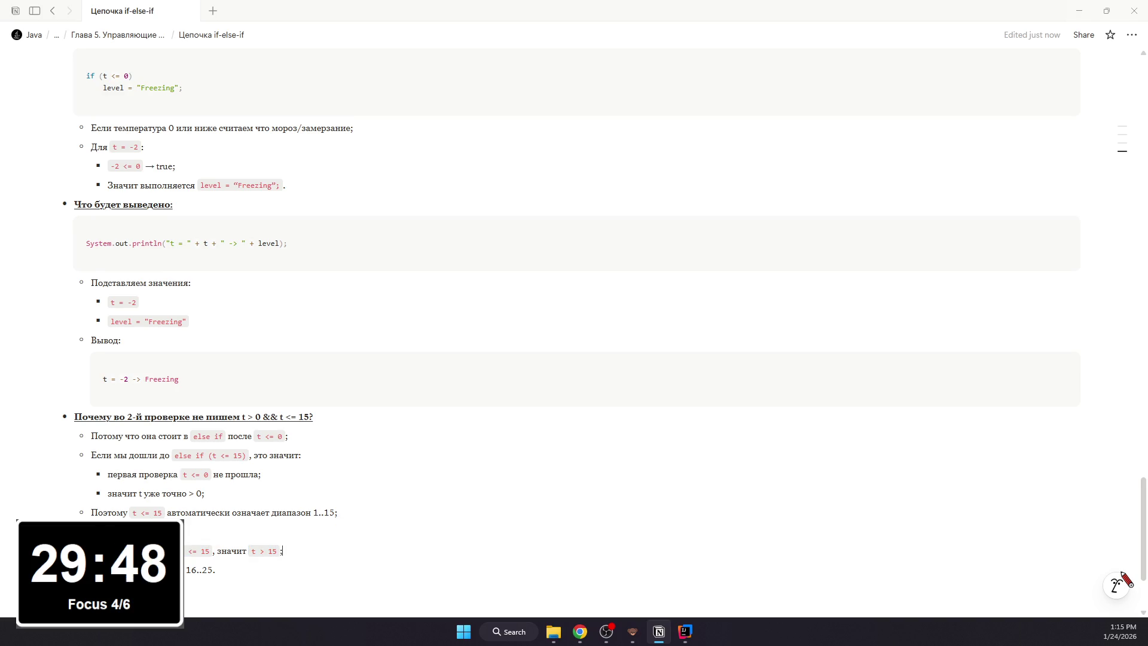
pyautogui.scroll(-1, 574, 323)
pyautogui.moveTo(117, 515); pyautogui.dragTo(149, 515)
pyautogui.hotkey('ctrl', 'e')
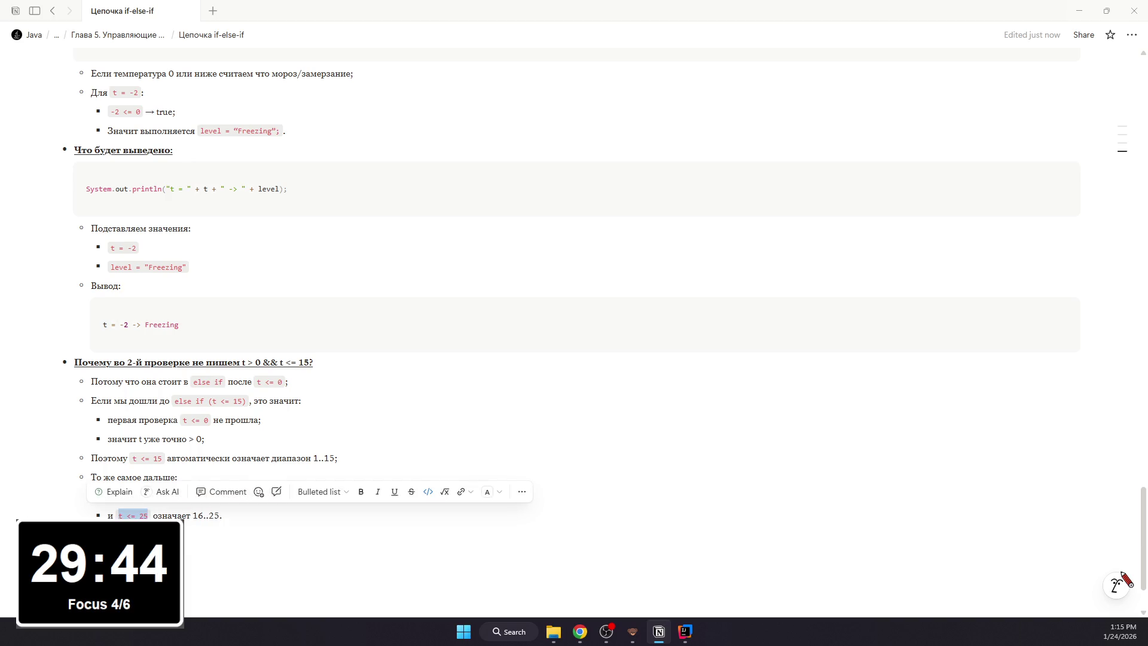
pyautogui.click(463, 538)
pyautogui.scroll(5, 512, 519)
pyautogui.scroll(5, 482, 543)
pyautogui.scroll(5, 482, 543)
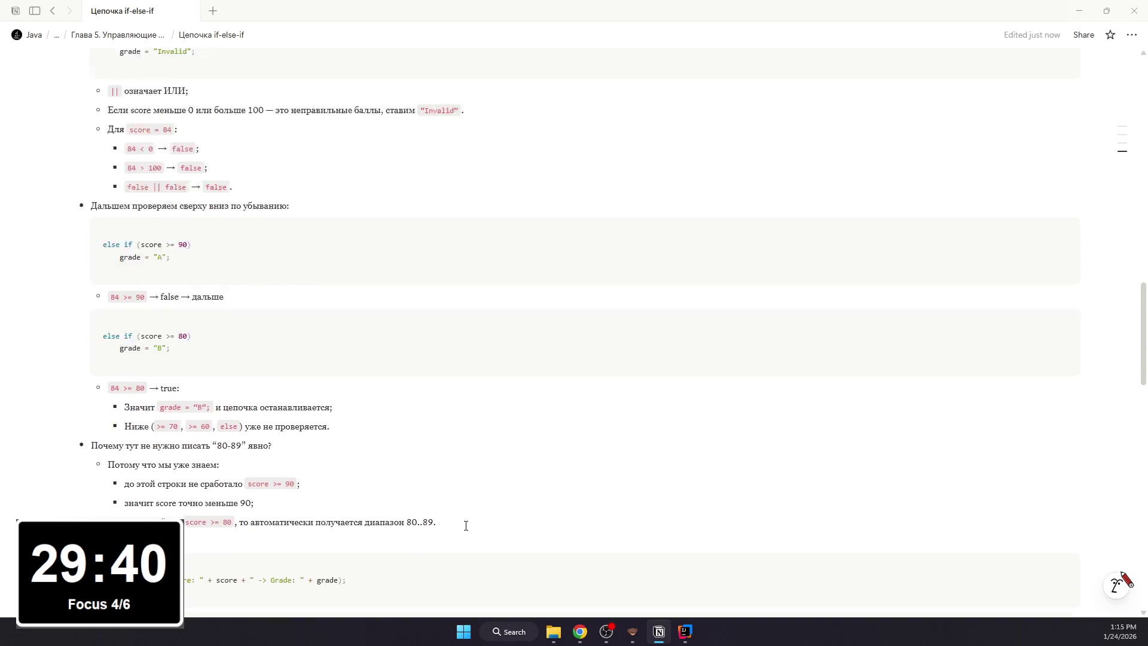